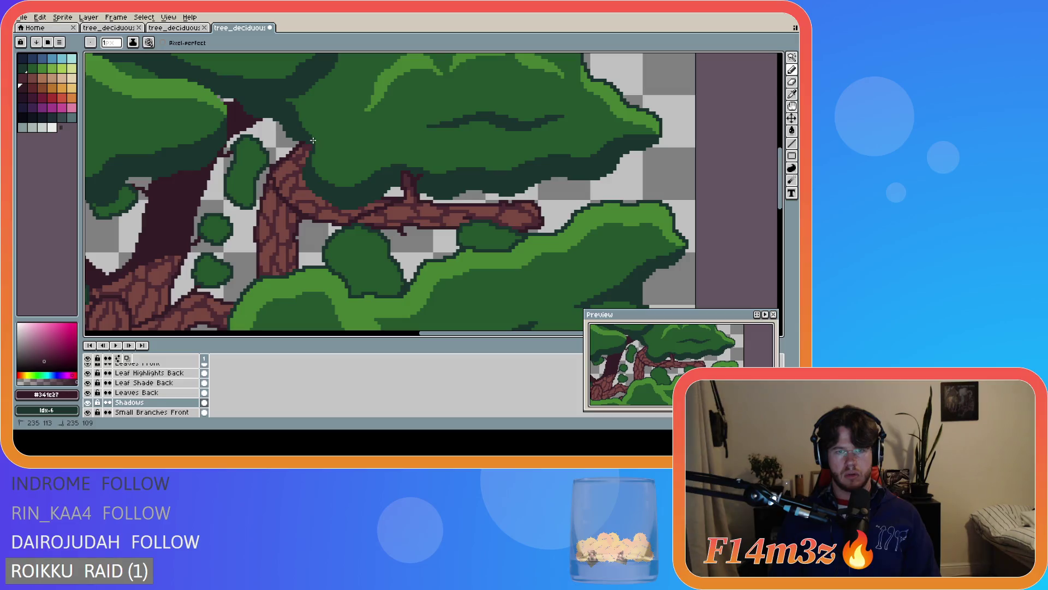
# Hide the Leaves Back layer, undoing two accidental dark maroon paint-bucket fills
pyautogui.press('g')
pyautogui.click(293, 188)
pyautogui.hotkey('ctrl', 'z')
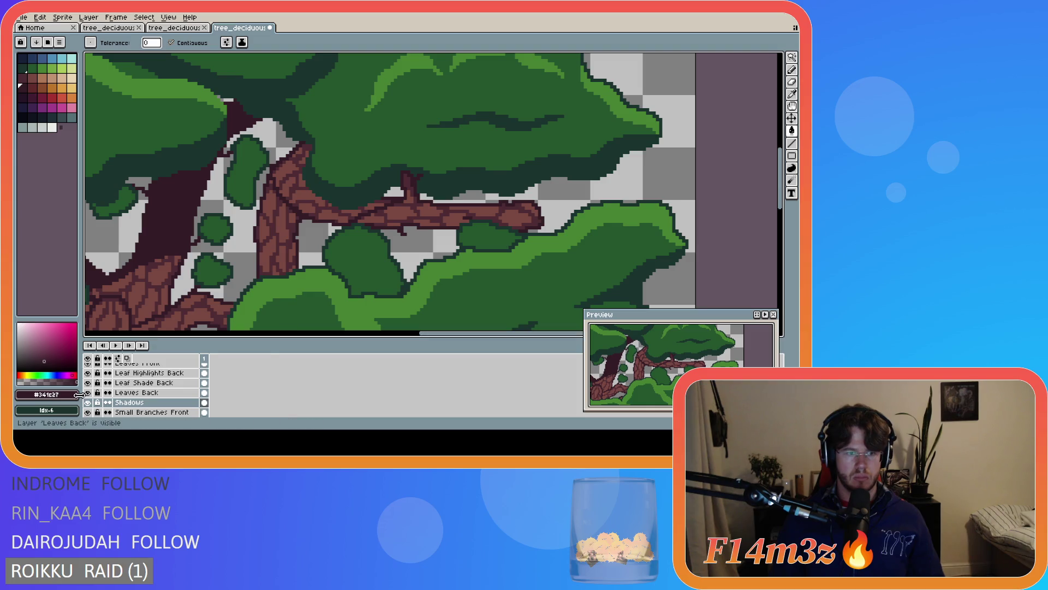
pyautogui.click(88, 393)
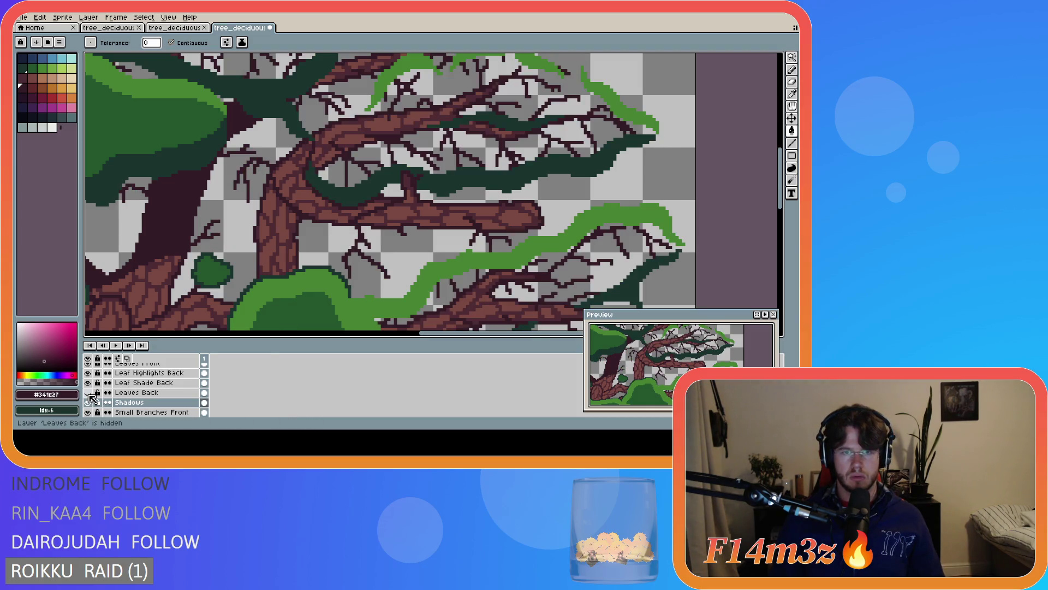
pyautogui.press('b')
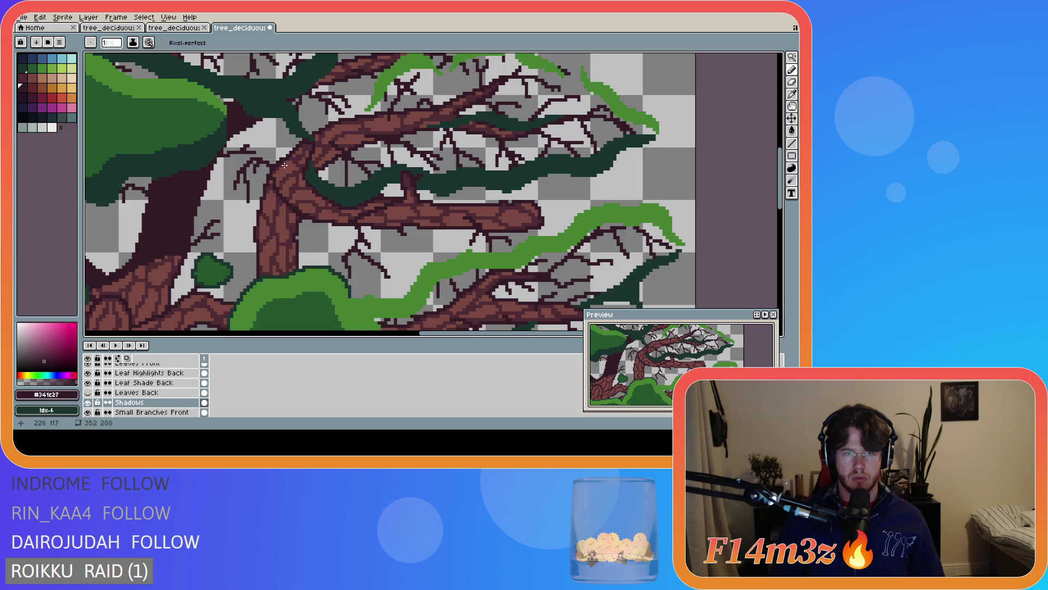
pyautogui.press('g')
pyautogui.click(286, 192)
pyautogui.hotkey('ctrl', 'z')
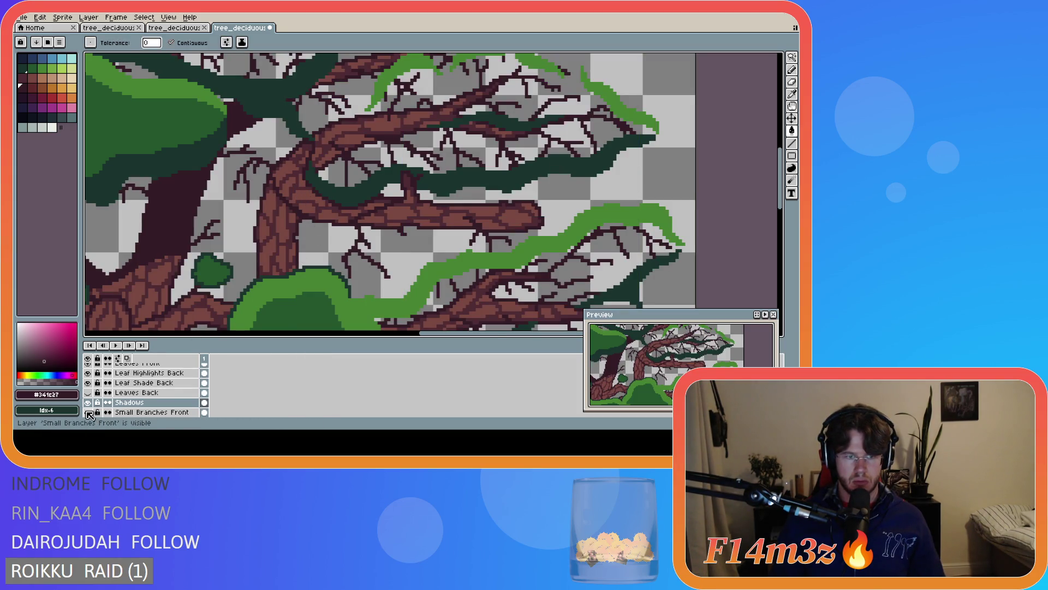
# Hide the Small Branches, Branches Front and Tree layers to remove the trunk
pyautogui.scroll(-3, 249, 396)
pyautogui.scroll(-1, 249, 396)
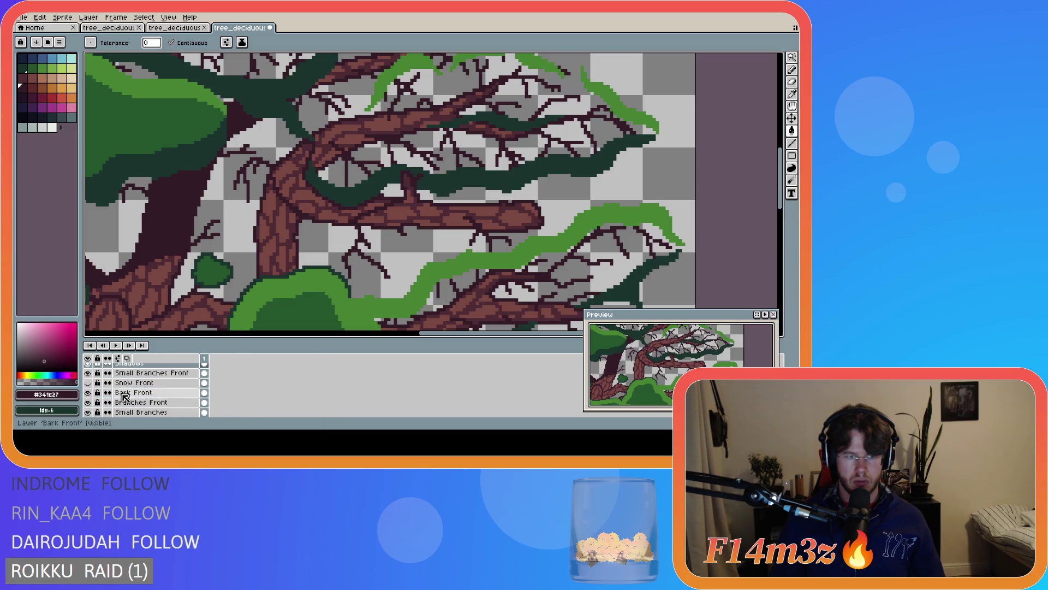
pyautogui.scroll(-1, 90, 394)
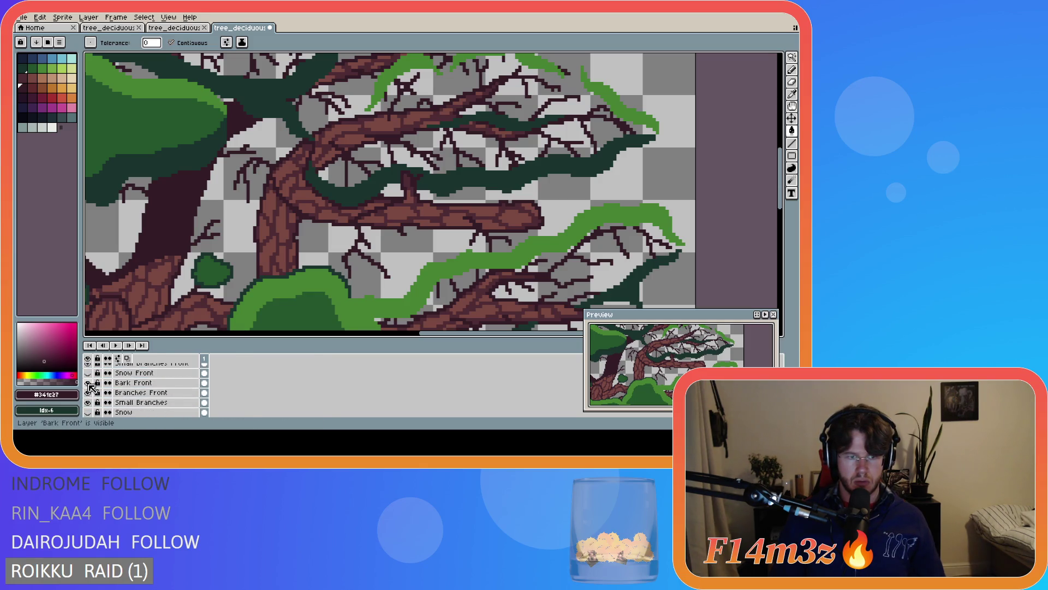
pyautogui.moveTo(89, 402); pyautogui.dragTo(87, 393)
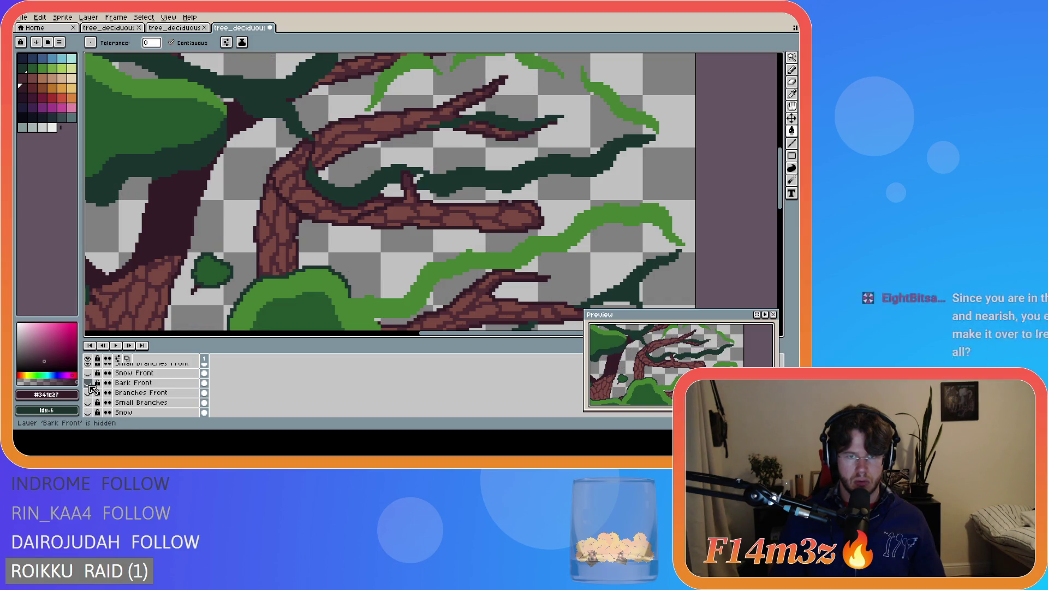
pyautogui.scroll(-2, 132, 407)
pyautogui.scroll(-1, 132, 406)
pyautogui.click(88, 402)
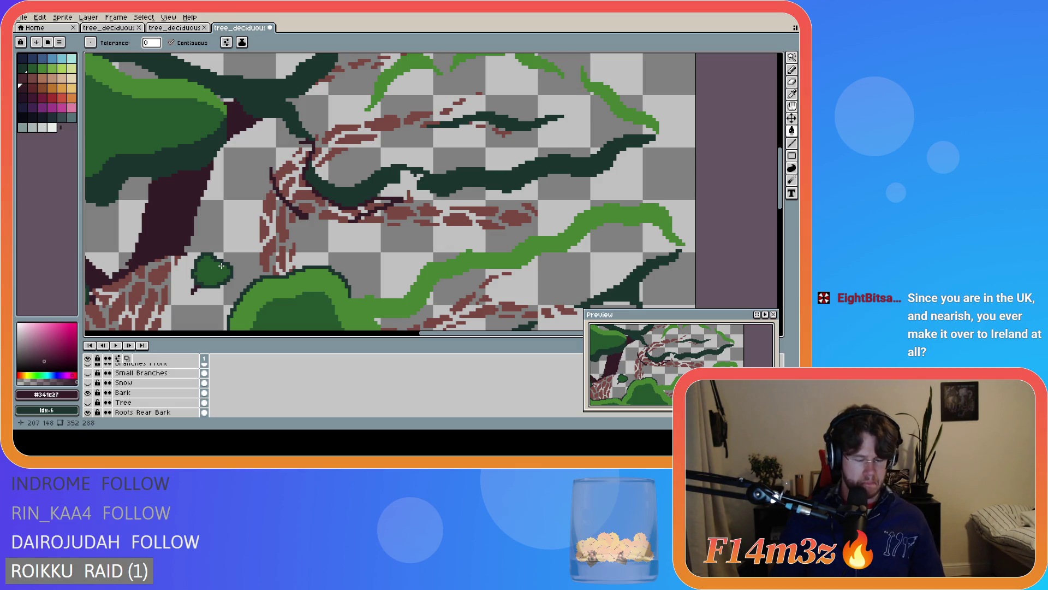
# Try a dark pencil stroke on the branch, then undo it
pyautogui.press('b')
pyautogui.moveTo(322, 218); pyautogui.dragTo(355, 220)
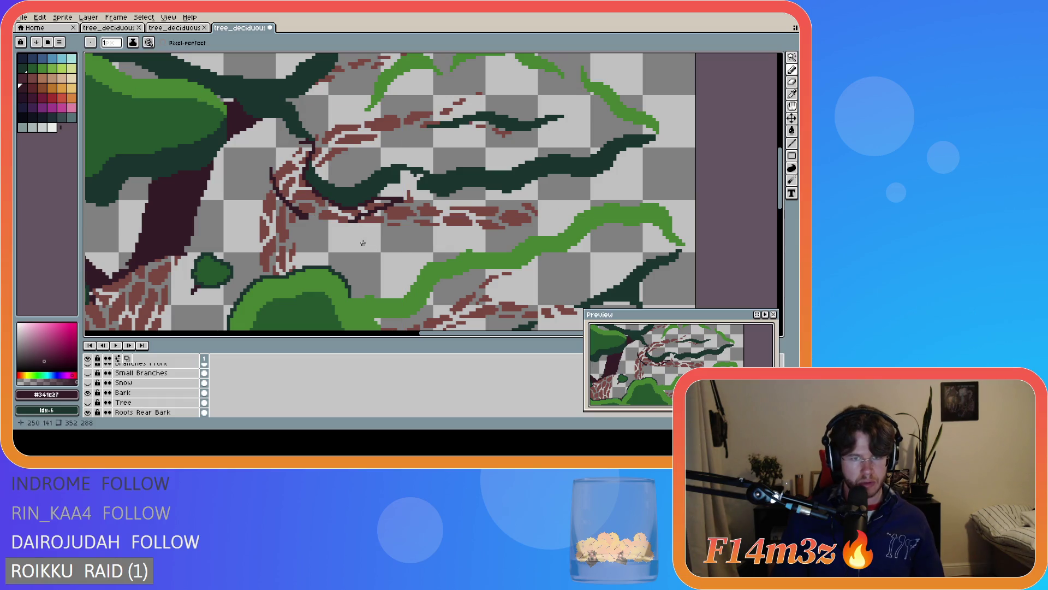
pyautogui.moveTo(348, 219); pyautogui.dragTo(336, 218)
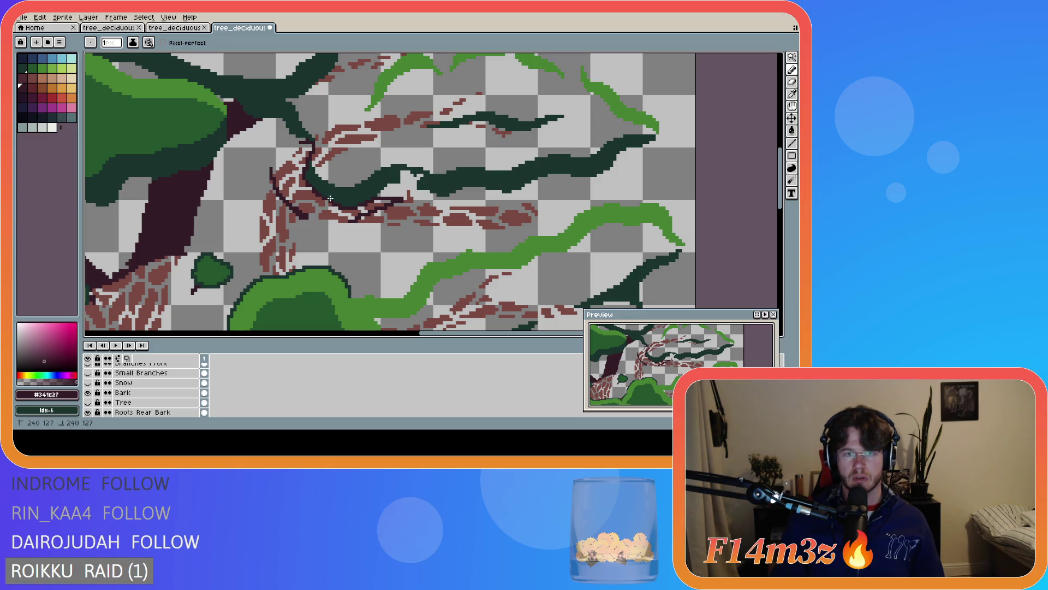
pyautogui.hotkey('ctrl', 'z')
# Show the Tree layer again, add a small dark mark by the trunk, and select Shadows
pyautogui.click(87, 402)
pyautogui.scroll(1, 316, 121)
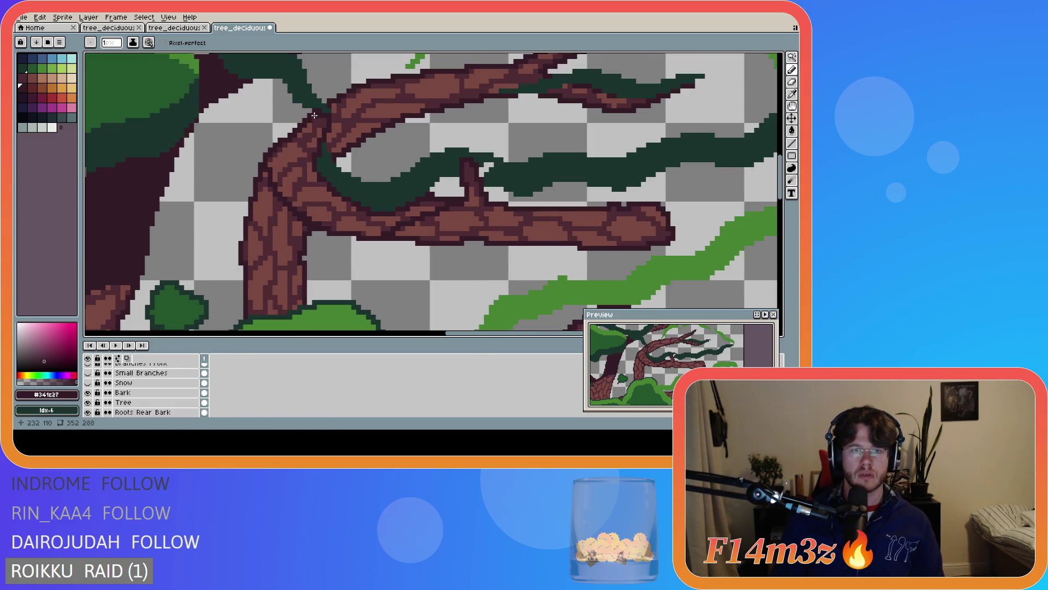
pyautogui.moveTo(315, 111); pyautogui.dragTo(310, 119)
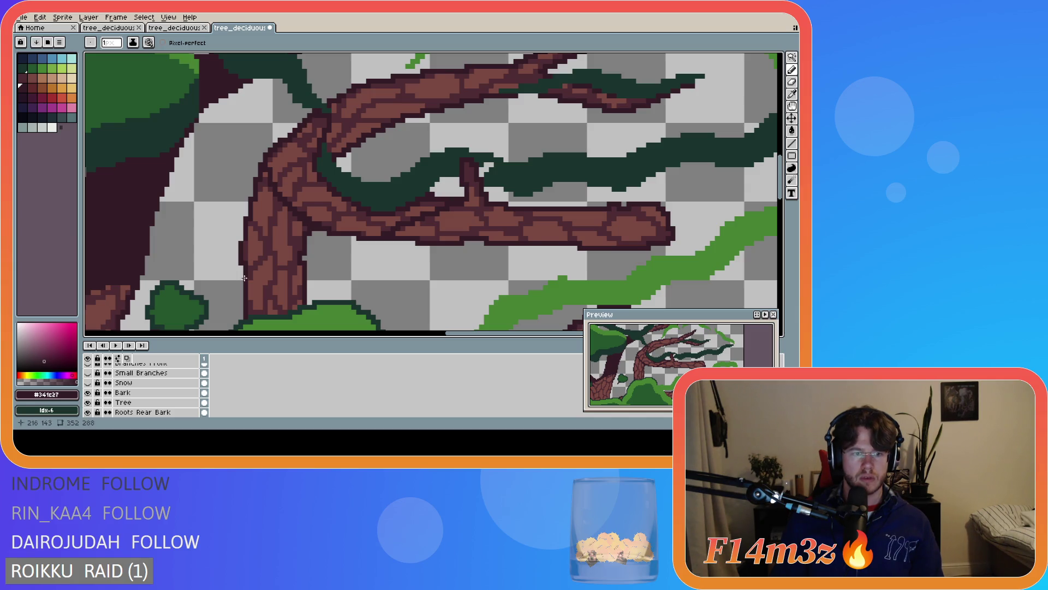
pyautogui.hotkey('alt', 'Up')
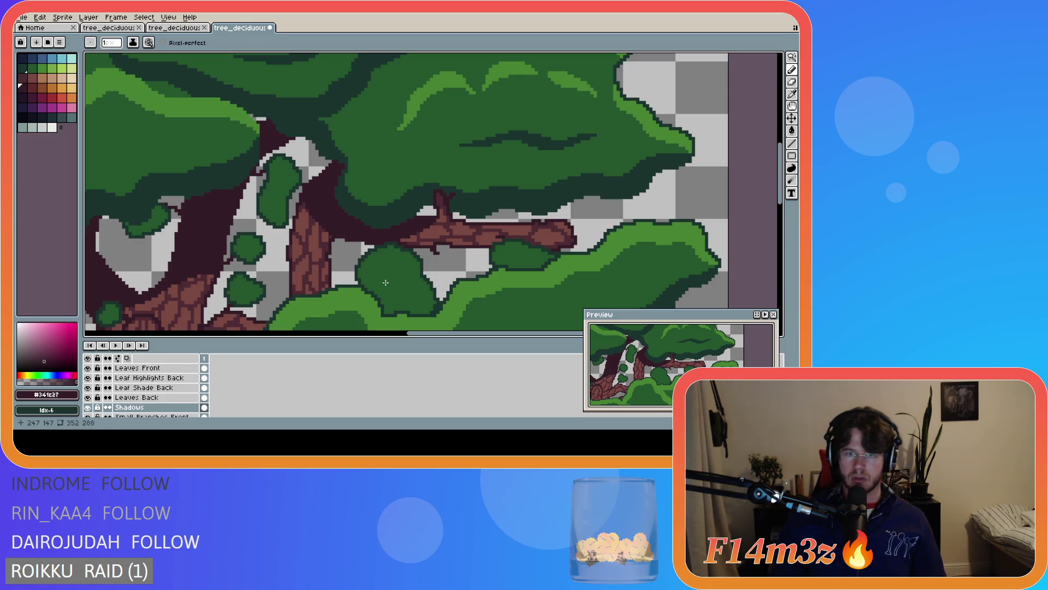
# Touch up the branch with dark strokes and brown pixels at its left end
pyautogui.scroll(-2, 471, 284)
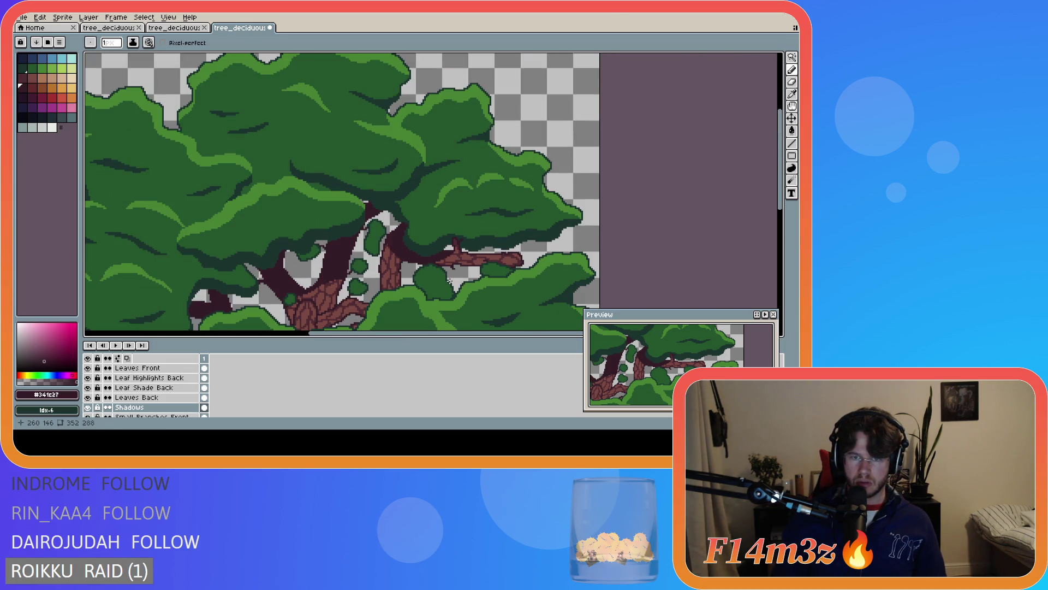
pyautogui.scroll(2, 448, 279)
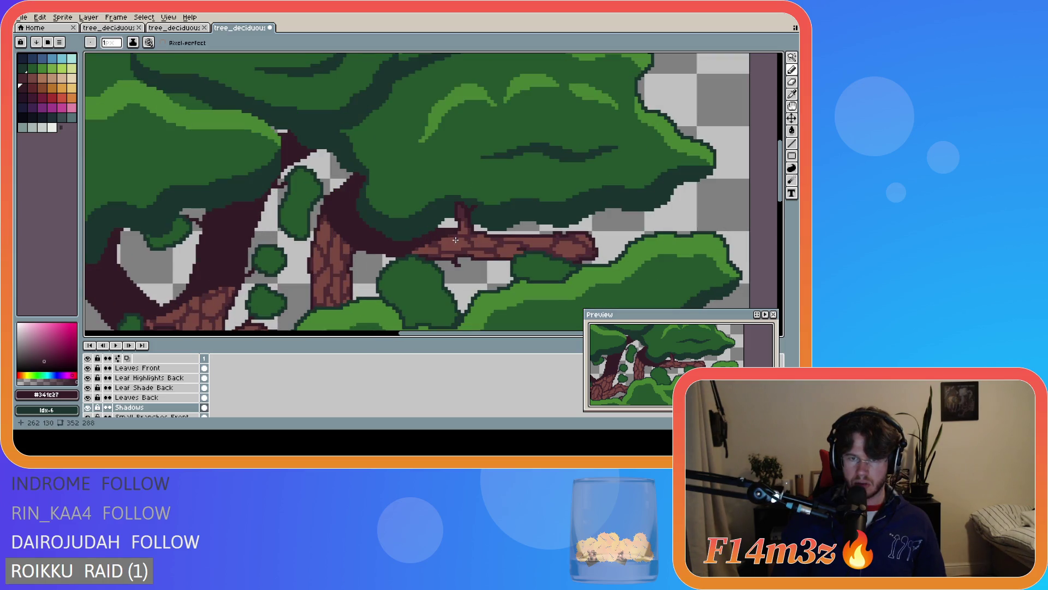
pyautogui.moveTo(455, 234); pyautogui.dragTo(445, 236)
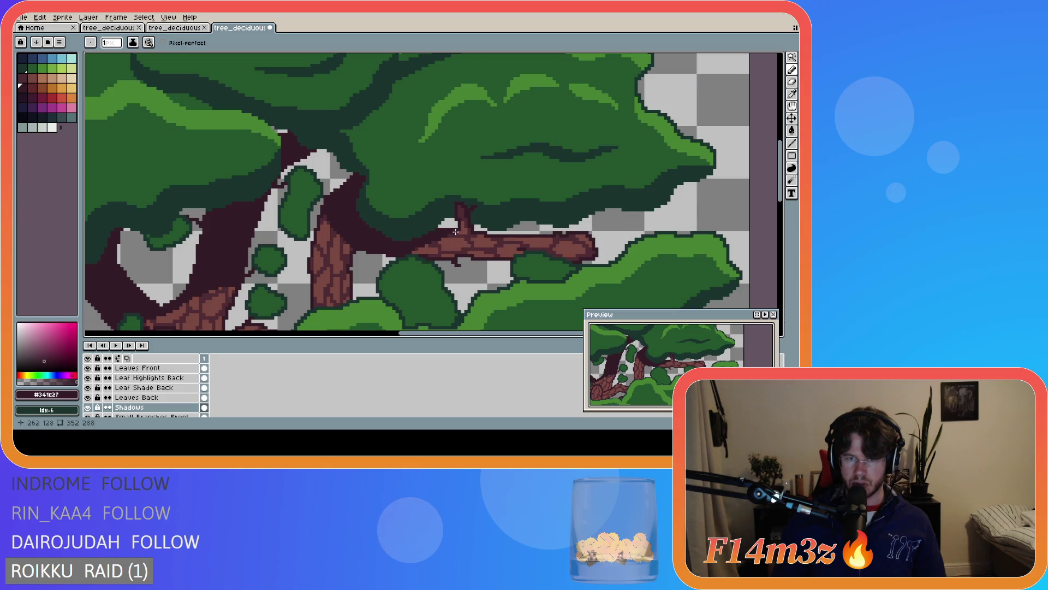
pyautogui.moveTo(414, 252)
pyautogui.mouseDown()
pyautogui.moveTo(428, 245)
pyautogui.moveTo(421, 252)
pyautogui.mouseUp()
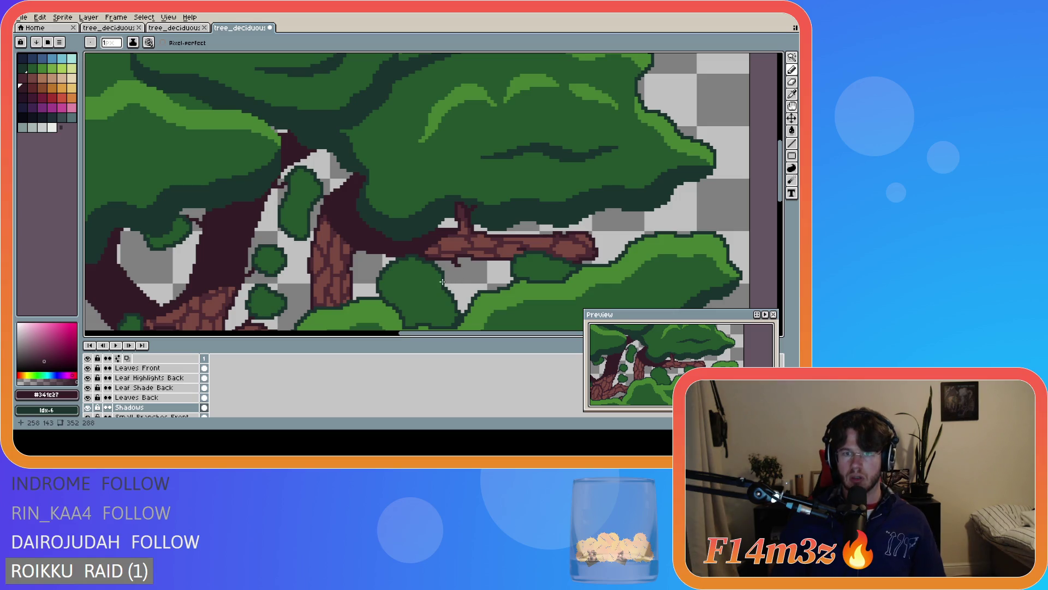
pyautogui.moveTo(432, 253); pyautogui.dragTo(448, 251)
# Draw dark maroon shadow lines and pixels down the upper central trunk
pyautogui.scroll(-2, 449, 251)
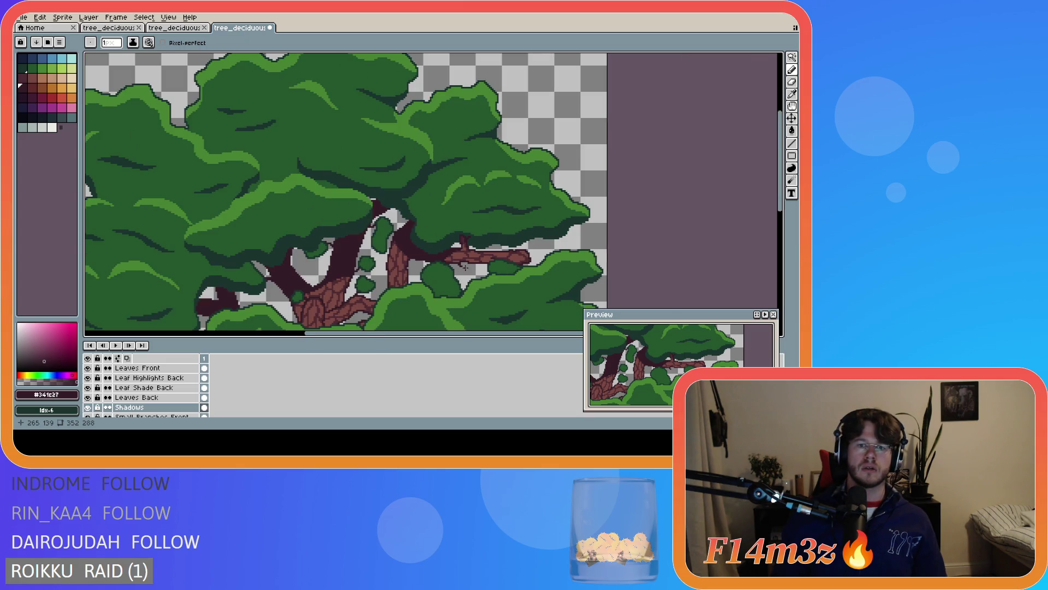
pyautogui.scroll(1, 461, 261)
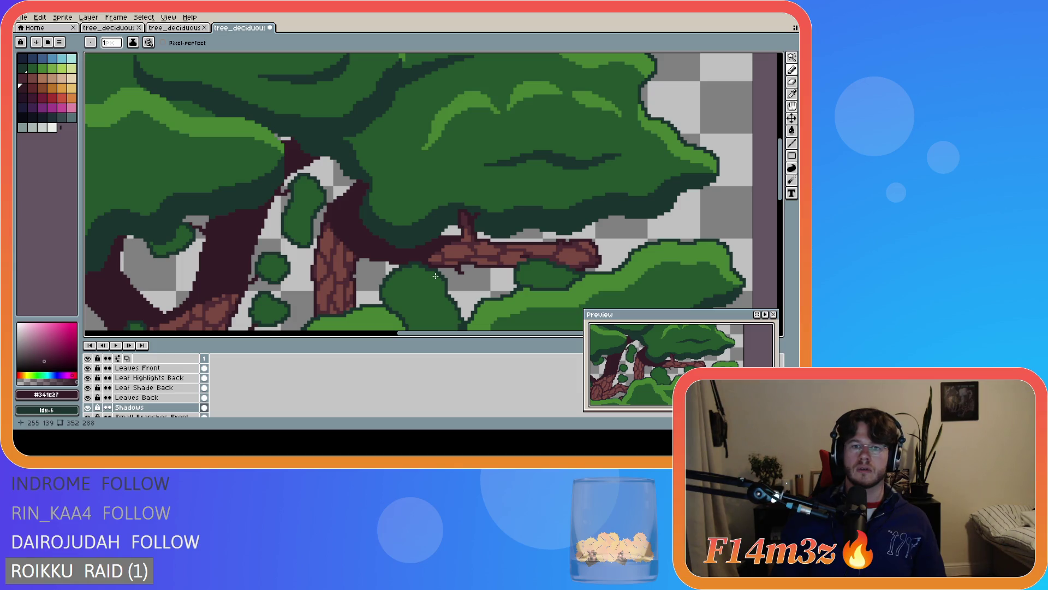
pyautogui.scroll(1, 435, 276)
pyautogui.scroll(-1, 436, 276)
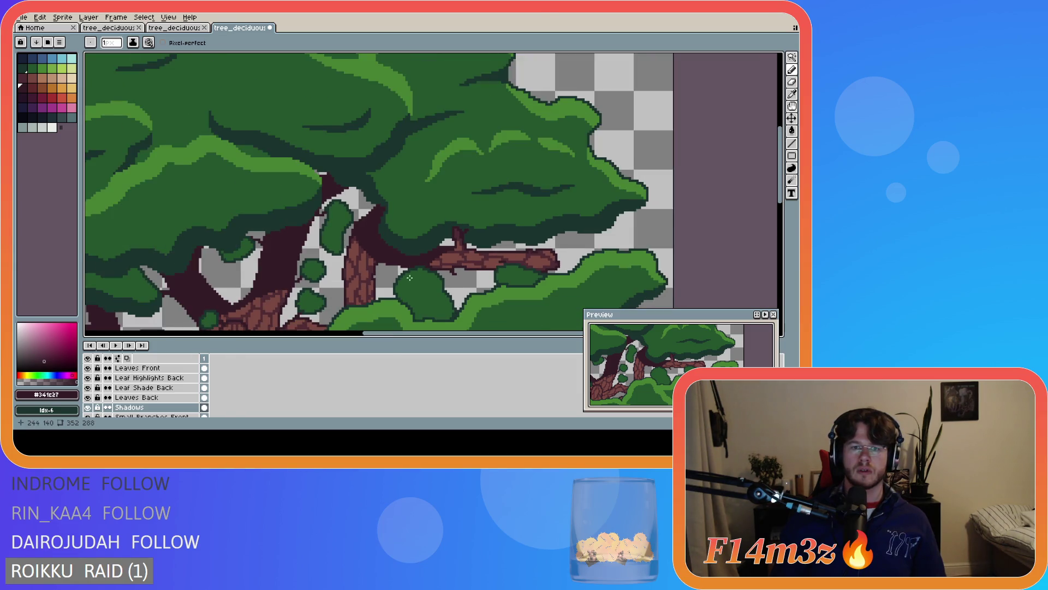
pyautogui.scroll(1, 363, 275)
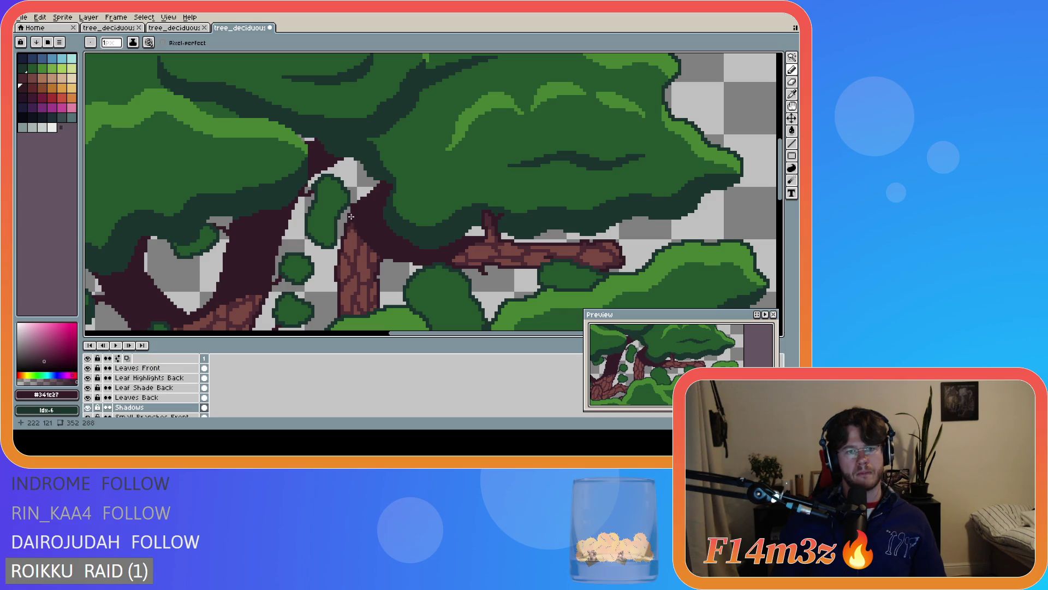
pyautogui.moveTo(349, 218); pyautogui.dragTo(350, 239)
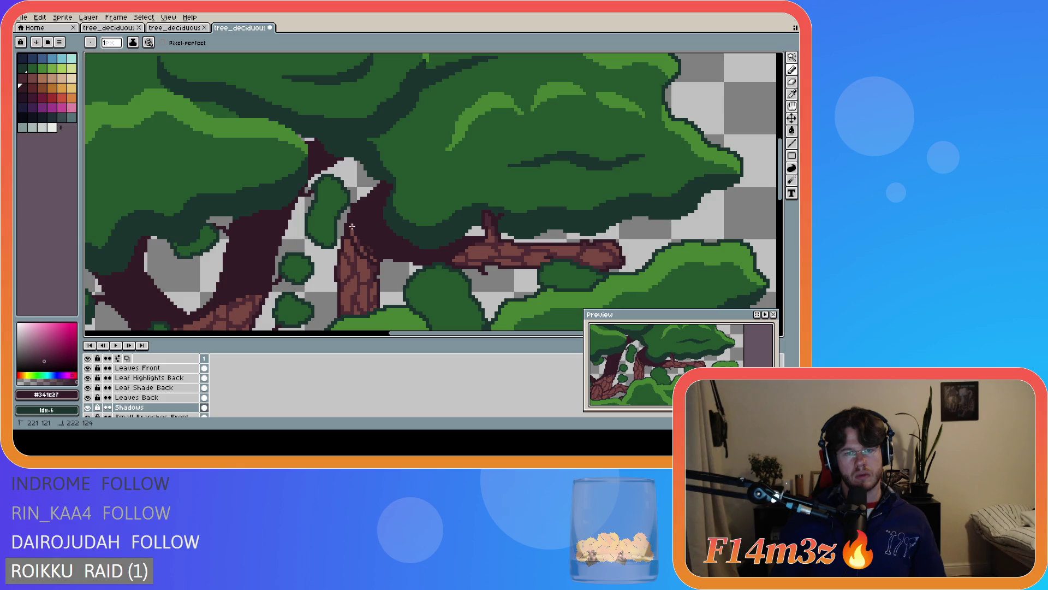
pyautogui.moveTo(353, 236); pyautogui.dragTo(374, 256)
pyautogui.scroll(-2, 423, 301)
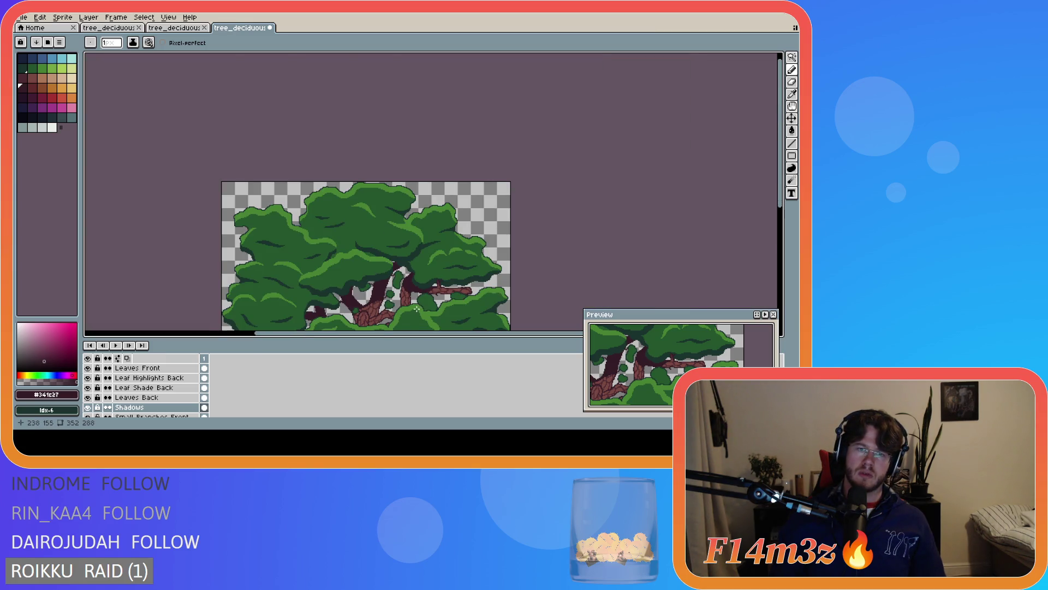
pyautogui.scroll(2, 417, 309)
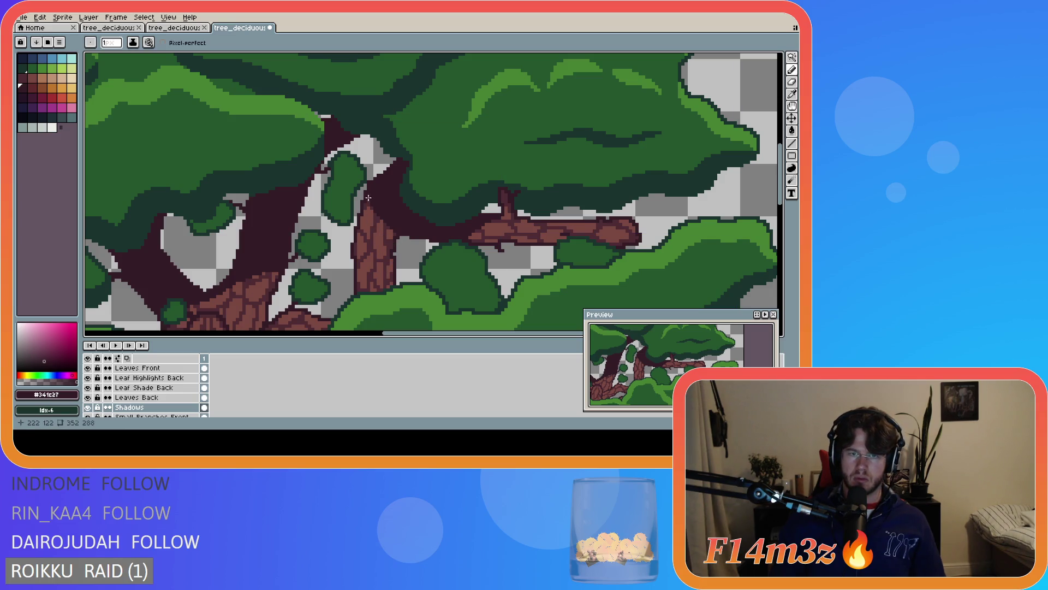
pyautogui.press('ctrl')
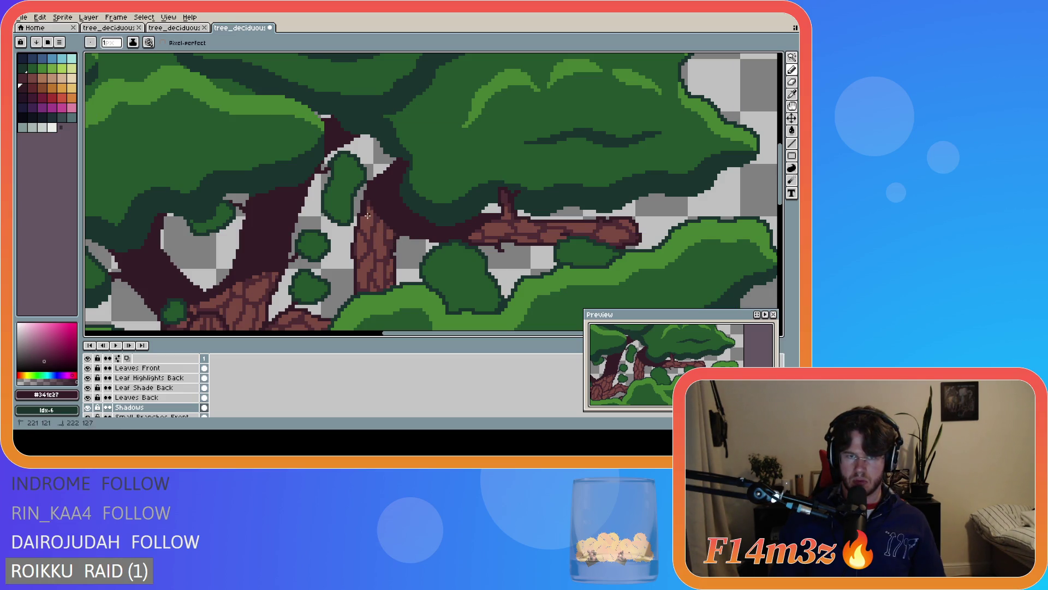
pyautogui.keyDown('shift'); pyautogui.click(370, 208); pyautogui.keyUp('shift')
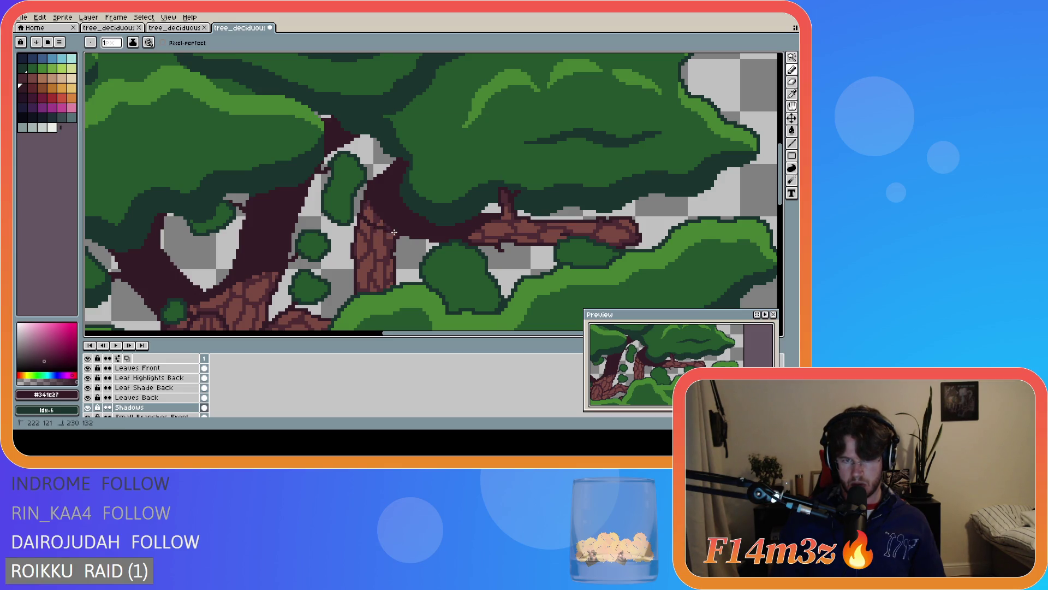
# Redo the last undone pencil stroke
pyautogui.press('g')
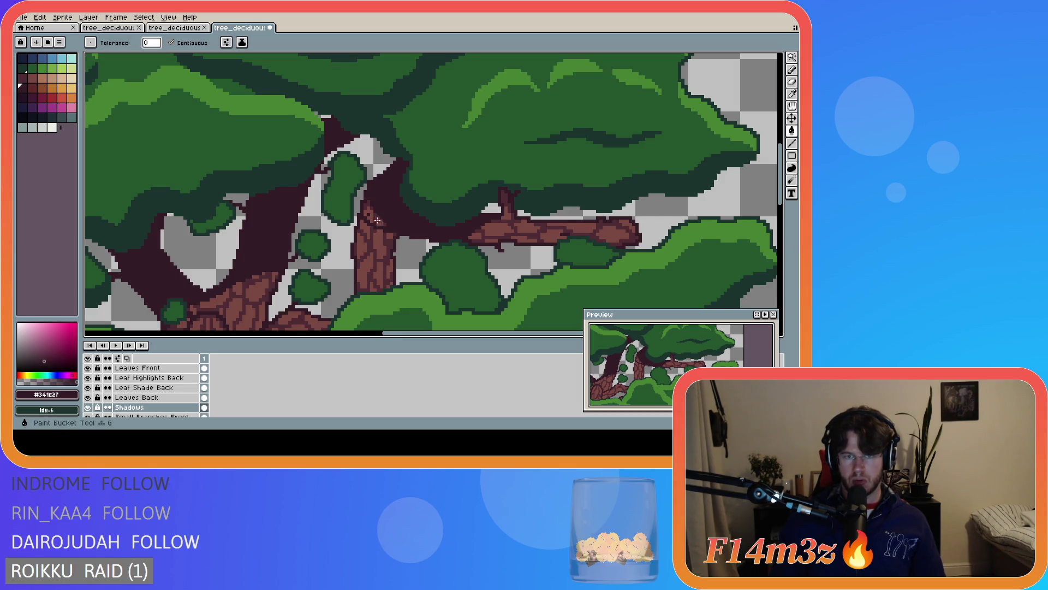
pyautogui.scroll(-3, 380, 234)
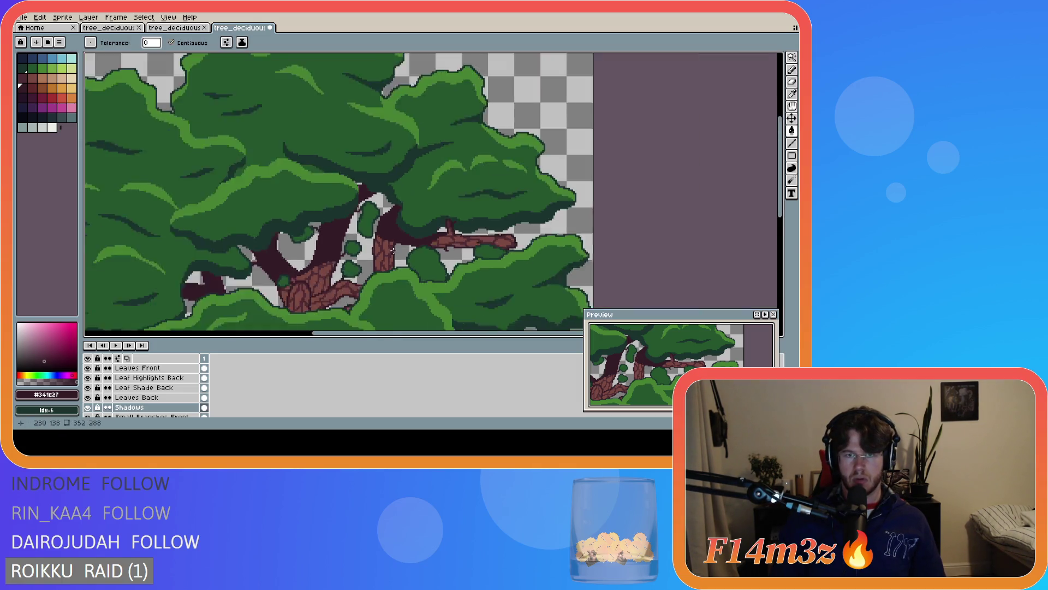
pyautogui.scroll(2, 372, 296)
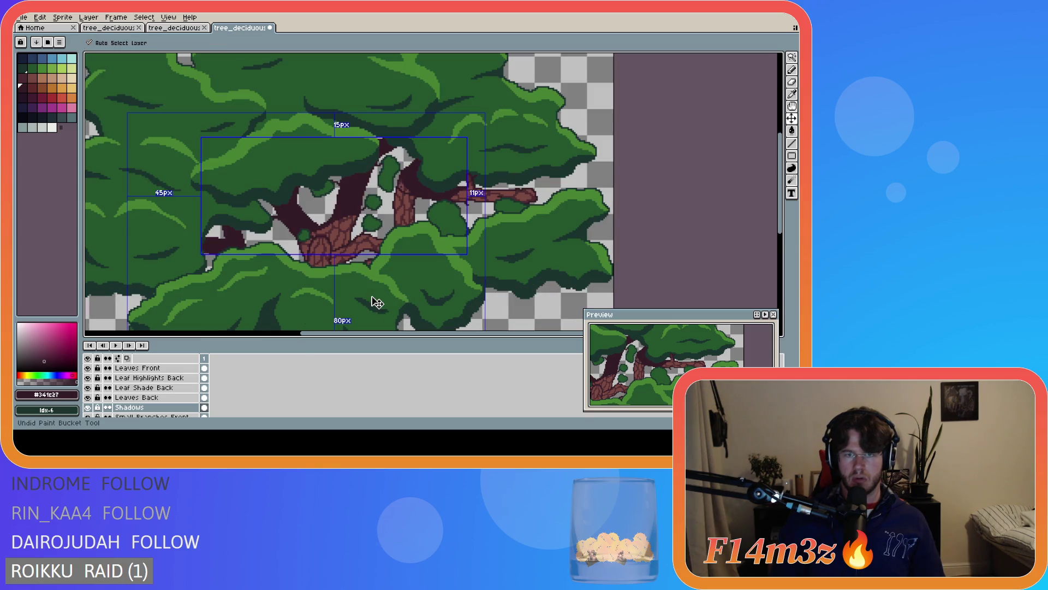
pyautogui.hotkey('ctrl', 'y')
pyautogui.scroll(-2, 436, 243)
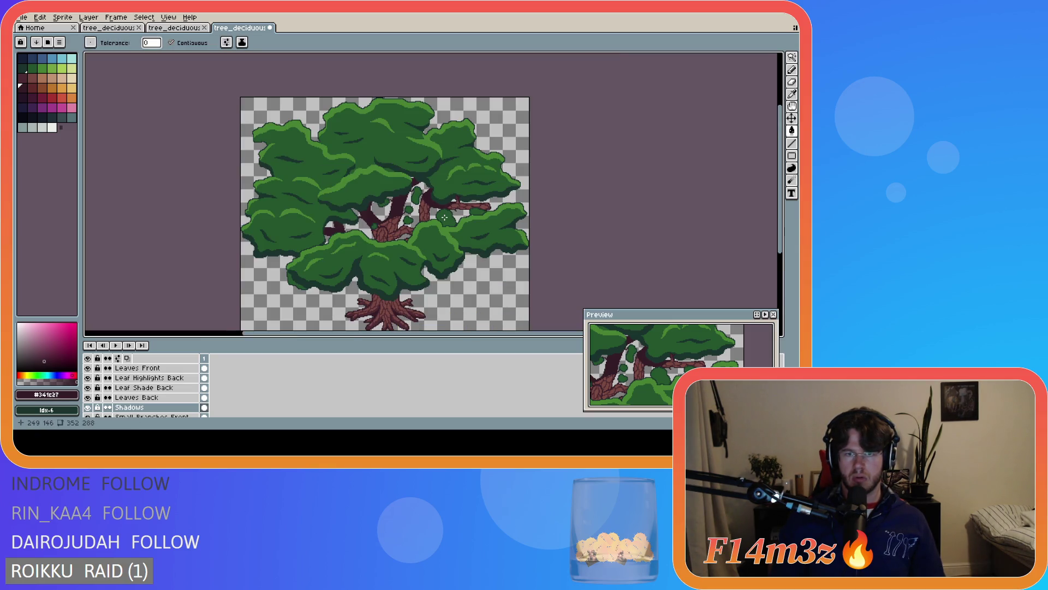
pyautogui.scroll(3, 454, 198)
# Draw dark #341c27 shadow pixels along the trunk edge and save tree_deciduous_large_winter.ase
pyautogui.press('b')
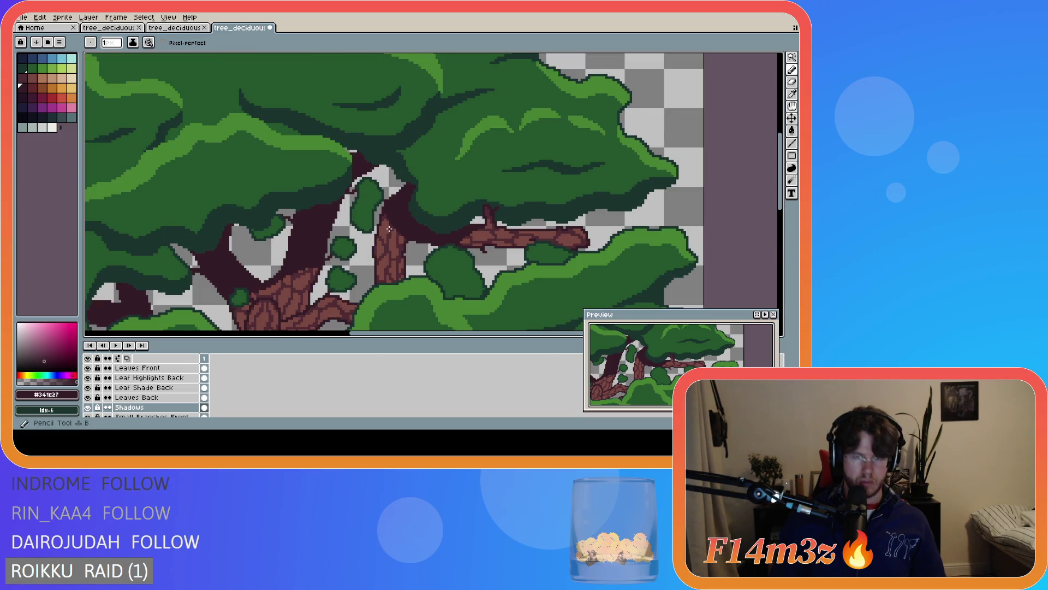
pyautogui.moveTo(385, 211); pyautogui.dragTo(401, 236)
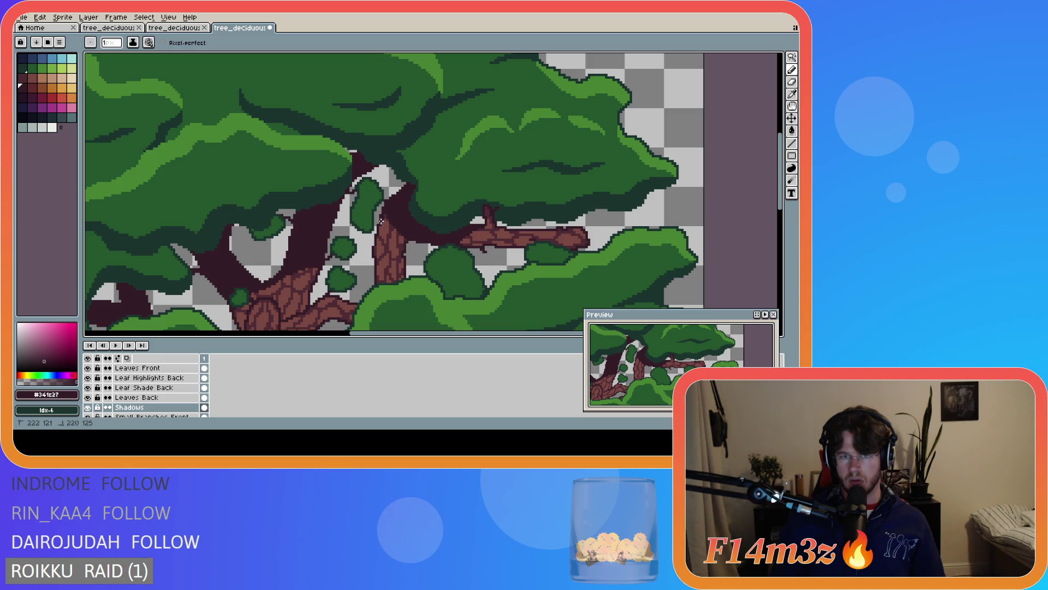
pyautogui.moveTo(388, 228); pyautogui.dragTo(383, 220)
pyautogui.scroll(3, 410, 244)
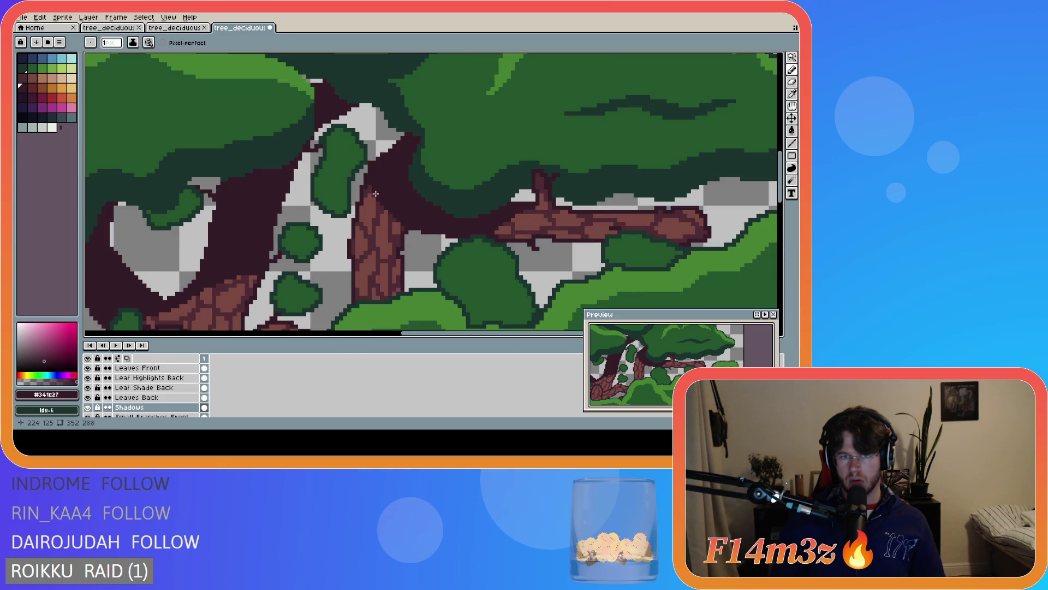
pyautogui.moveTo(371, 177)
pyautogui.mouseDown()
pyautogui.moveTo(361, 189)
pyautogui.moveTo(397, 218)
pyautogui.moveTo(368, 188)
pyautogui.mouseUp()
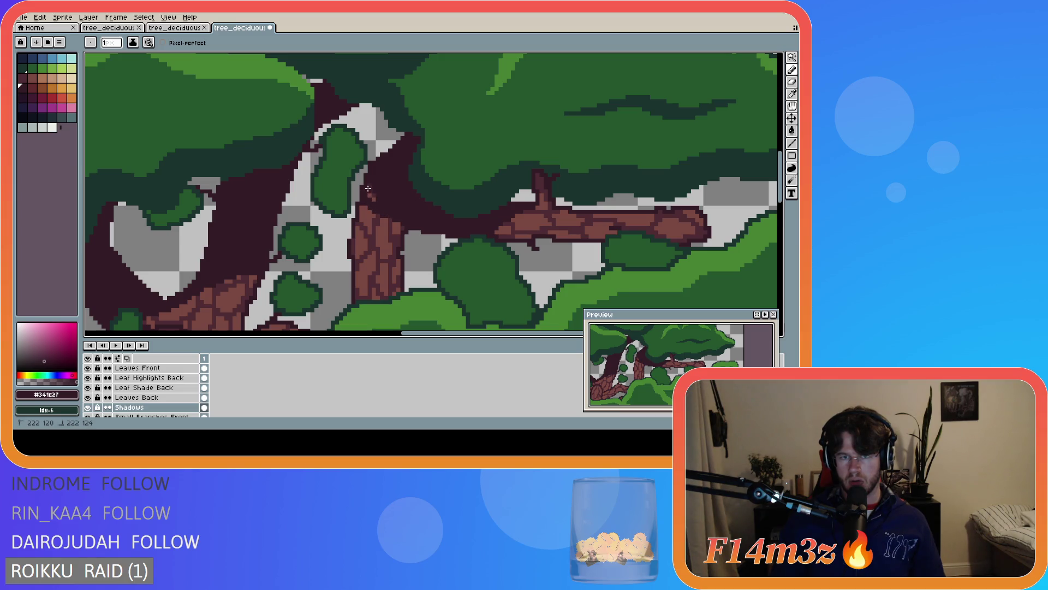
pyautogui.scroll(-1, 422, 229)
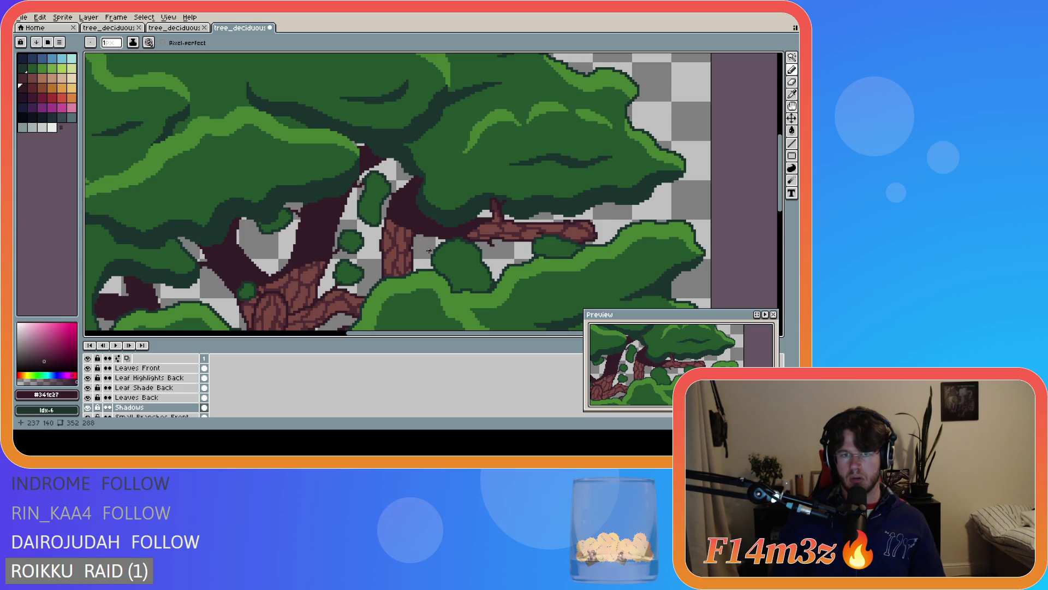
pyautogui.scroll(-1, 429, 251)
pyautogui.scroll(-1, 434, 279)
pyautogui.hotkey('ctrl', 's')
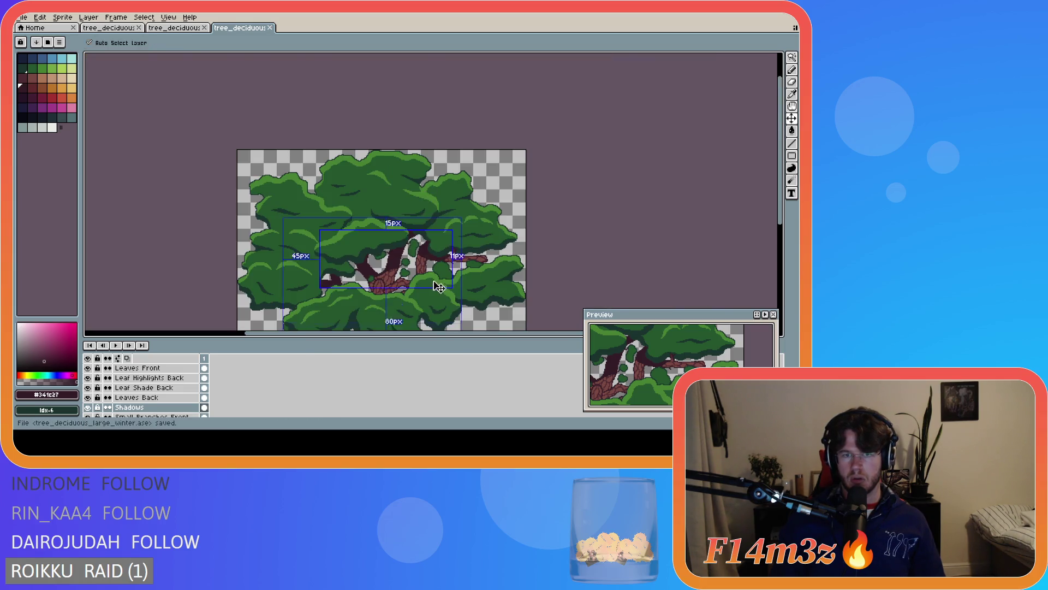
# Briefly hide Leaves Front to inspect the branches, then select the Leaves Back layer
pyautogui.scroll(3, 424, 267)
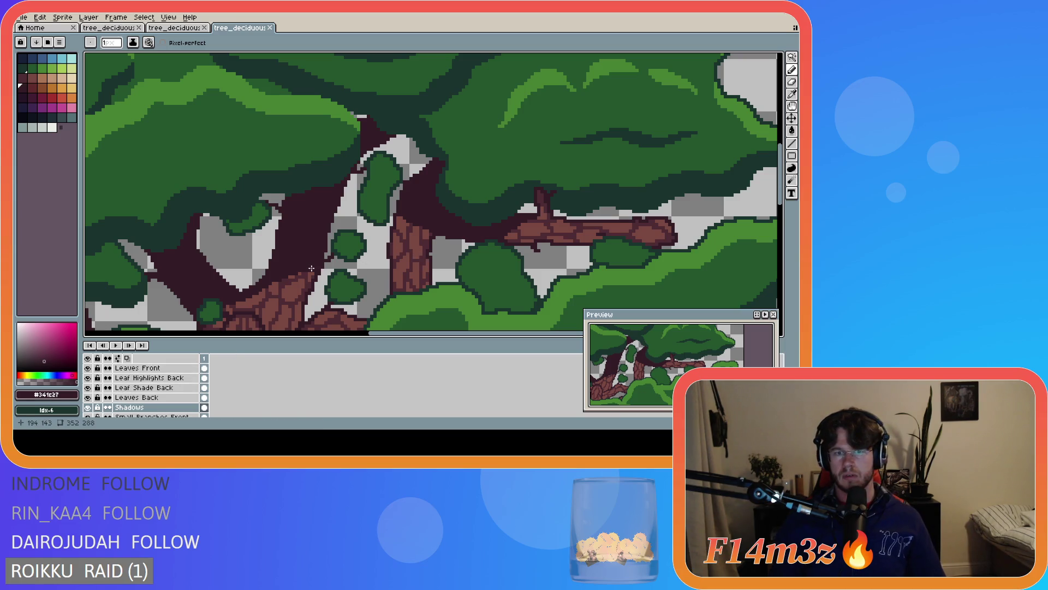
pyautogui.scroll(-3, 337, 263)
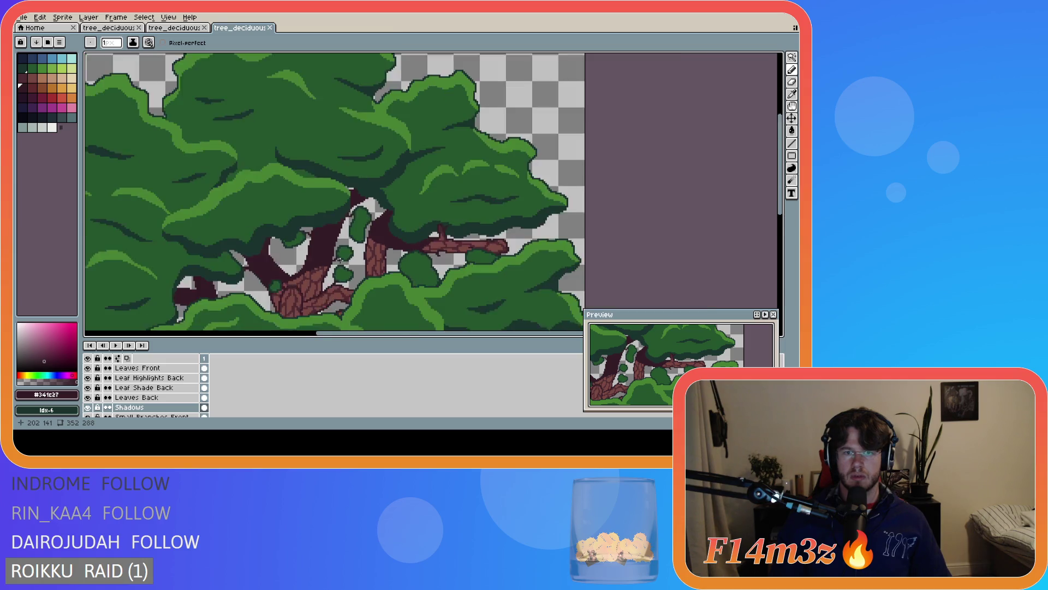
pyautogui.scroll(2, 310, 291)
pyautogui.scroll(-3, 360, 248)
pyautogui.scroll(3, 352, 254)
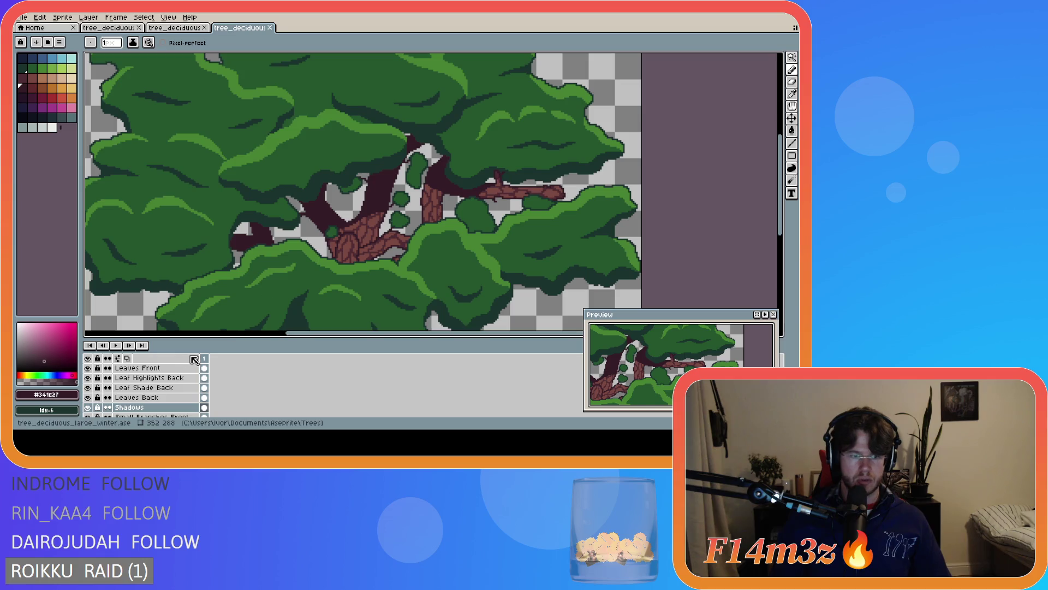
pyautogui.click(87, 369)
pyautogui.click(88, 369)
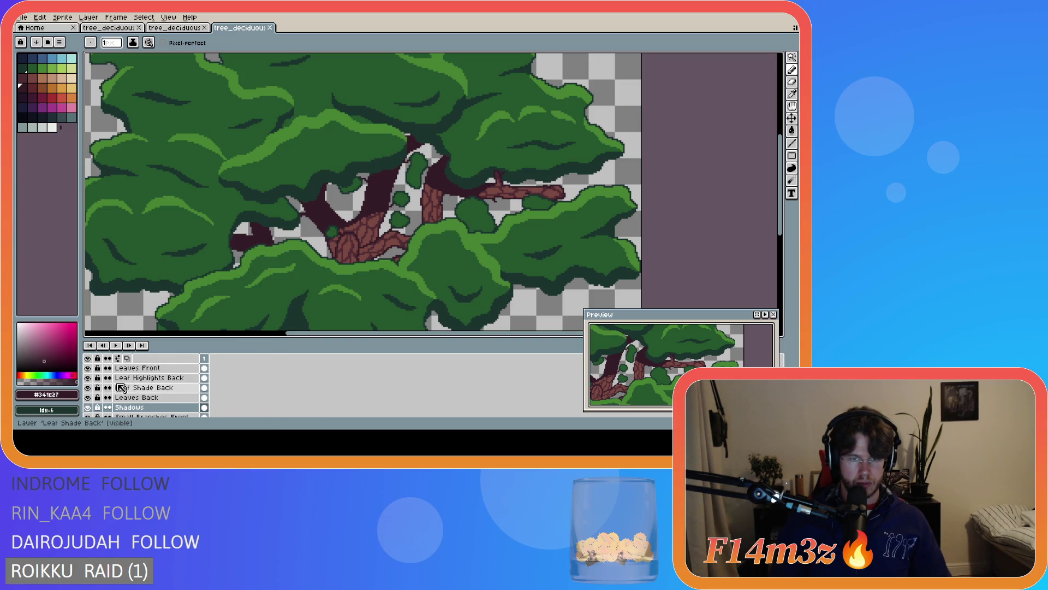
pyautogui.scroll(2, 115, 388)
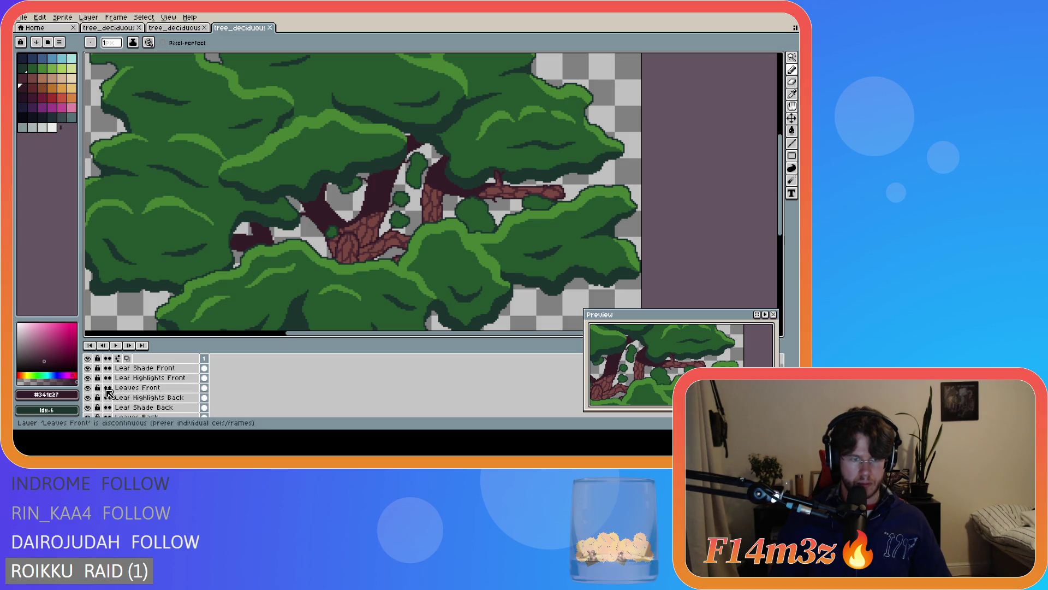
pyautogui.scroll(-2, 106, 396)
pyautogui.doubleClick(88, 398)
pyautogui.click(173, 398)
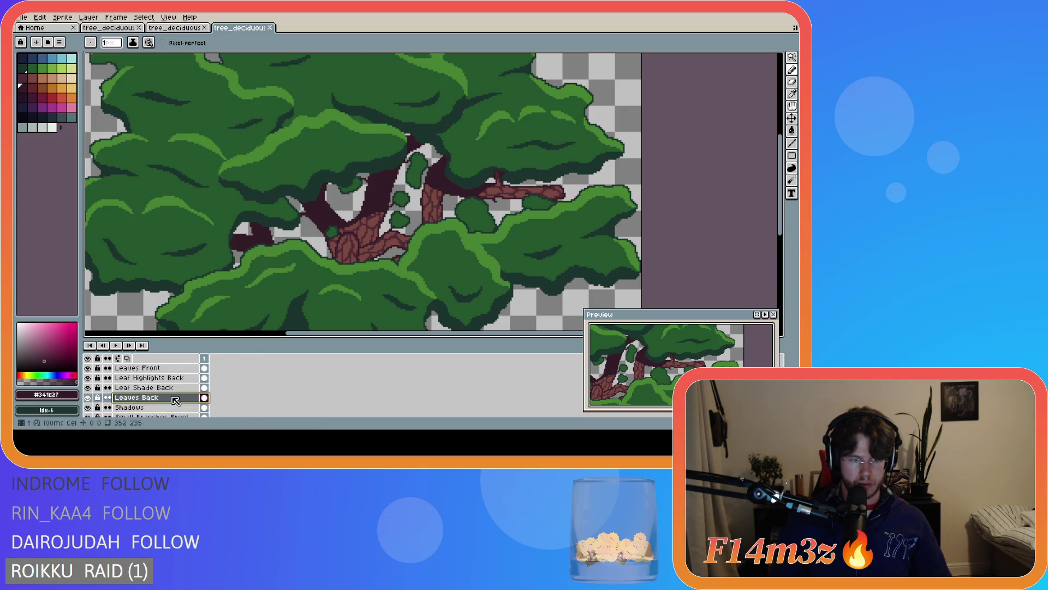
# Fill three small gaps in the back leaves with dark green #19332d
pyautogui.keyDown('alt'); pyautogui.click(309, 194); pyautogui.keyUp('alt')
pyautogui.press('g')
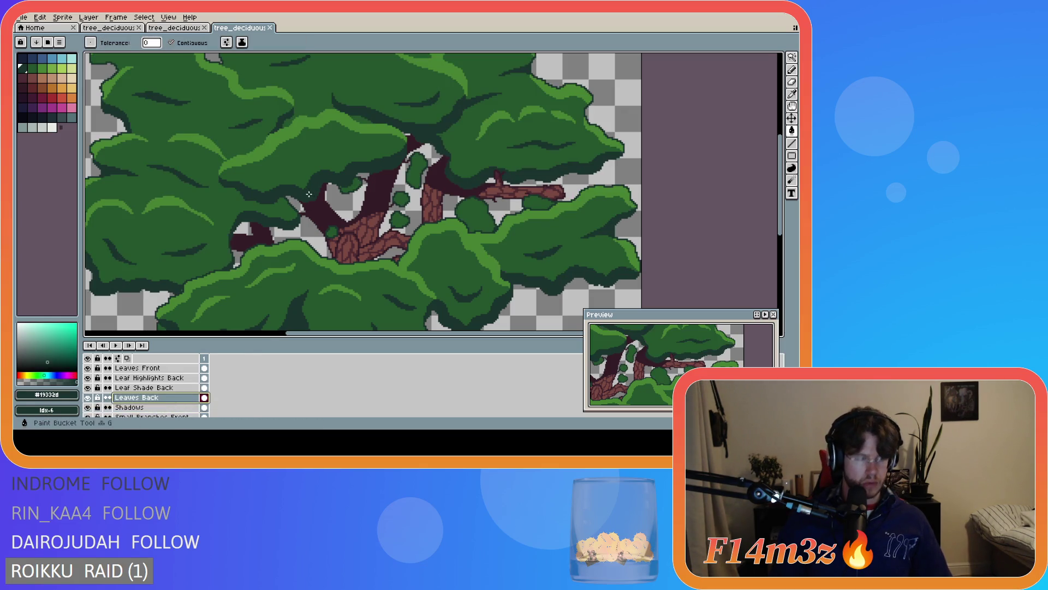
pyautogui.click(390, 188)
pyautogui.click(402, 202)
pyautogui.click(351, 186)
pyautogui.scroll(-1, 376, 274)
pyautogui.scroll(2, 375, 274)
# Toggle Leaves Back off and on to check the fills, then select Leaves Front
pyautogui.click(88, 398)
pyautogui.click(88, 397)
pyautogui.scroll(-1, 275, 295)
pyautogui.scroll(-1, 275, 295)
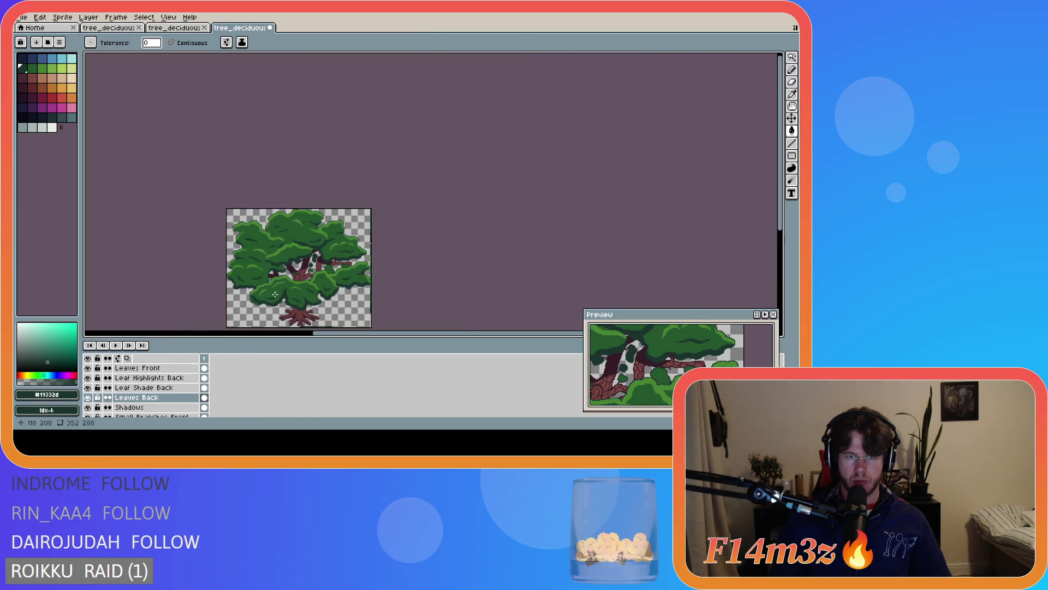
pyautogui.scroll(1, 274, 295)
pyautogui.scroll(2, 275, 294)
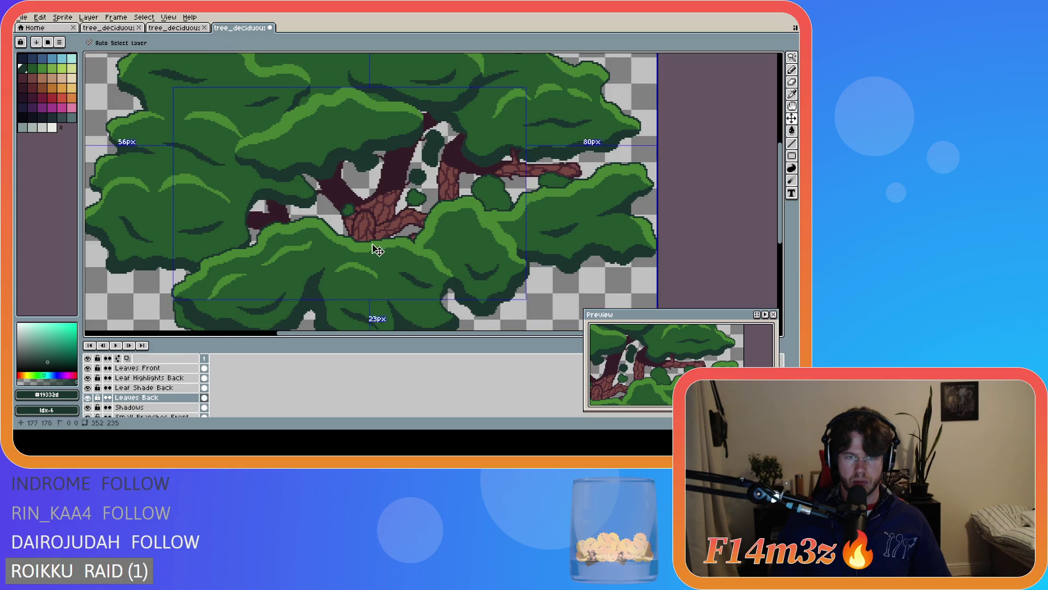
pyautogui.click(164, 368)
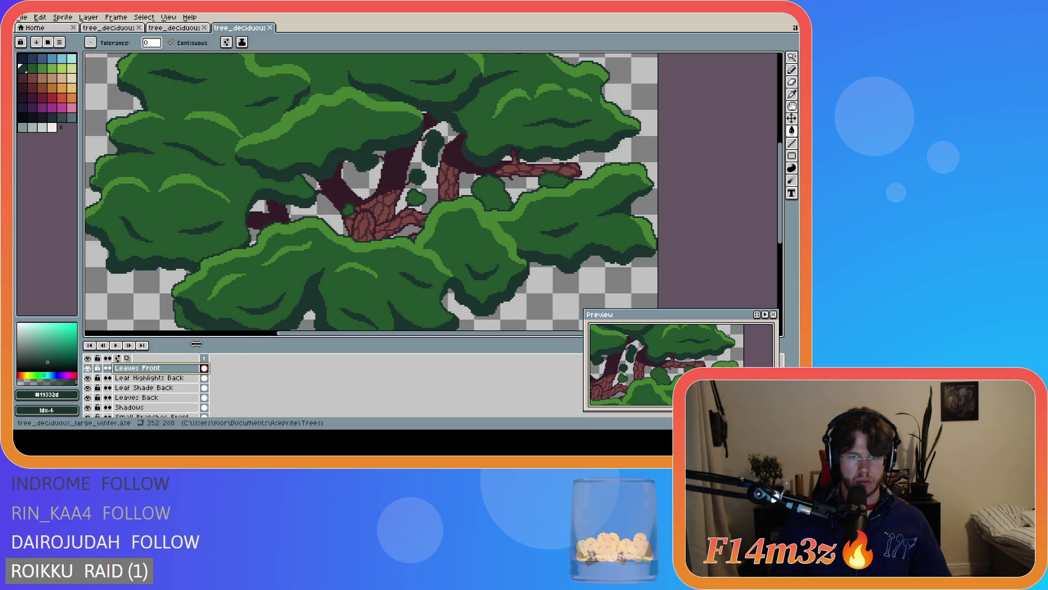
pyautogui.scroll(-3, 361, 231)
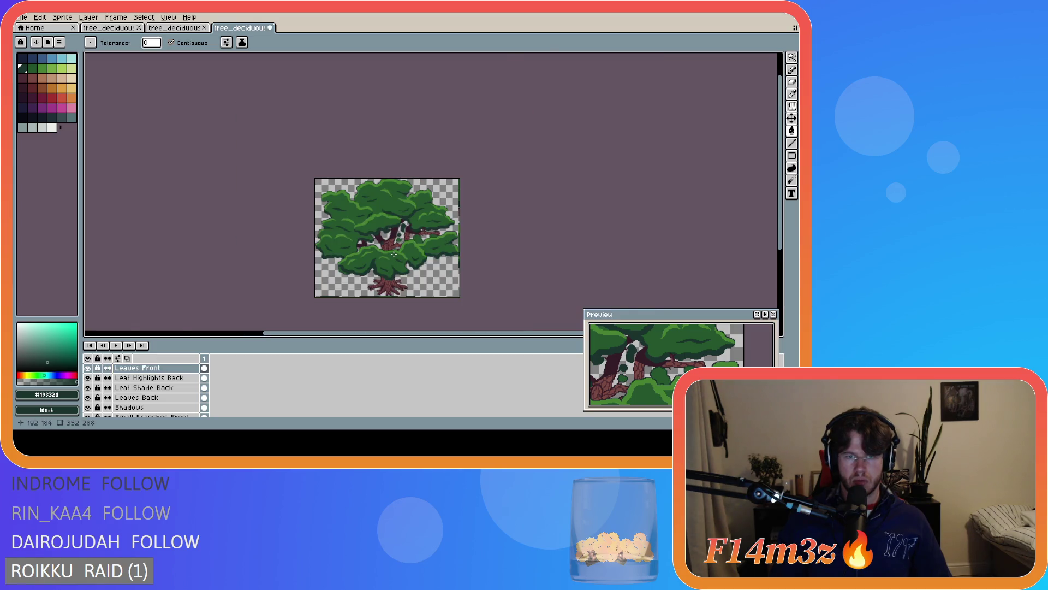
# Save the sprite as tree_deciduous_large_winter.ase
pyautogui.scroll(2, 393, 254)
pyautogui.scroll(-2, 415, 256)
pyautogui.scroll(1, 442, 261)
pyautogui.scroll(1, 449, 266)
pyautogui.scroll(-1, 450, 267)
pyautogui.press('v')
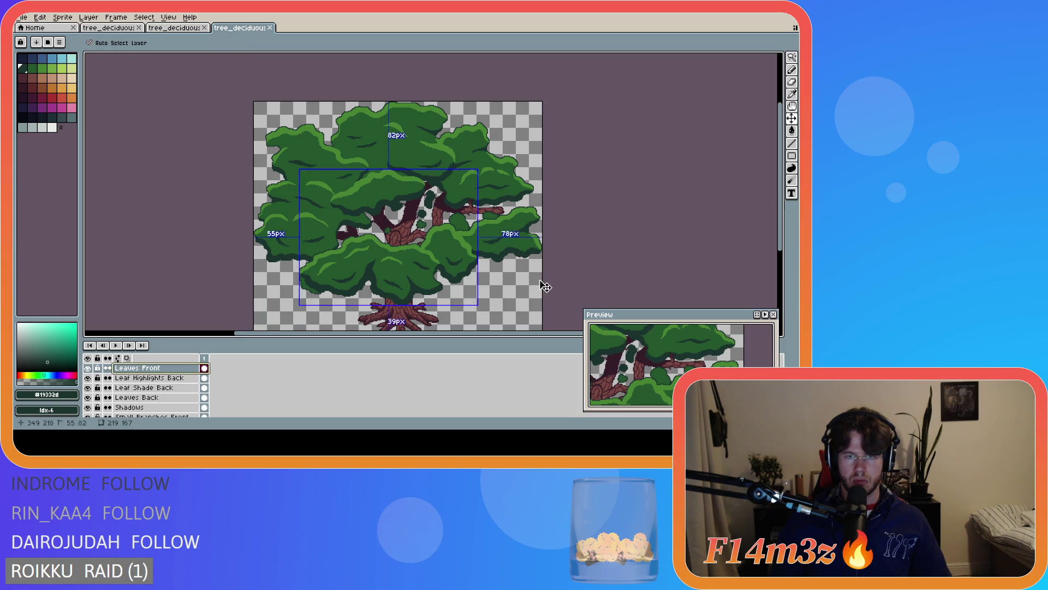
pyautogui.hotkey('ctrl', 's')
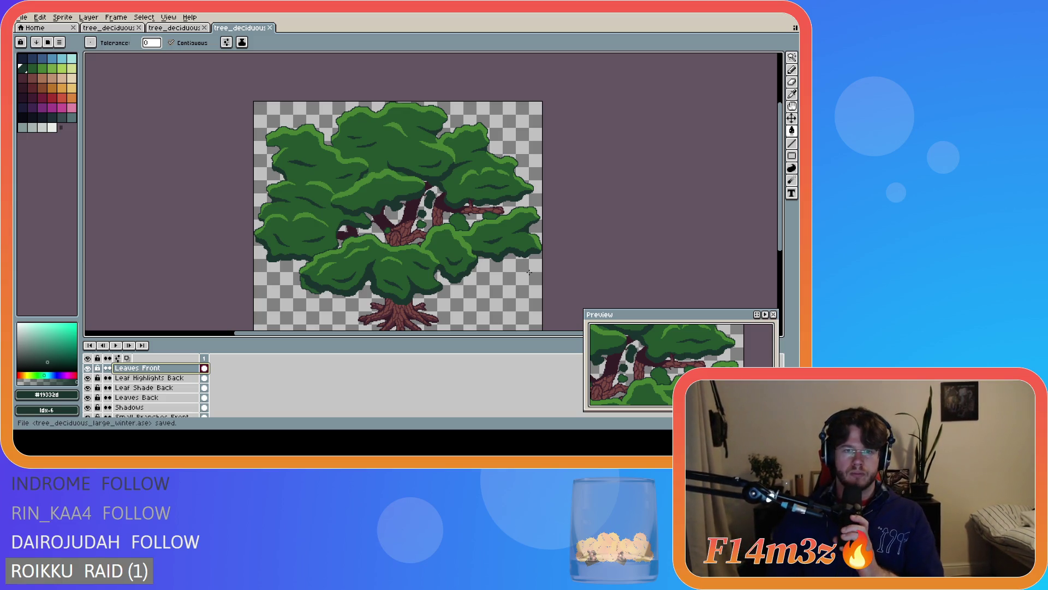
pyautogui.press('ctrl')
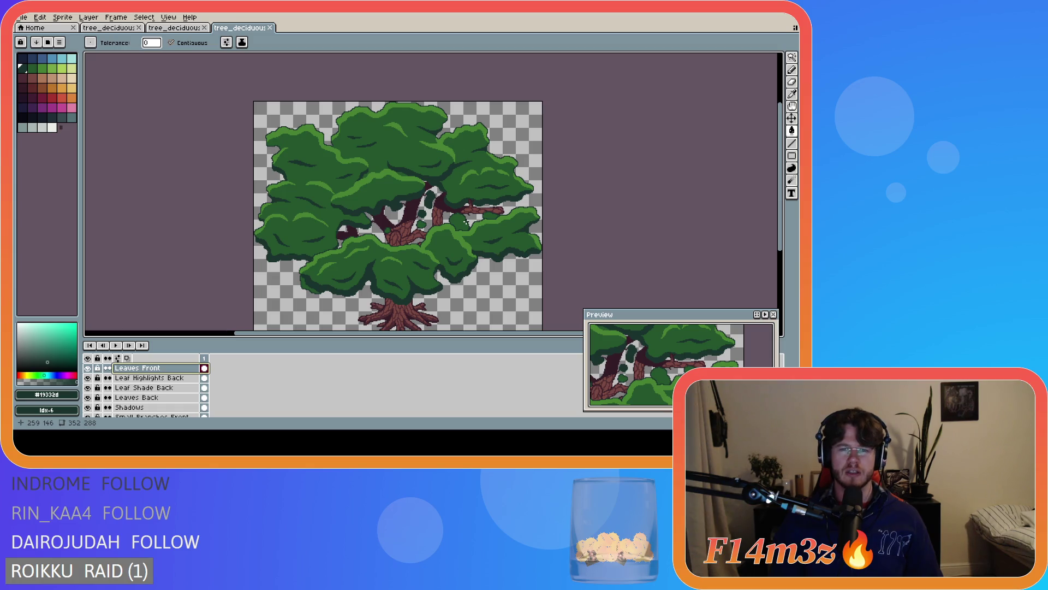
pyautogui.hotkey('ctrl', 's')
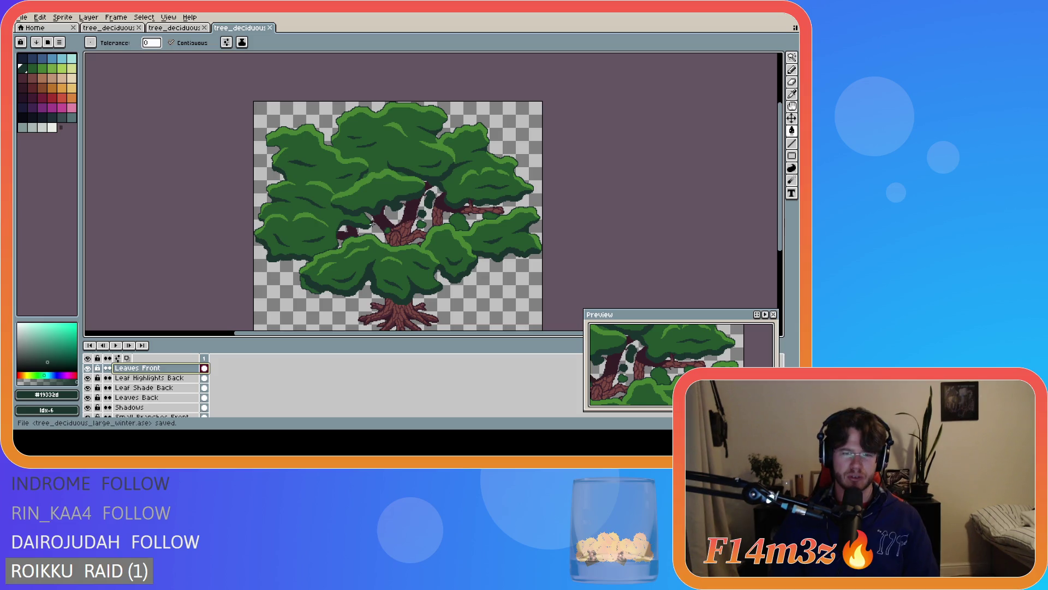
# Pan around the whole tree to review it, then save the file again
pyautogui.scroll(3, 364, 223)
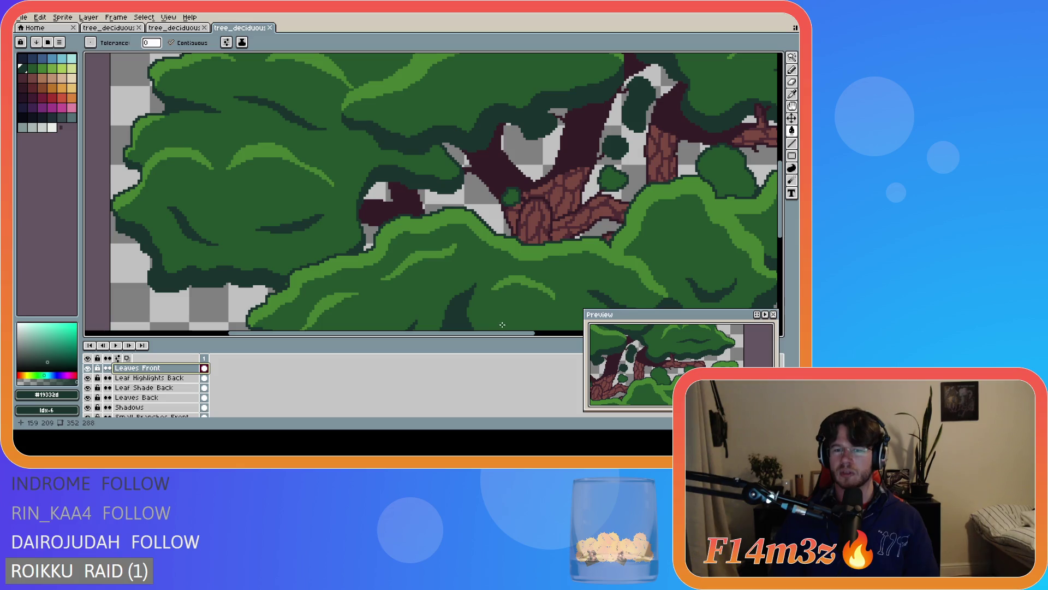
pyautogui.moveTo(509, 334)
pyautogui.mouseDown()
pyautogui.moveTo(557, 334)
pyautogui.moveTo(606, 315)
pyautogui.mouseUp()
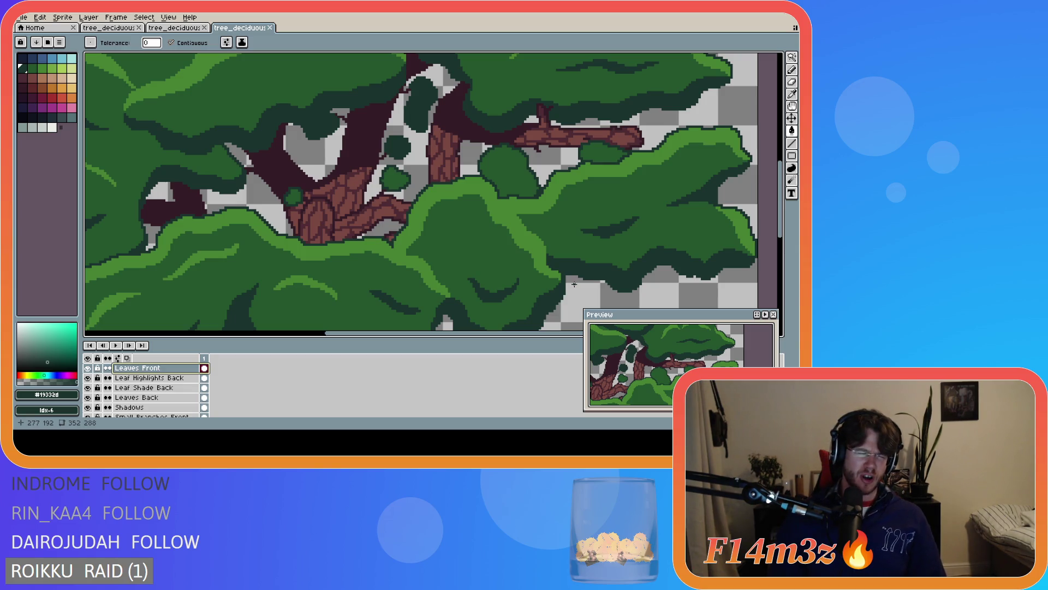
pyautogui.hscroll(-3, 485, 327)
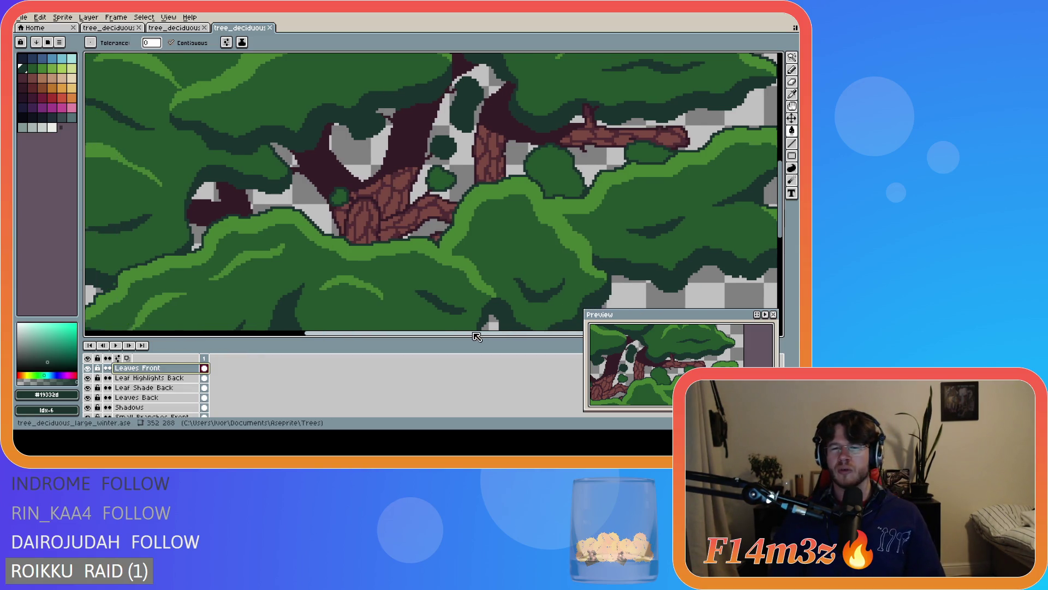
pyautogui.hscroll(-3, 491, 335)
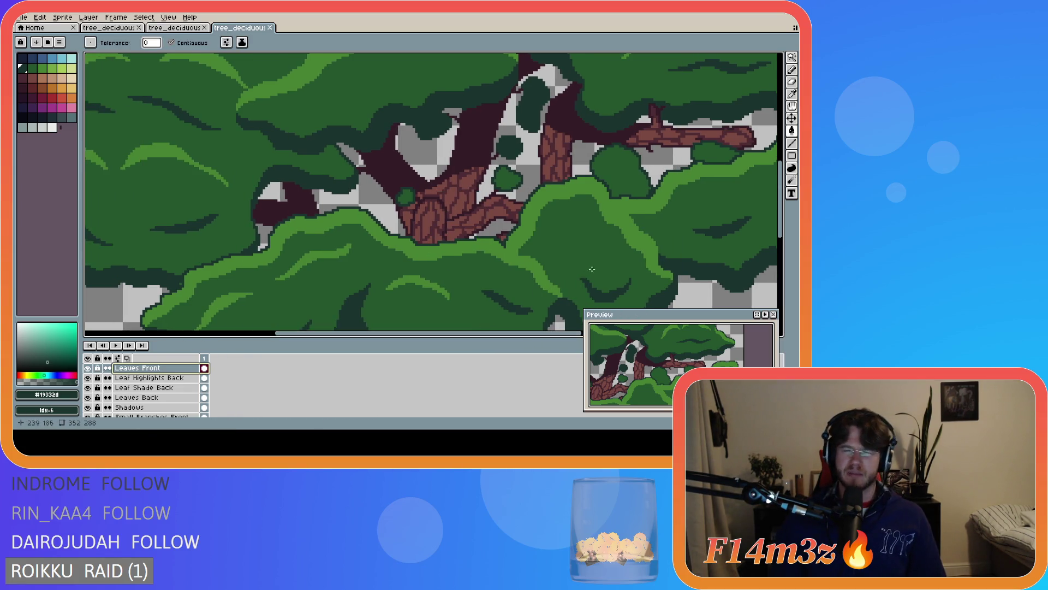
pyautogui.scroll(3, 781, 218)
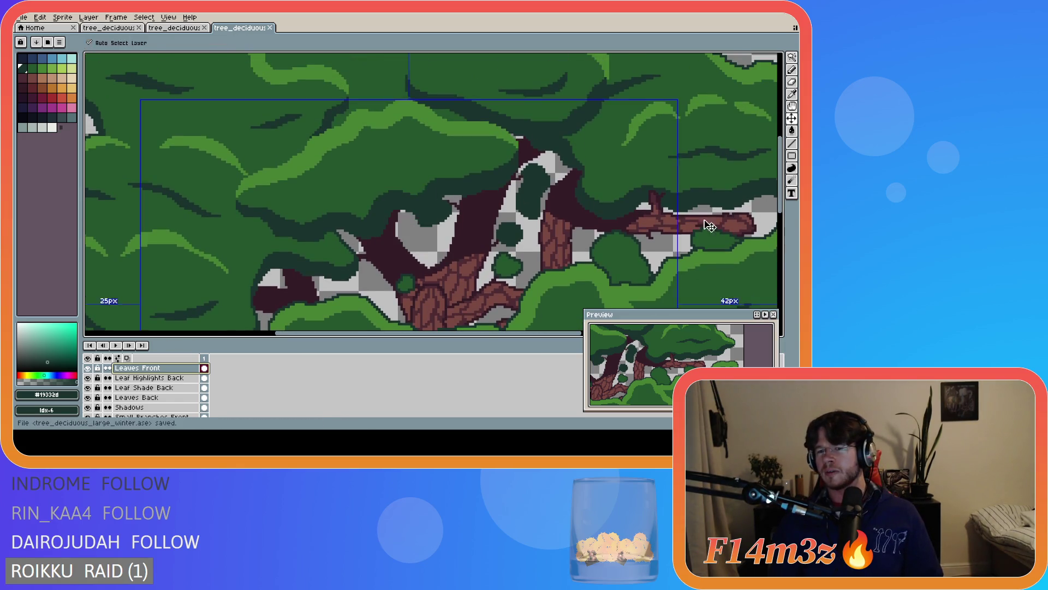
pyautogui.hscroll(2, 501, 335)
pyautogui.scroll(-3, 667, 268)
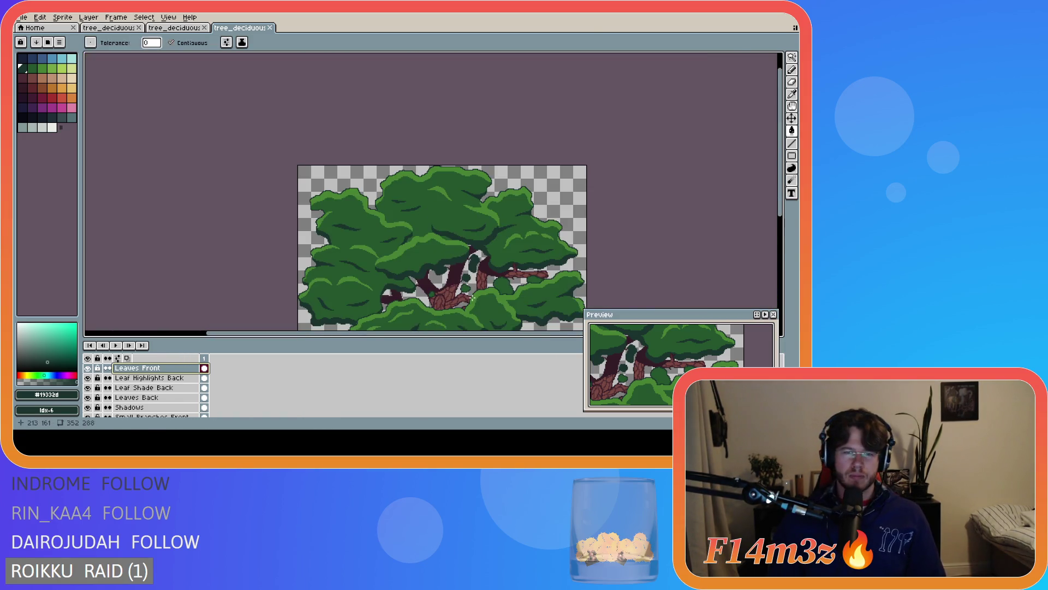
pyautogui.scroll(-3, 602, 299)
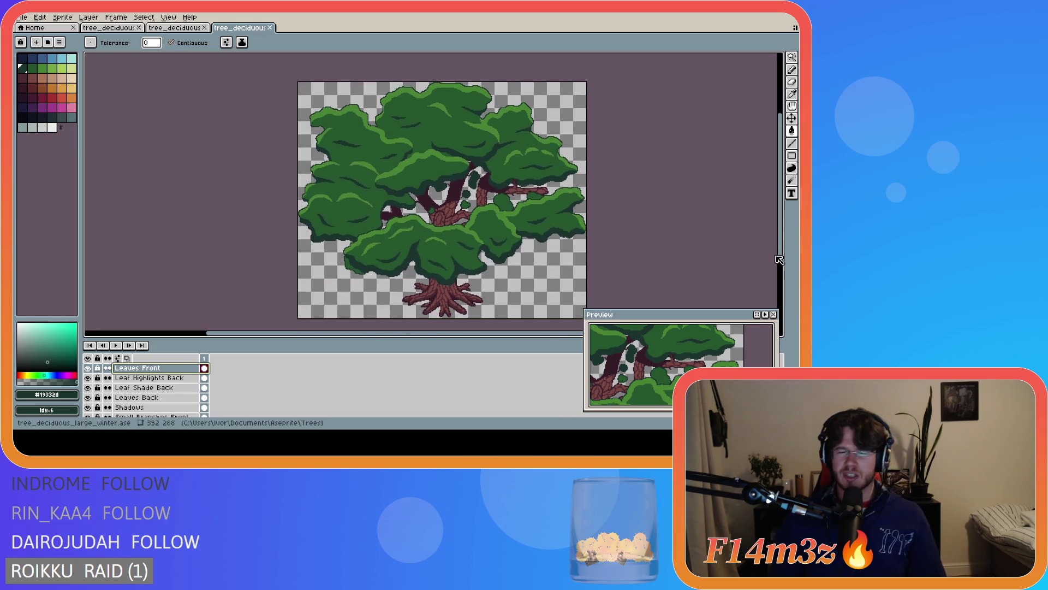
pyautogui.hscroll(2, 602, 300)
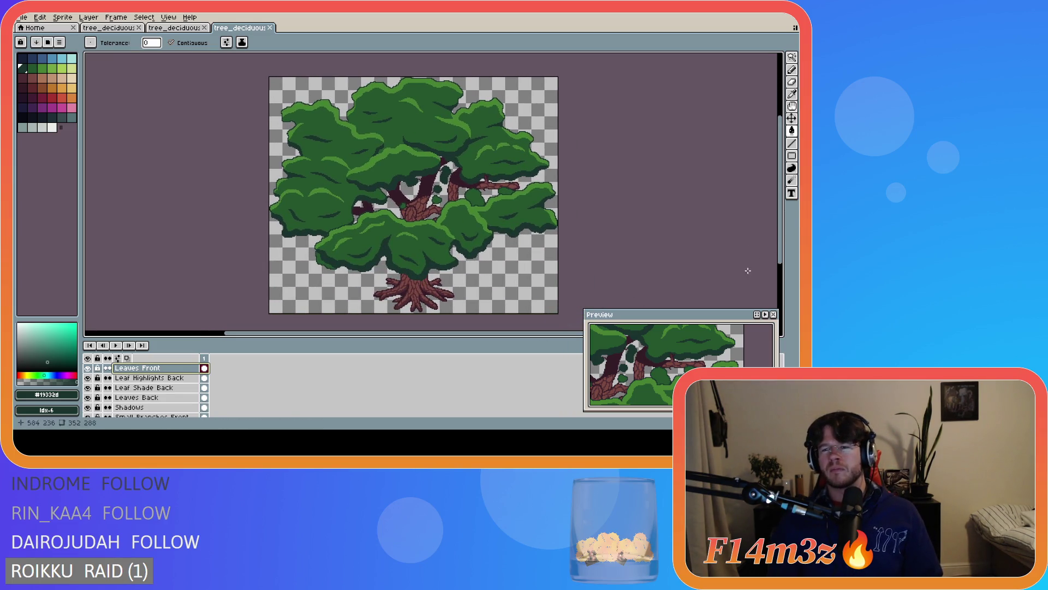
pyautogui.scroll(1, 782, 255)
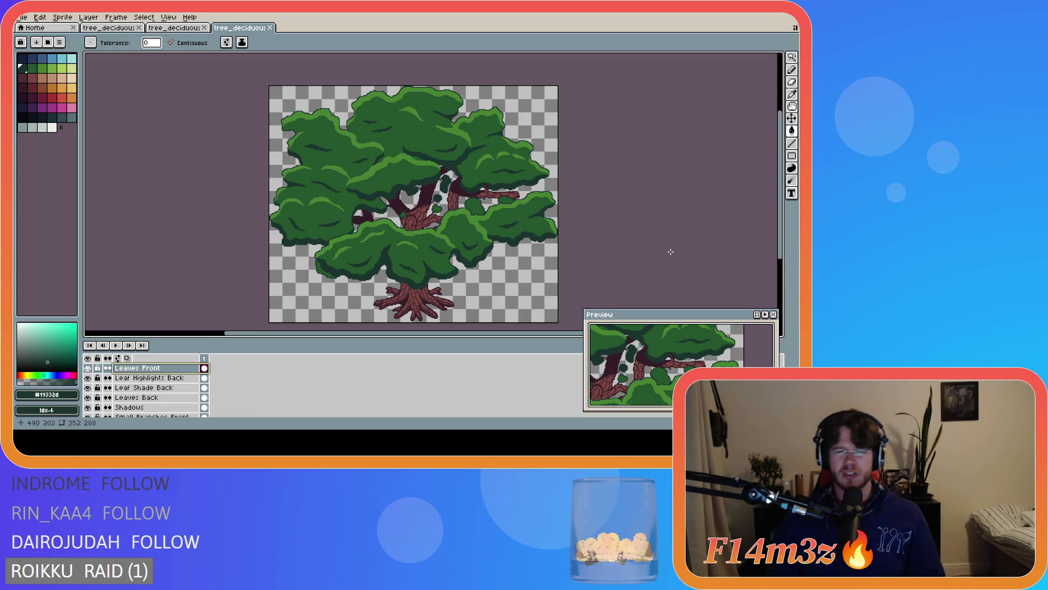
pyautogui.hotkey('ctrl', 's')
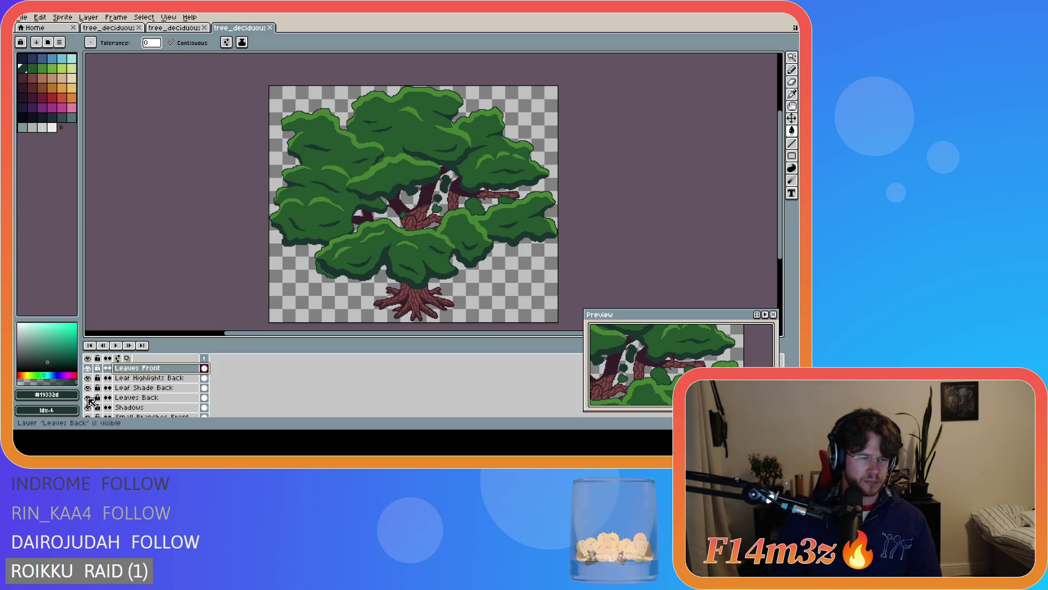
# Hide Leaves Front, Leaf Shade Front and Leaf Highlights Front, then zoom into the lower left
pyautogui.scroll(-1, 92, 407)
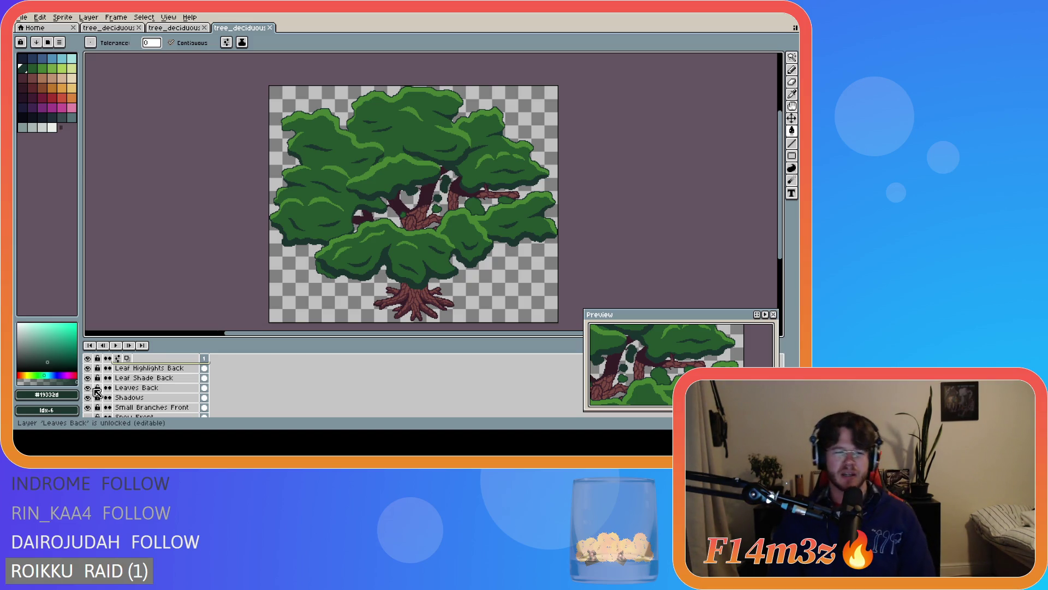
pyautogui.scroll(3, 89, 389)
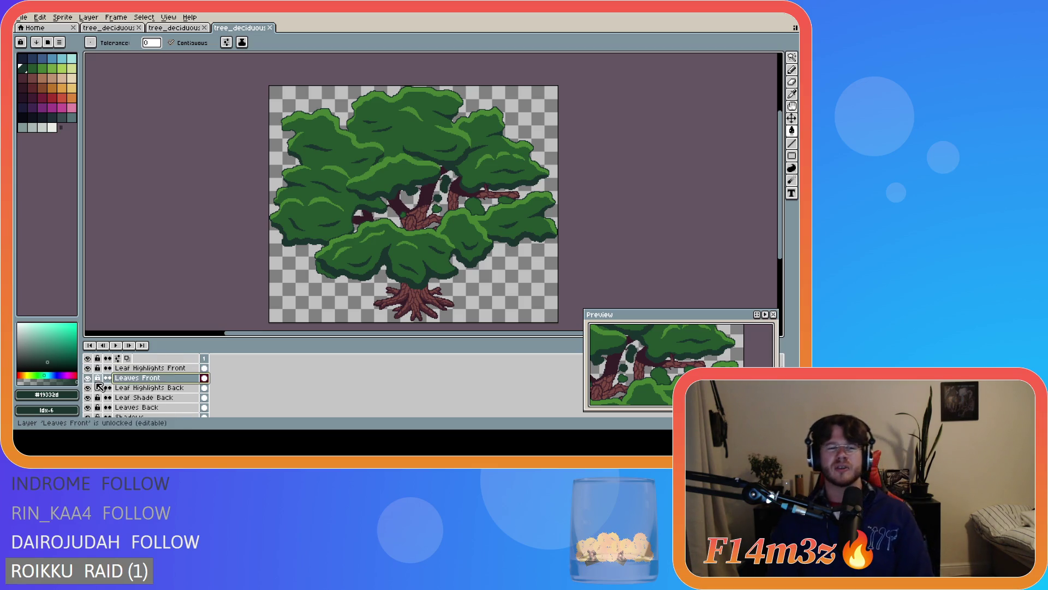
pyautogui.moveTo(88, 387); pyautogui.dragTo(88, 371)
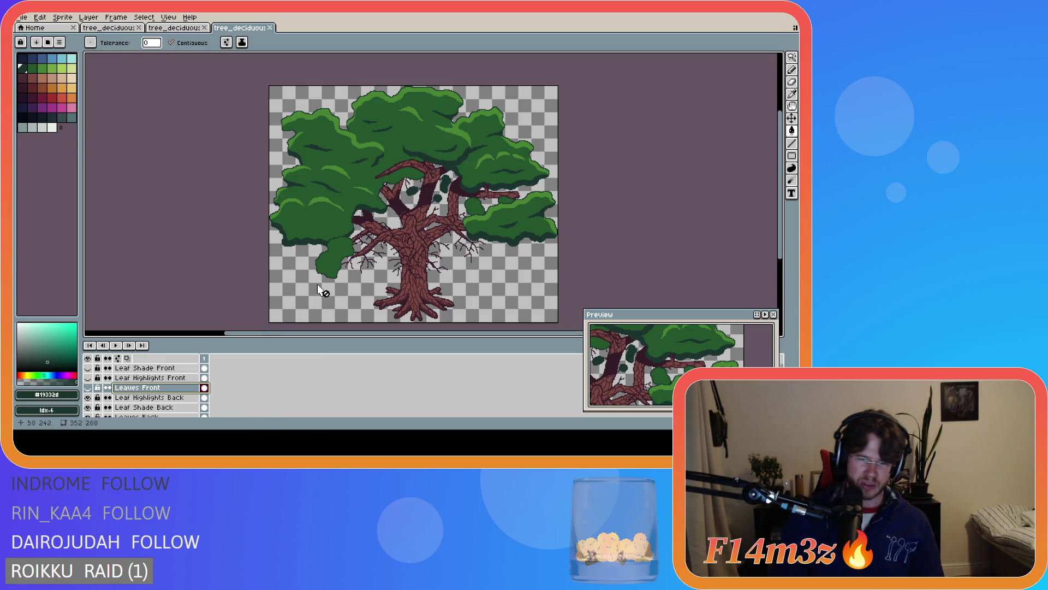
pyautogui.scroll(1, 318, 289)
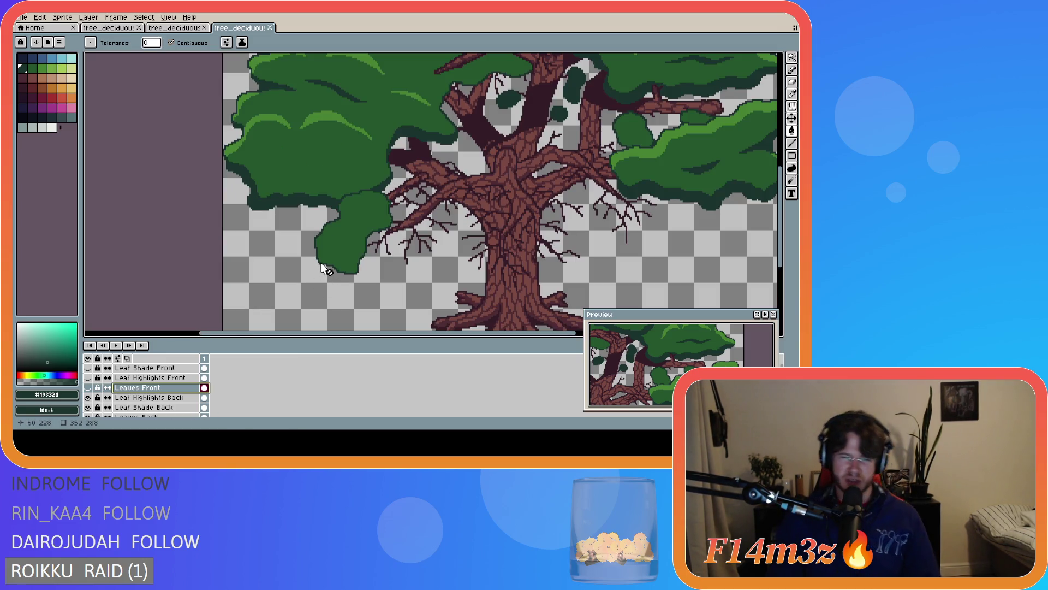
pyautogui.scroll(1, 316, 237)
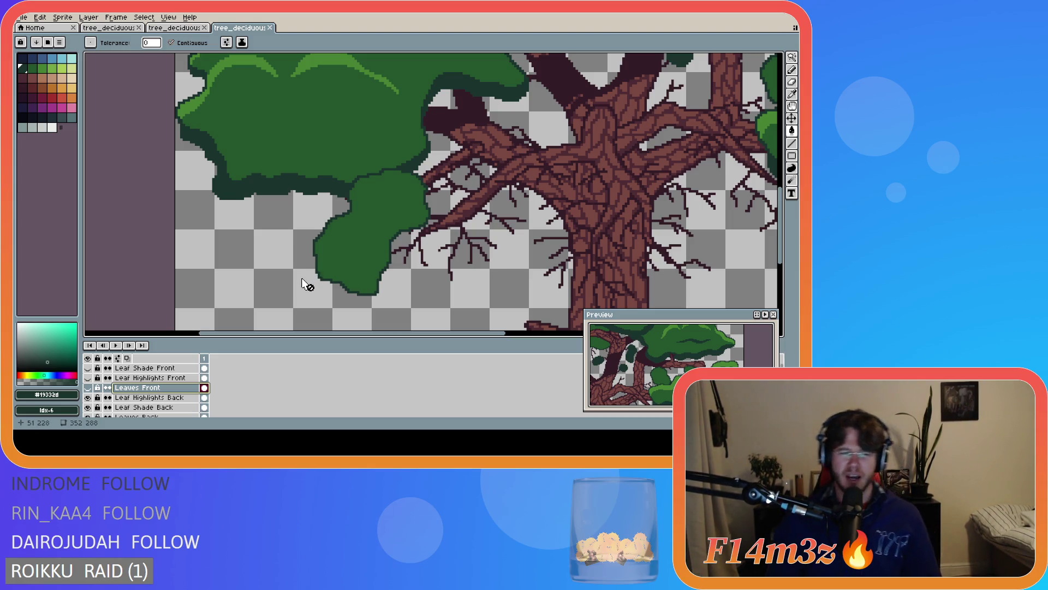
# Erase the lower part of the small left leaf clump from the Leaves Back layer
pyautogui.press('m')
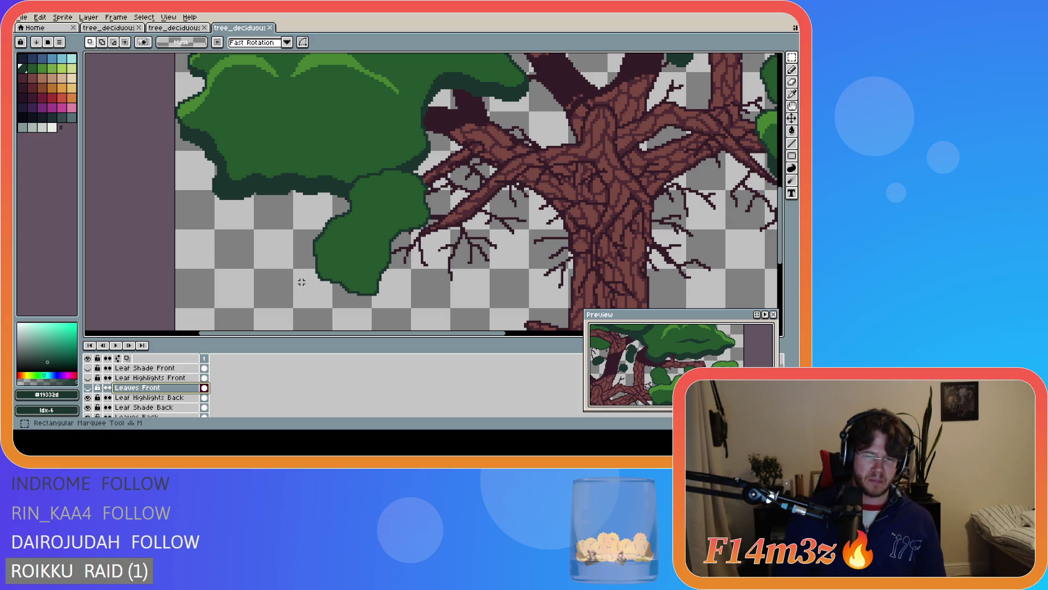
pyautogui.moveTo(304, 292)
pyautogui.mouseDown()
pyautogui.moveTo(424, 294)
pyautogui.moveTo(262, 235)
pyautogui.moveTo(253, 216)
pyautogui.moveTo(283, 207)
pyautogui.mouseUp()
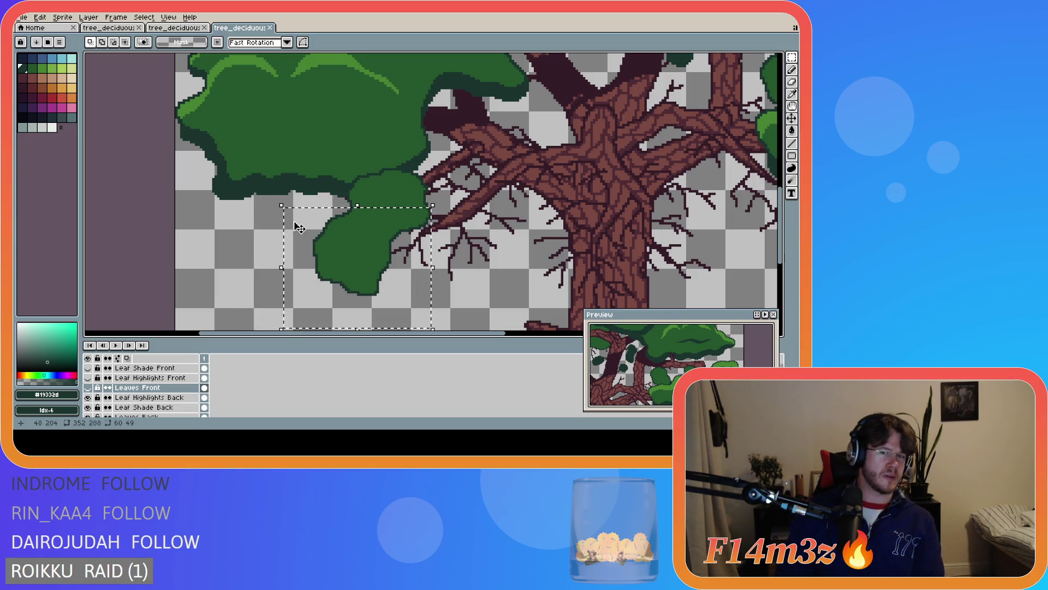
pyautogui.scroll(-1, 180, 401)
pyautogui.click(180, 408)
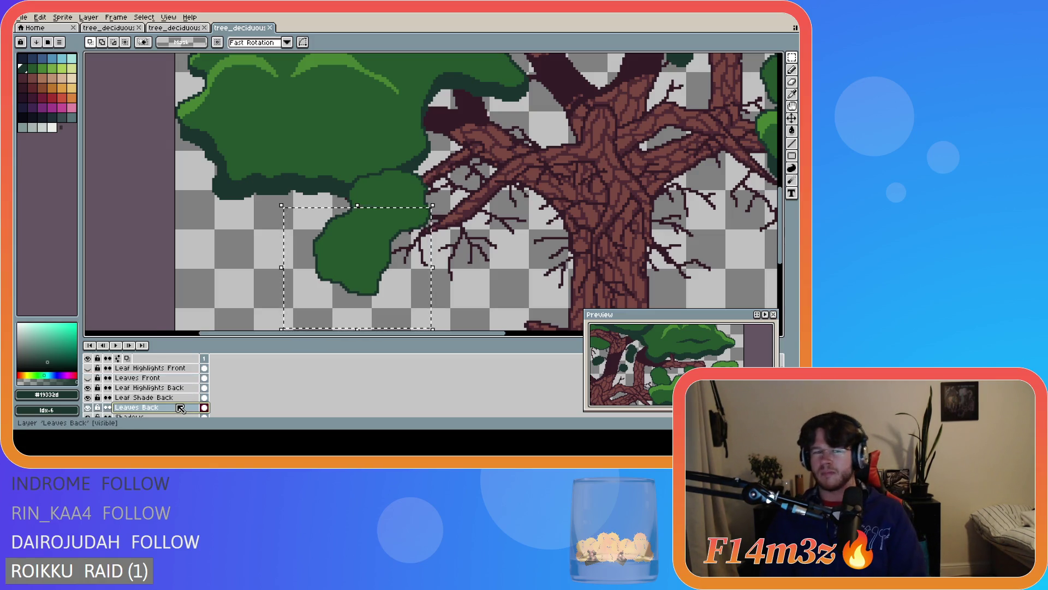
pyautogui.press('Delete')
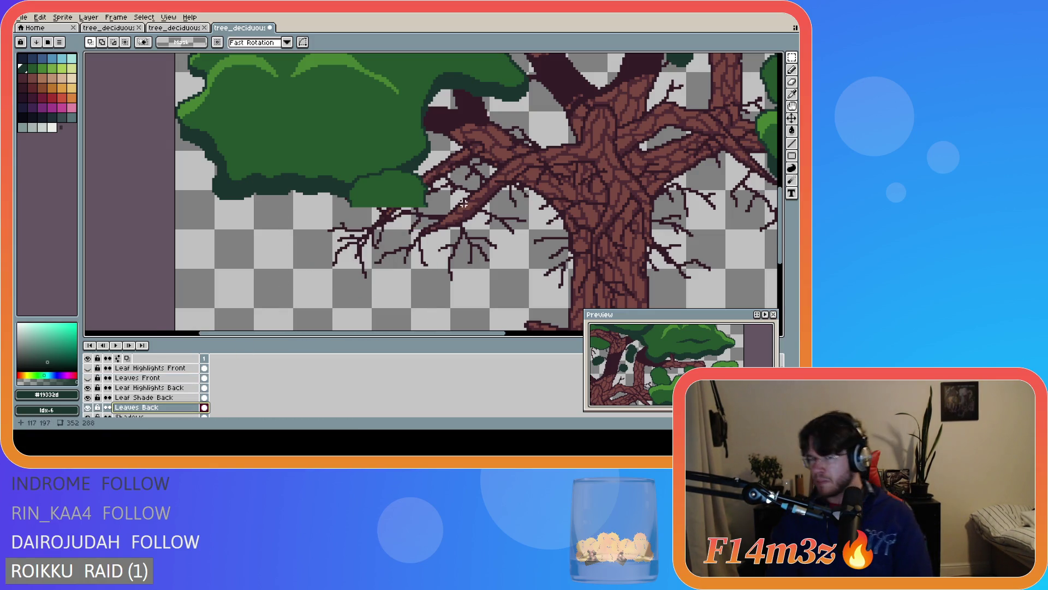
# Toggle Leaves Front visibility to compare against the erased clump
pyautogui.click(88, 378)
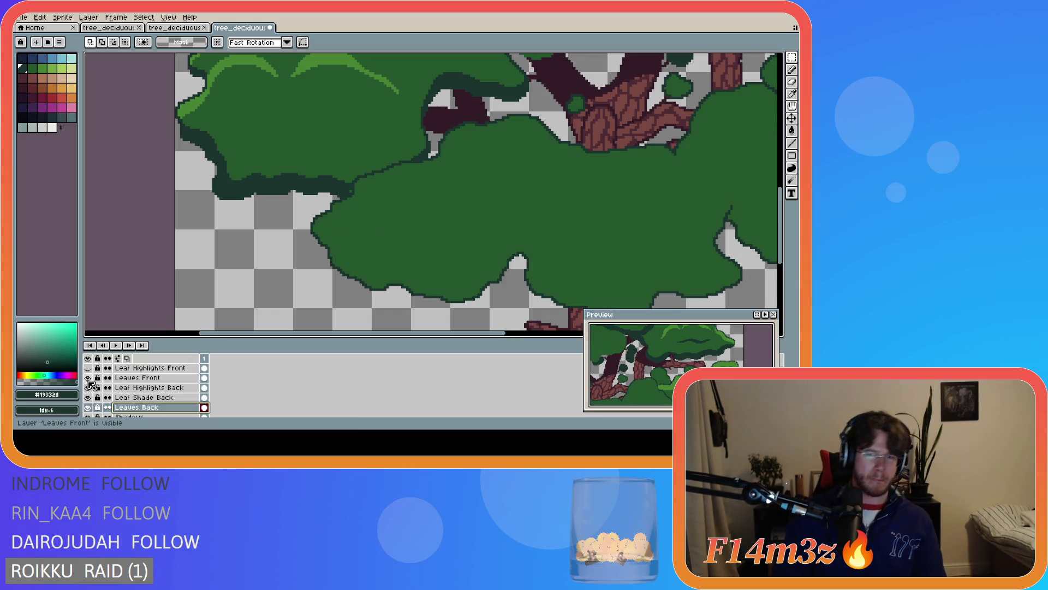
pyautogui.click(88, 378)
pyautogui.click(88, 378)
pyautogui.click(88, 378)
pyautogui.scroll(3, 403, 152)
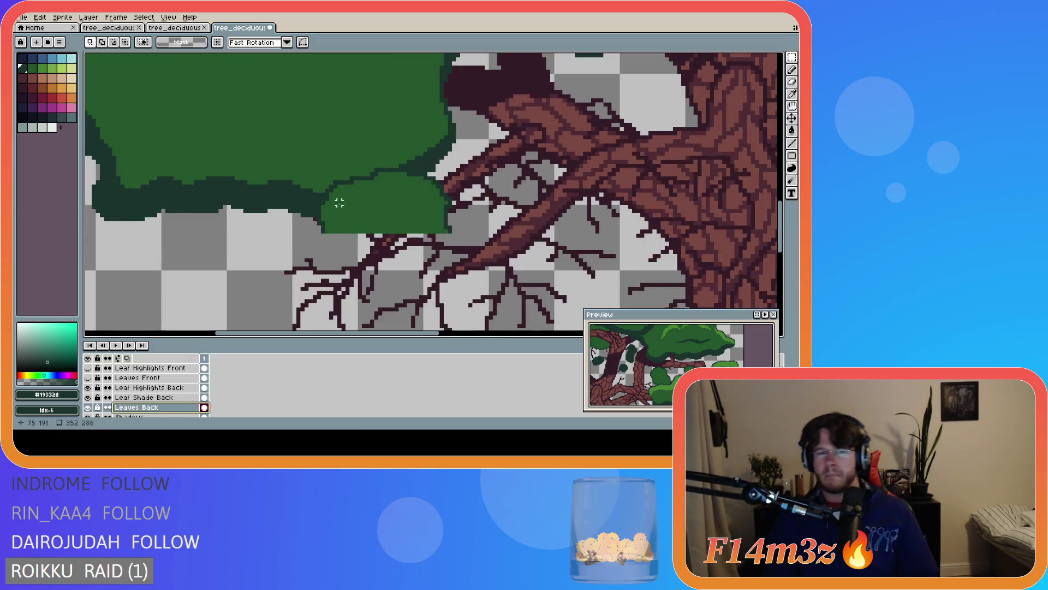
pyautogui.press('b')
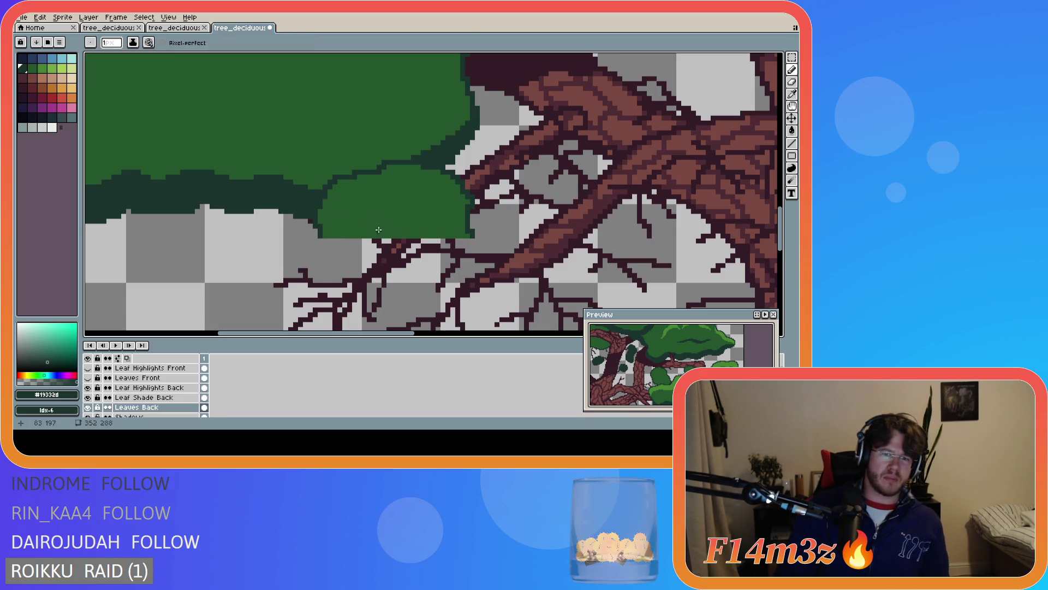
pyautogui.scroll(-3, 349, 246)
pyautogui.scroll(1, 91, 385)
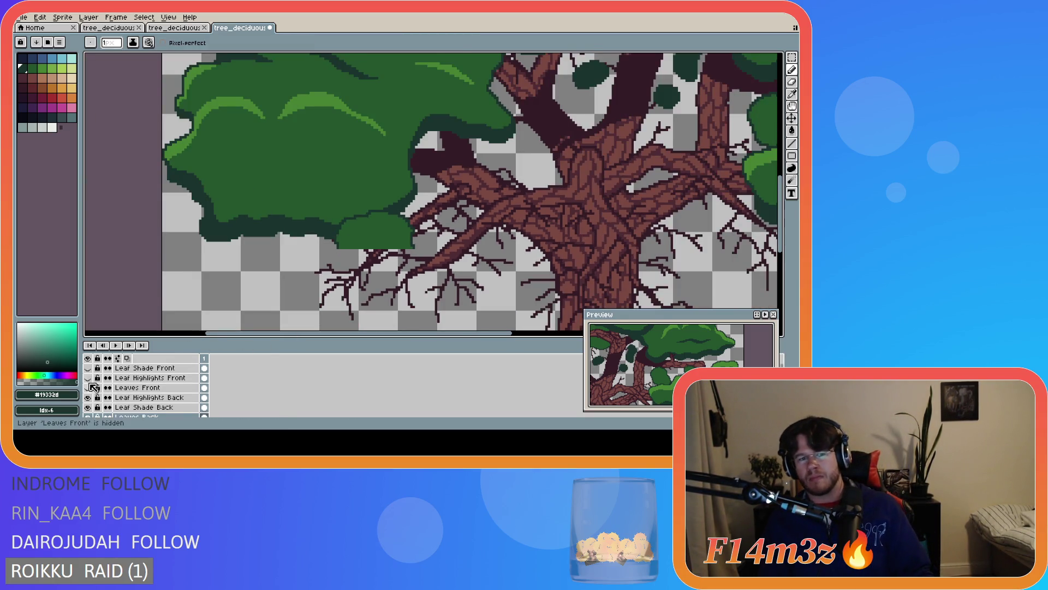
# Show all front leaf layers again and save the file
pyautogui.click(88, 387)
pyautogui.scroll(-6, 387, 270)
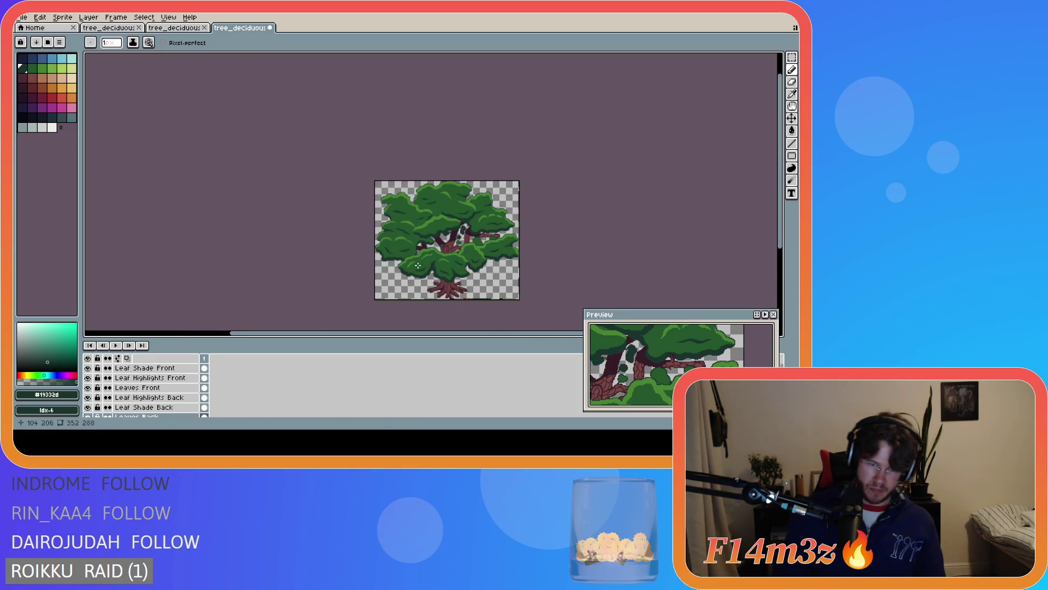
pyautogui.scroll(1, 452, 274)
pyautogui.hotkey('ctrl', 's')
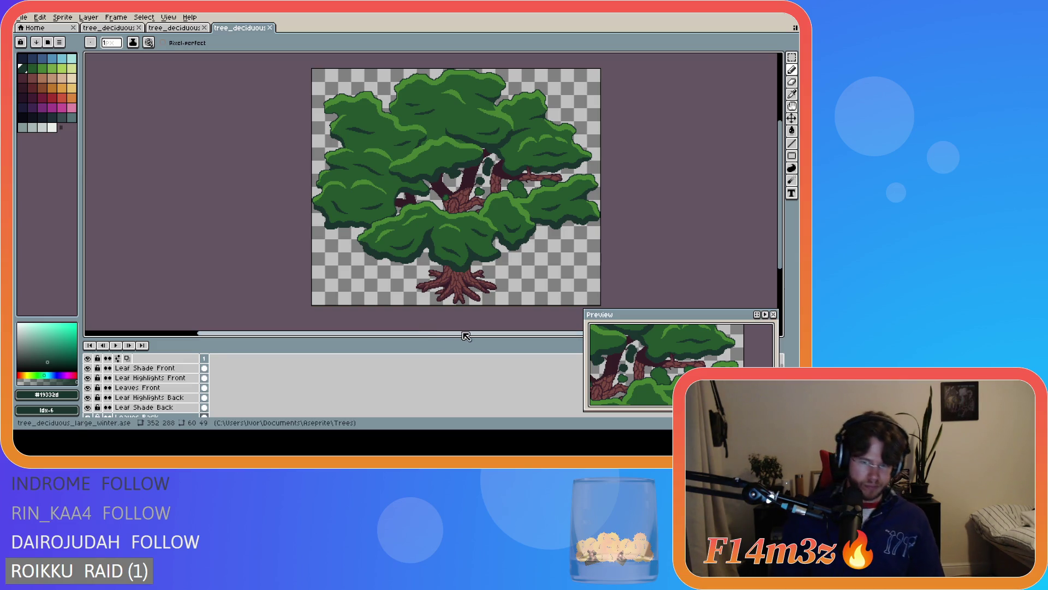
pyautogui.moveTo(494, 335); pyautogui.dragTo(546, 334)
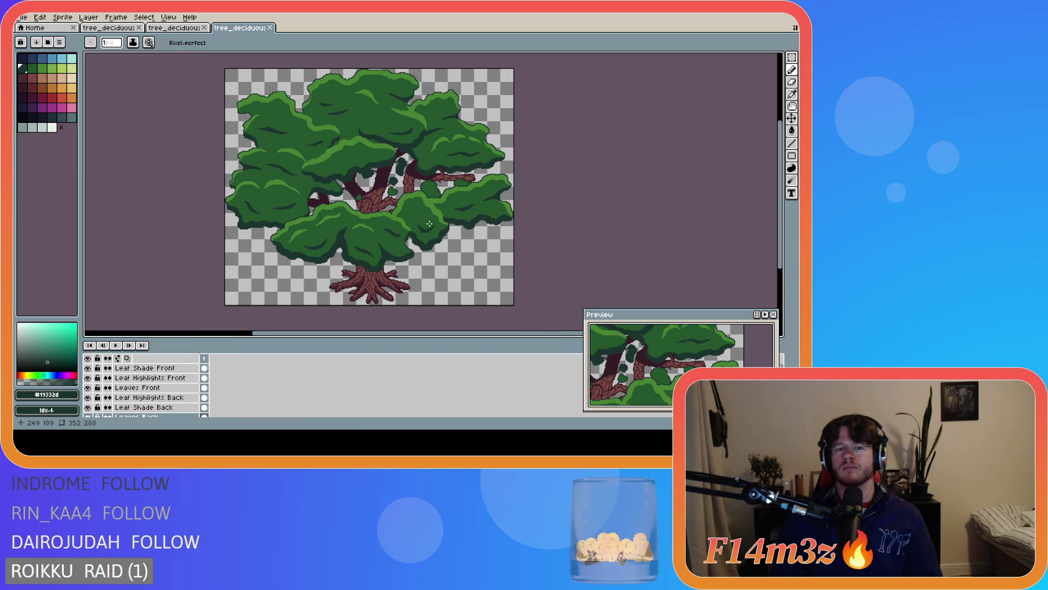
pyautogui.click(158, 377)
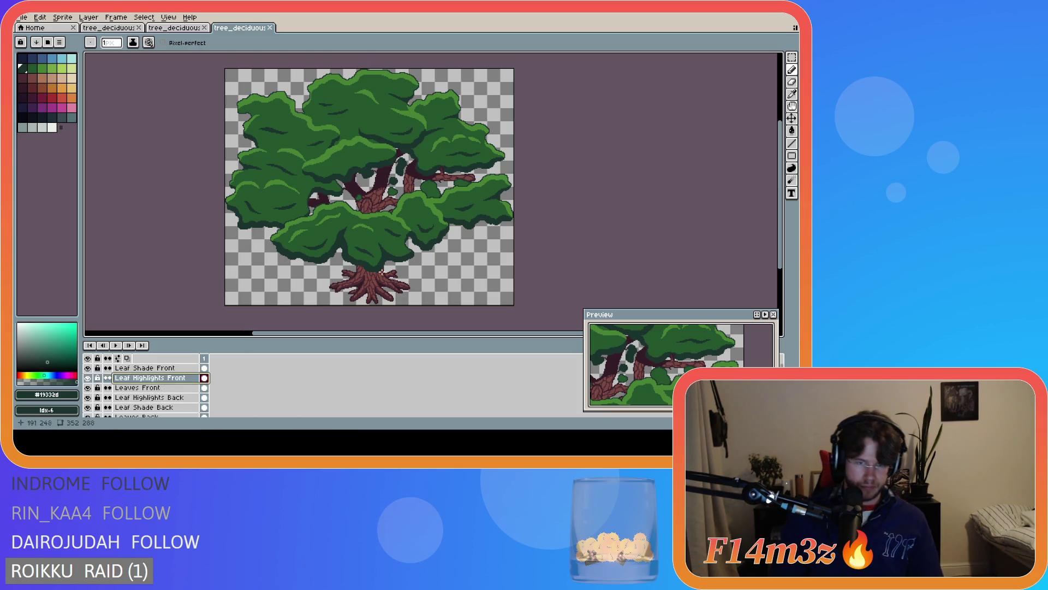
# Sample the dark leaf green #25562e from the canvas for the Pencil
pyautogui.scroll(2, 463, 205)
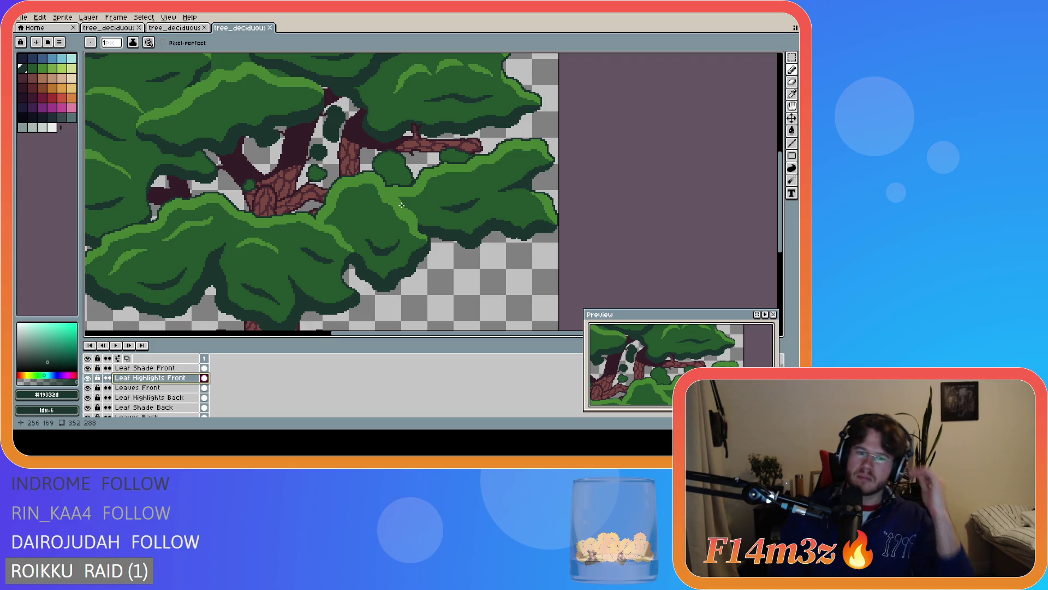
pyautogui.scroll(-4, 419, 214)
pyautogui.scroll(4, 397, 197)
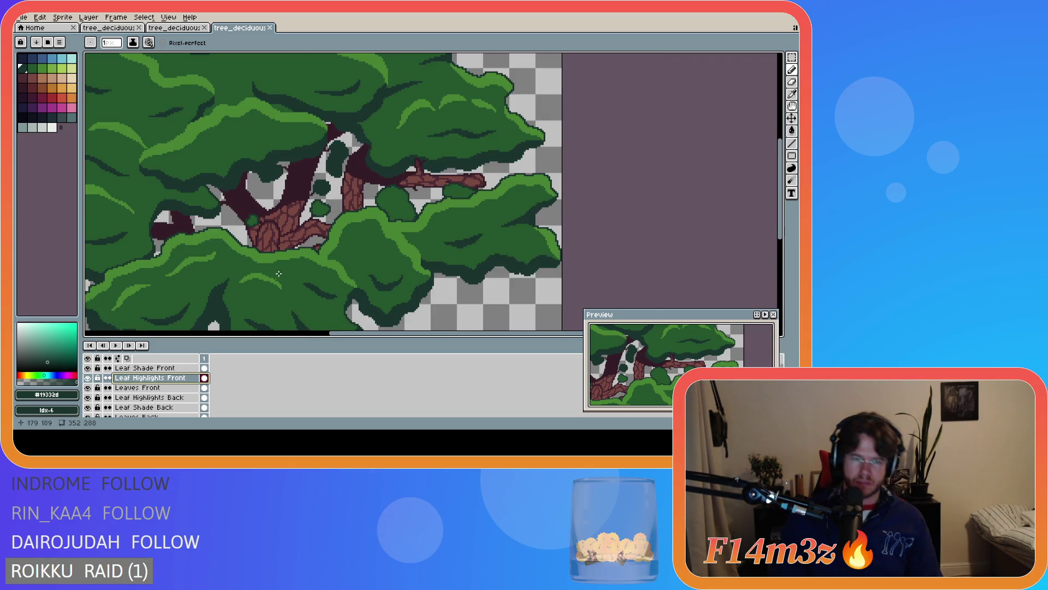
pyautogui.press('i')
pyautogui.click(282, 265)
pyautogui.scroll(1, 282, 265)
pyautogui.press('b')
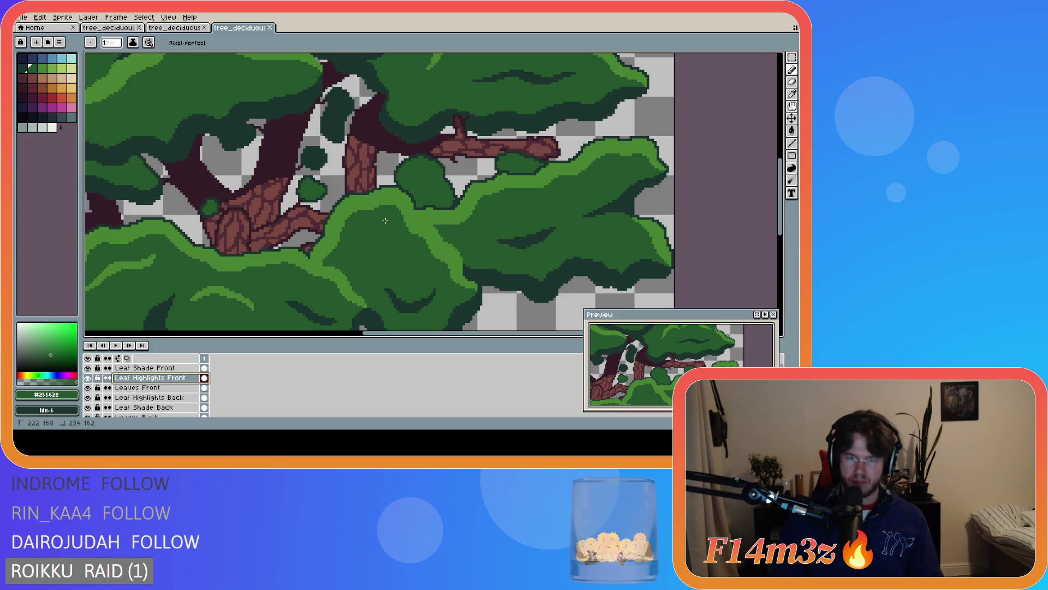
# Touch up a leaf pixel in dark green on Leaf Highlights Front and save
pyautogui.press('v')
pyautogui.press('b')
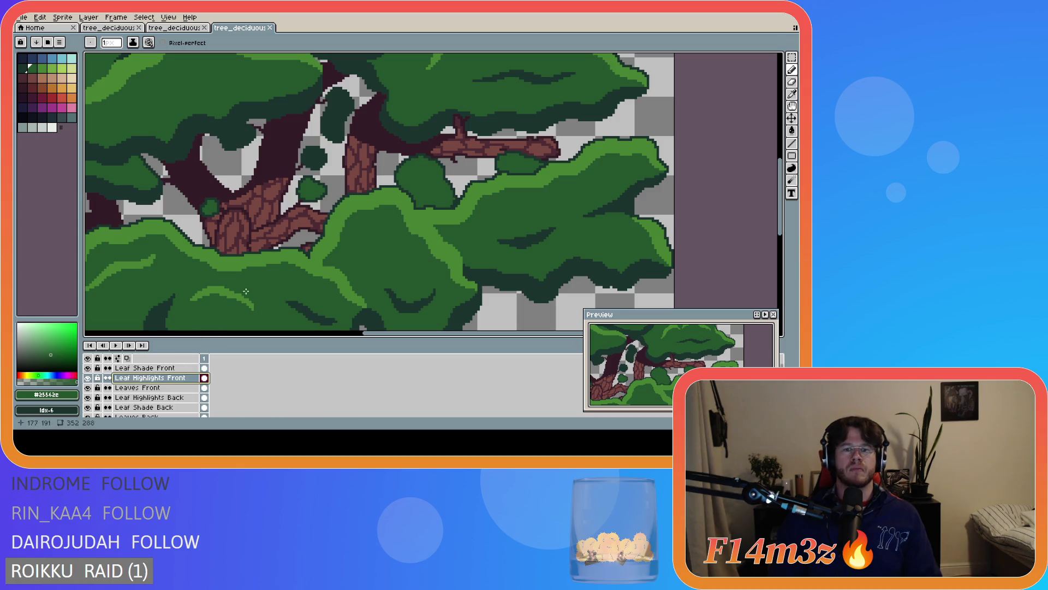
pyautogui.click(385, 225)
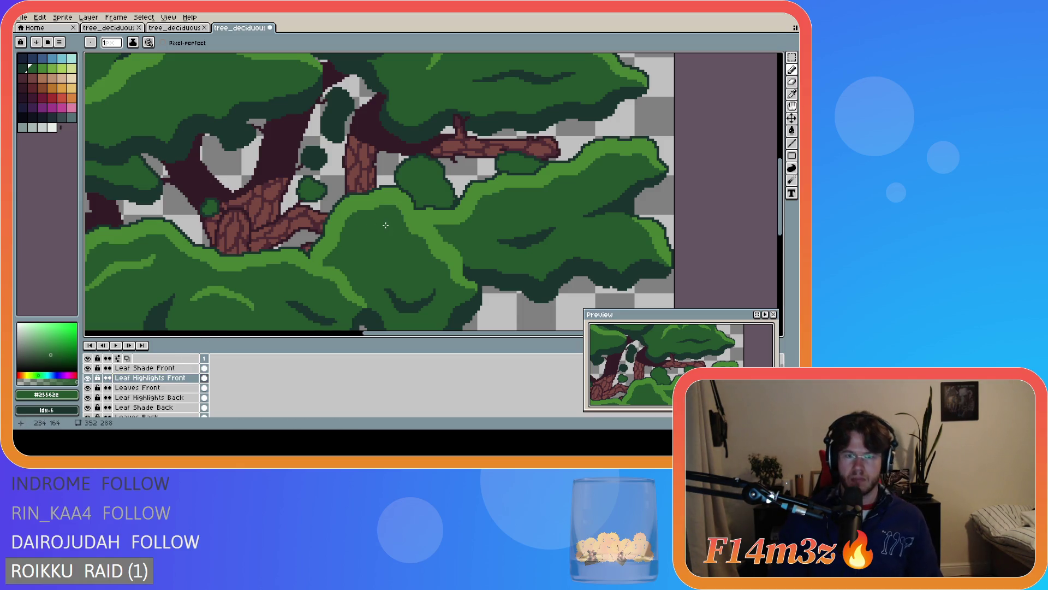
pyautogui.hotkey('ctrl', 's')
pyautogui.scroll(-1, 137, 386)
pyautogui.scroll(1, 136, 385)
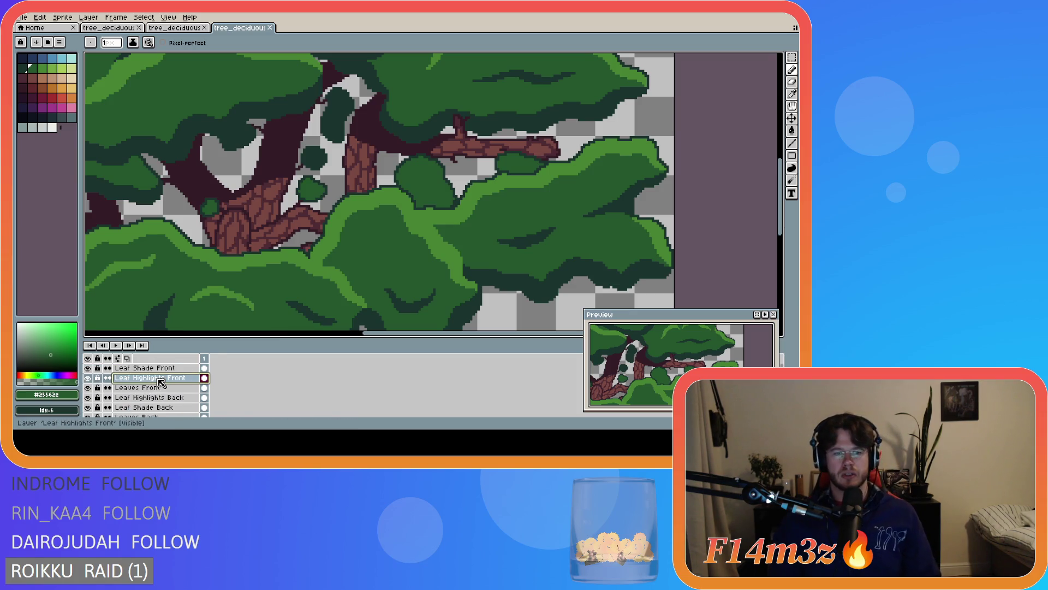
pyautogui.scroll(-1, 231, 277)
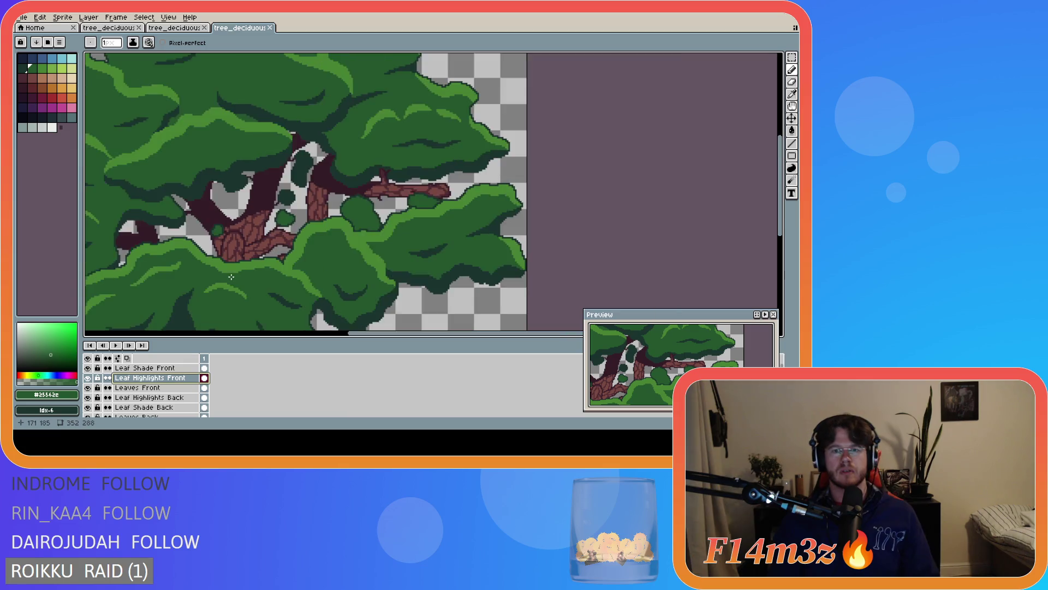
pyautogui.scroll(-1, 231, 277)
pyautogui.moveTo(341, 334); pyautogui.dragTo(268, 334)
pyautogui.scroll(-2, 754, 216)
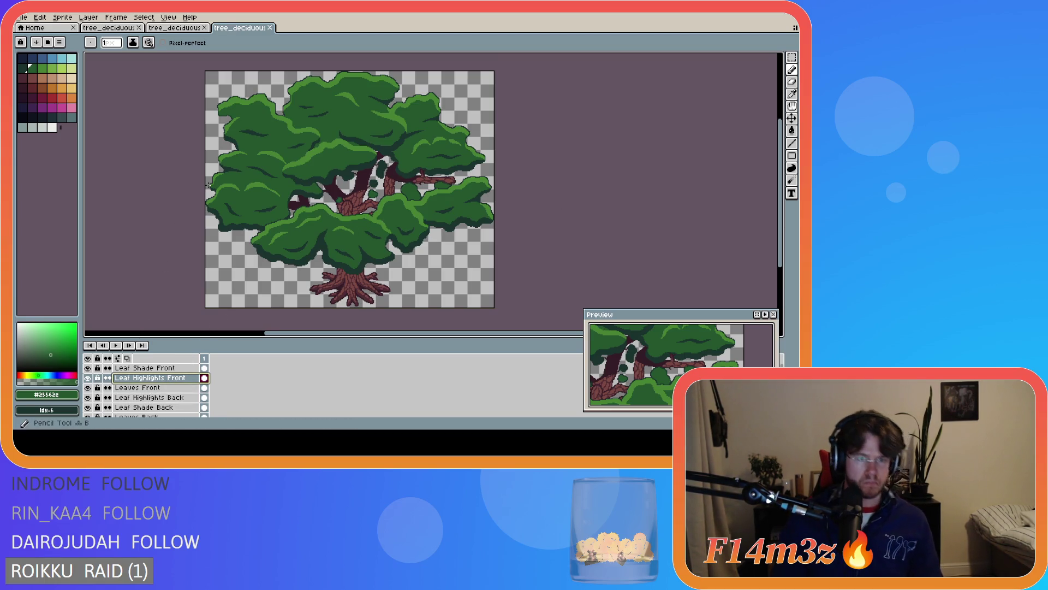
# Sample the lighter leaf green #468232 and draw a short highlight on the right-hand leaves, undoing a stray arc
pyautogui.scroll(1, 380, 224)
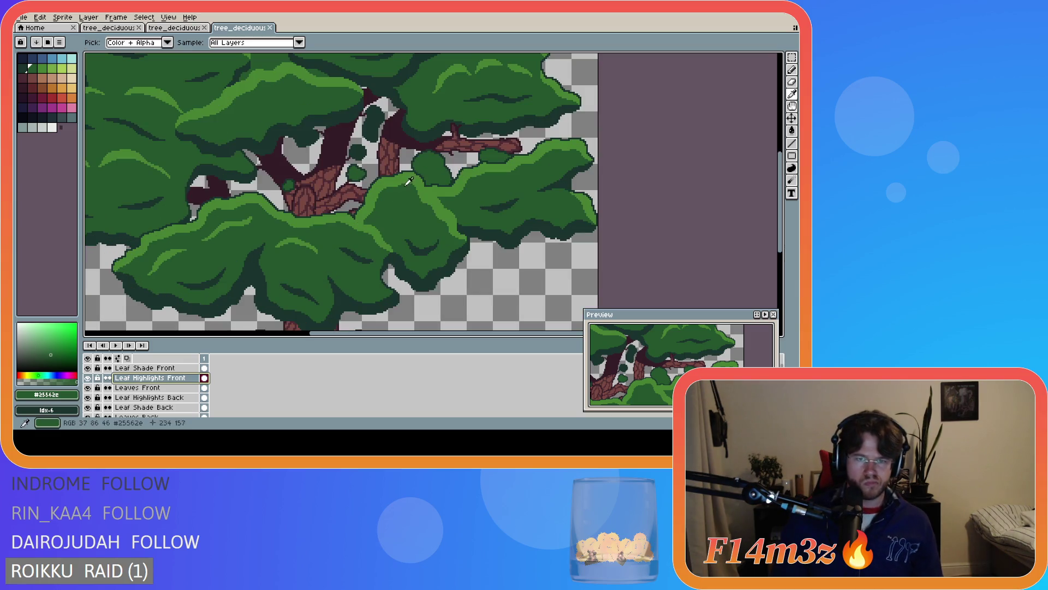
pyautogui.keyDown('alt'); pyautogui.click(380, 224); pyautogui.keyUp('alt')
pyautogui.scroll(1, 385, 207)
pyautogui.moveTo(371, 195); pyautogui.dragTo(394, 188)
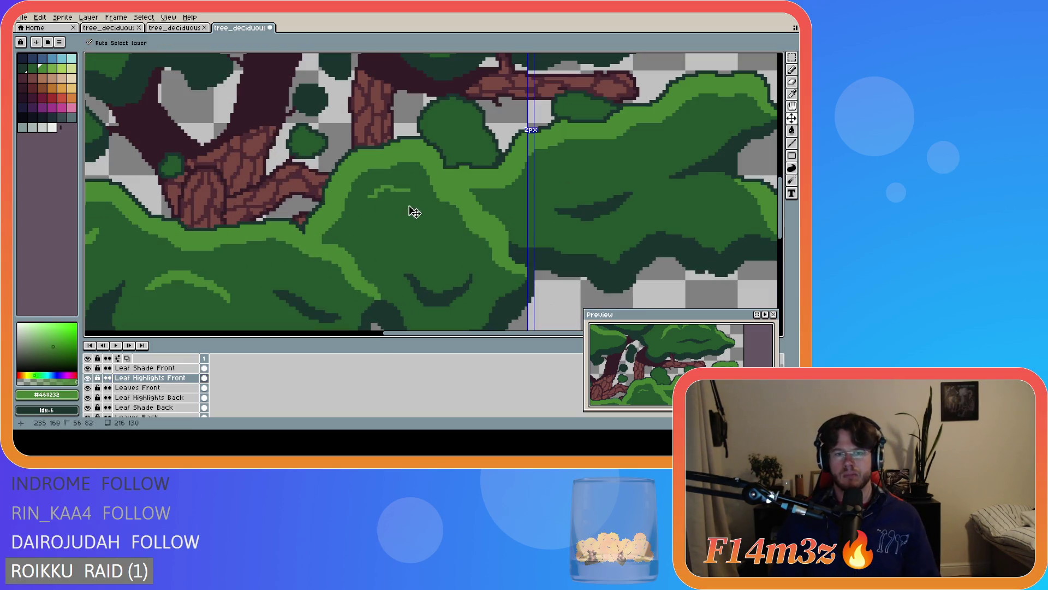
pyautogui.scroll(-2, 366, 228)
pyautogui.moveTo(363, 219)
pyautogui.mouseDown()
pyautogui.moveTo(390, 213)
pyautogui.moveTo(371, 216)
pyautogui.mouseUp()
pyautogui.hotkey('ctrl', 'z')
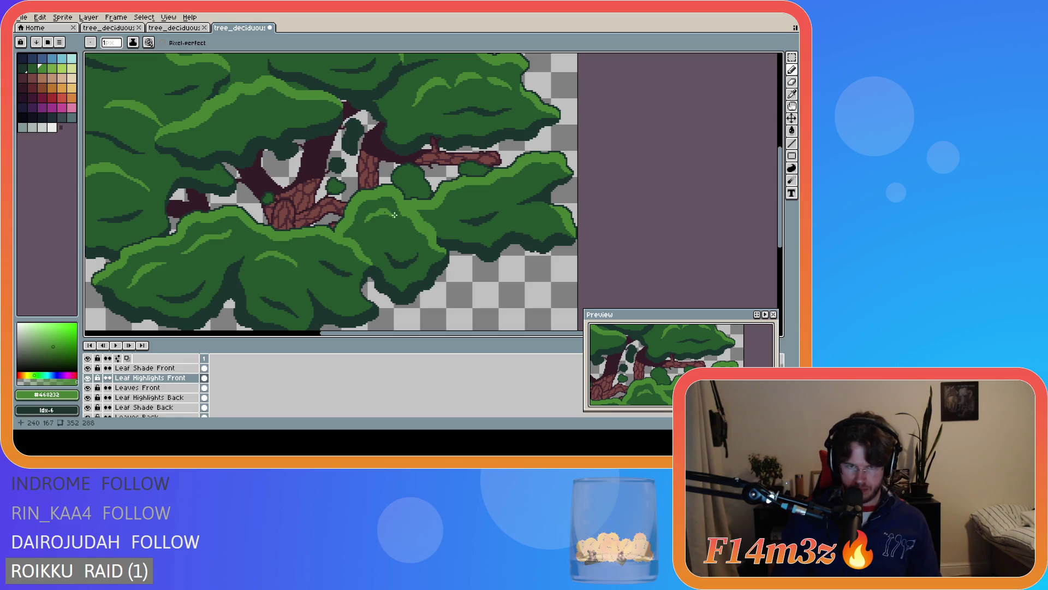
# Magic-wand select the small light-green highlight stroke, nudge it and commit the move
pyautogui.scroll(-3, 383, 224)
pyautogui.scroll(-2, 383, 224)
pyautogui.scroll(4, 405, 240)
pyautogui.scroll(-2, 375, 233)
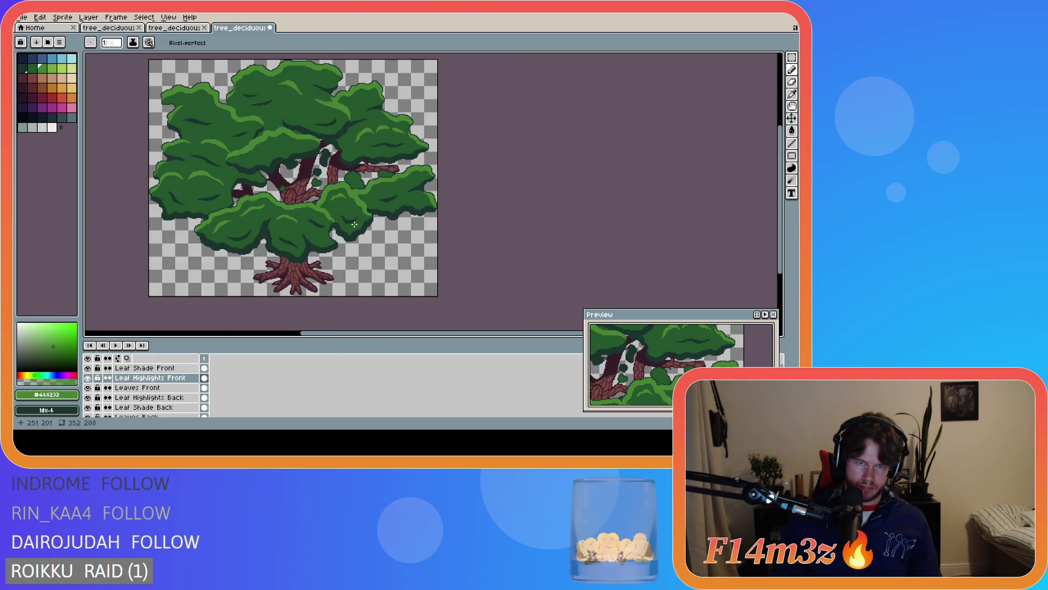
pyautogui.scroll(3, 347, 215)
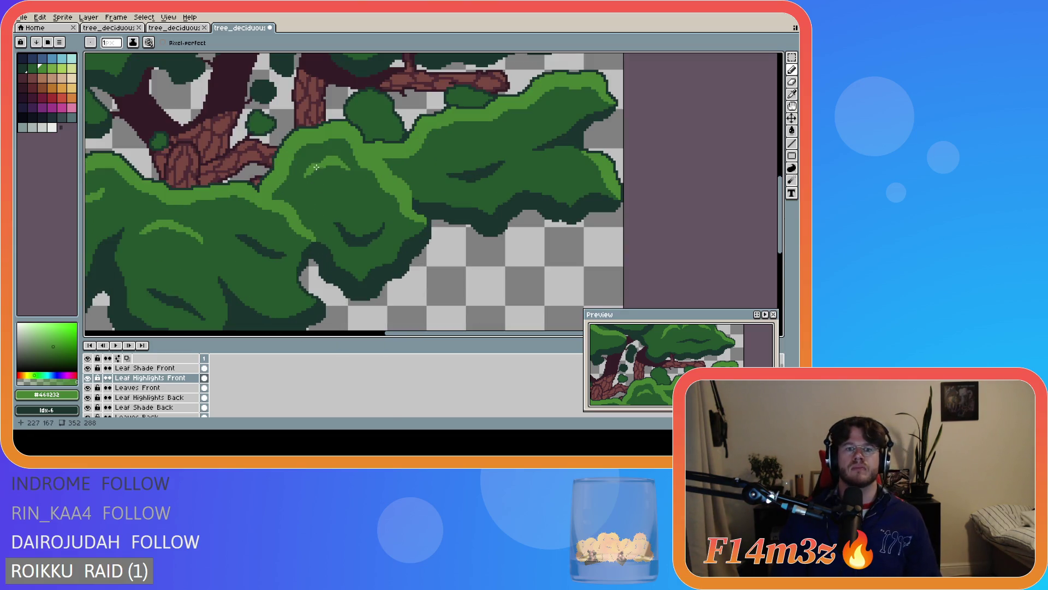
pyautogui.press('w')
pyautogui.click(316, 165)
pyautogui.hotkey('ctrl', 't')
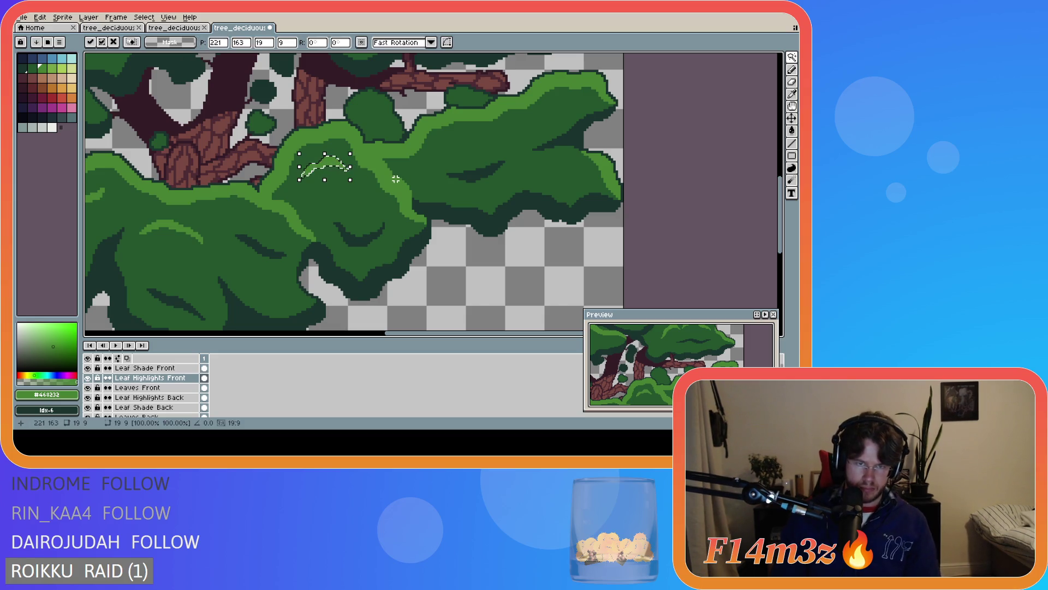
pyautogui.press('Return')
# Save the tree as tree_deciduous_large_winter.ase
pyautogui.scroll(-3, 641, 224)
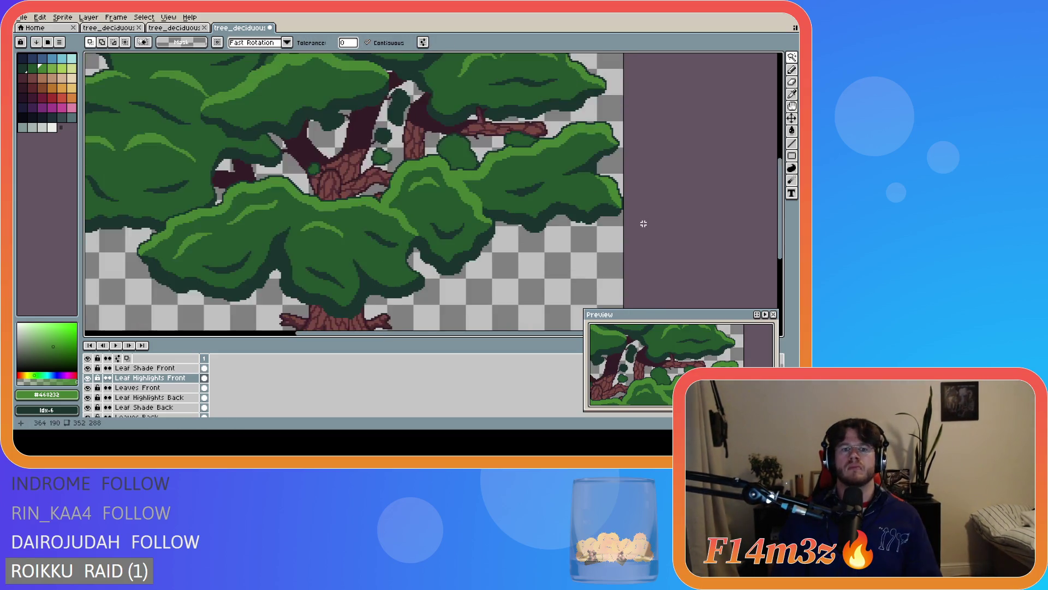
pyautogui.hotkey('ctrl', 's')
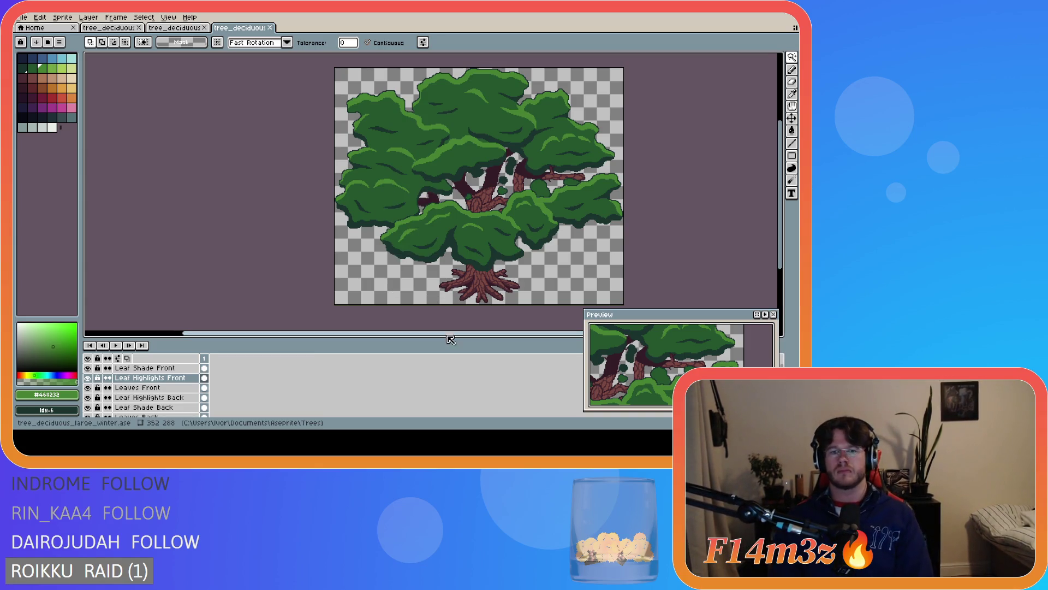
pyautogui.moveTo(456, 338); pyautogui.dragTo(524, 334)
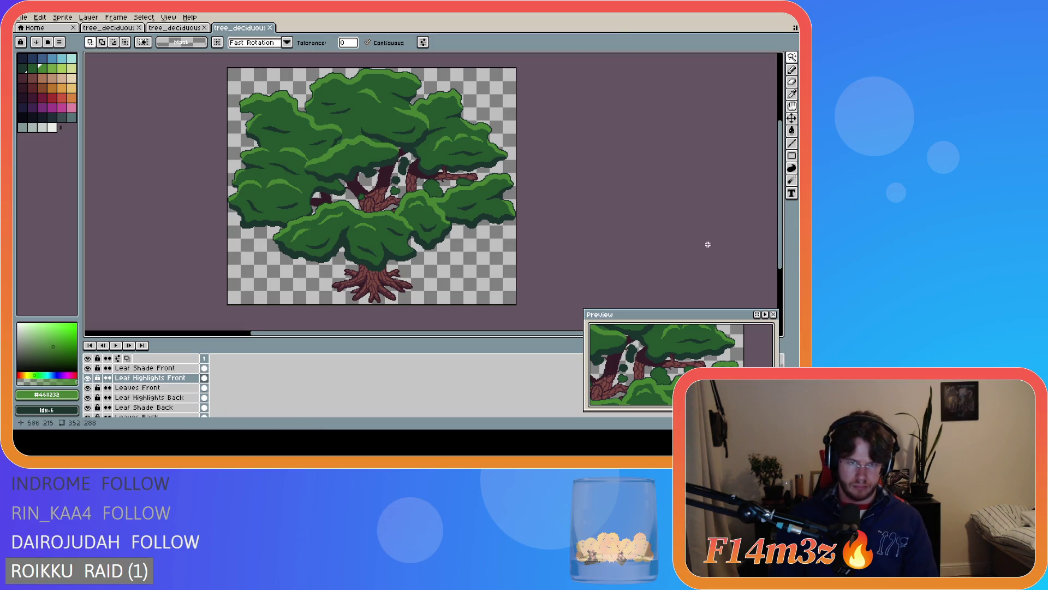
# Draw two light-green pencil highlight strokes on the leaves
pyautogui.scroll(1, 379, 183)
pyautogui.scroll(-1, 379, 182)
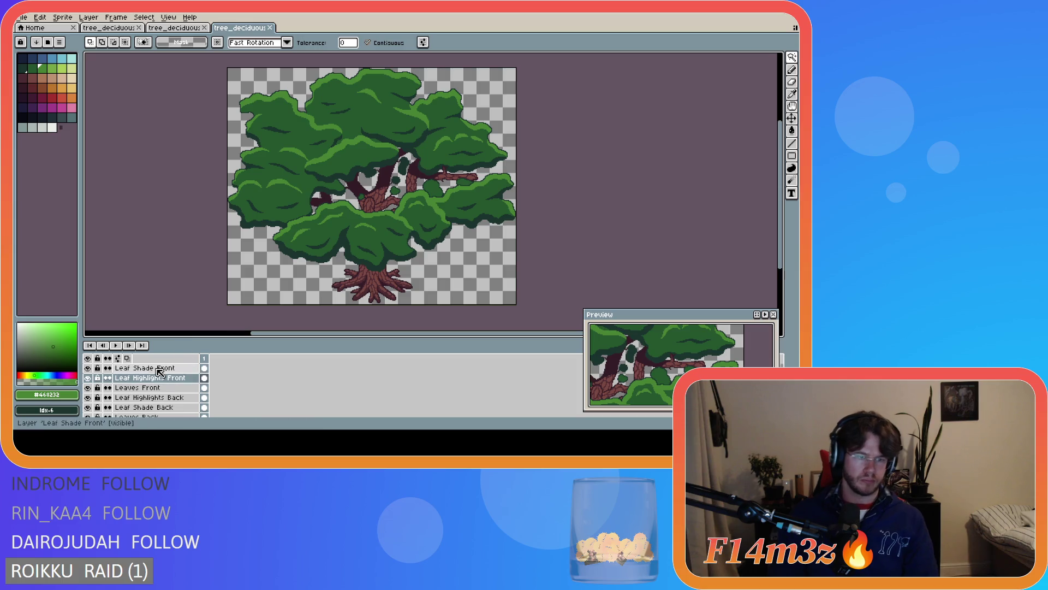
pyautogui.scroll(3, 340, 169)
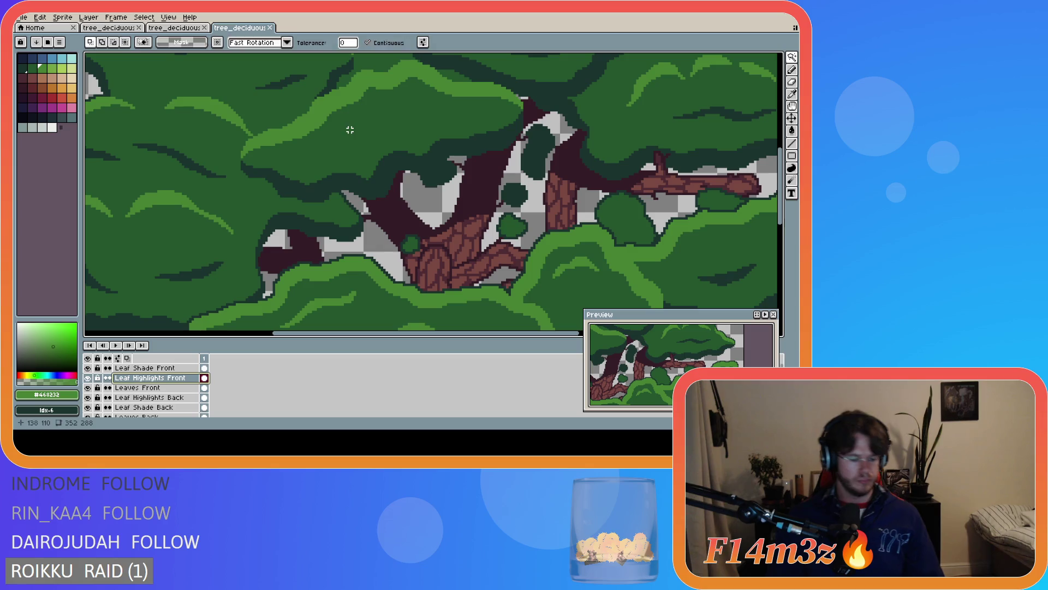
pyautogui.press('b')
pyautogui.moveTo(350, 126)
pyautogui.mouseDown()
pyautogui.moveTo(401, 104)
pyautogui.moveTo(424, 109)
pyautogui.moveTo(367, 121)
pyautogui.moveTo(401, 103)
pyautogui.mouseUp()
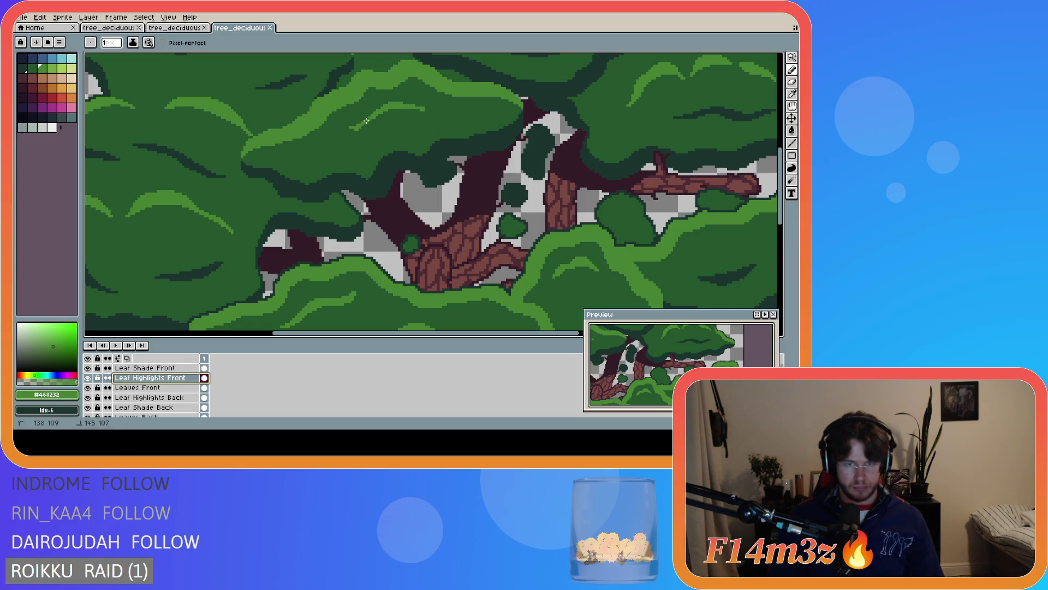
pyautogui.moveTo(360, 128); pyautogui.dragTo(410, 107)
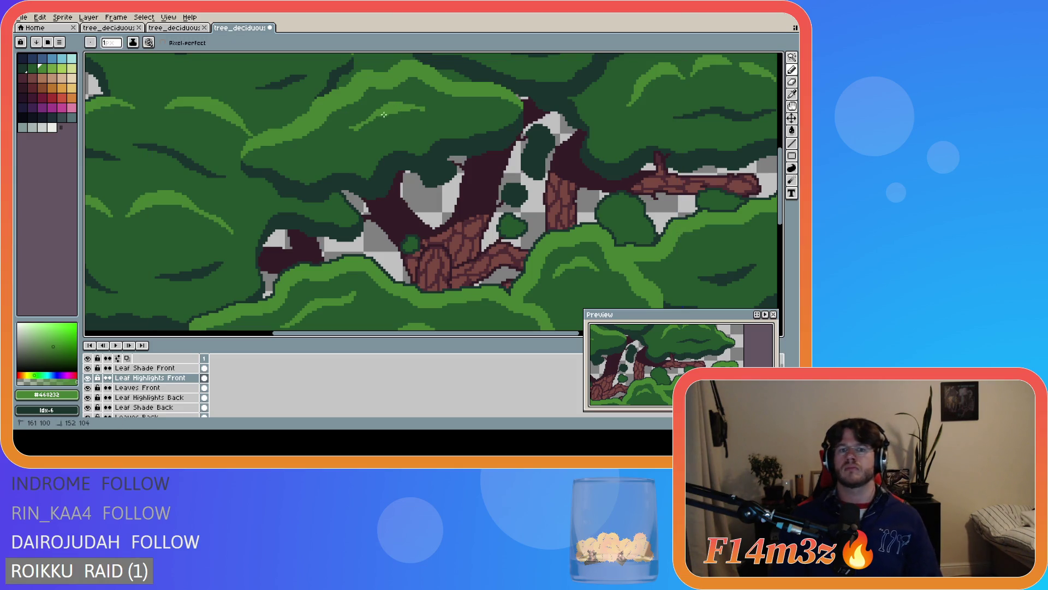
# Review the new highlights and save the tree file
pyautogui.press('b')
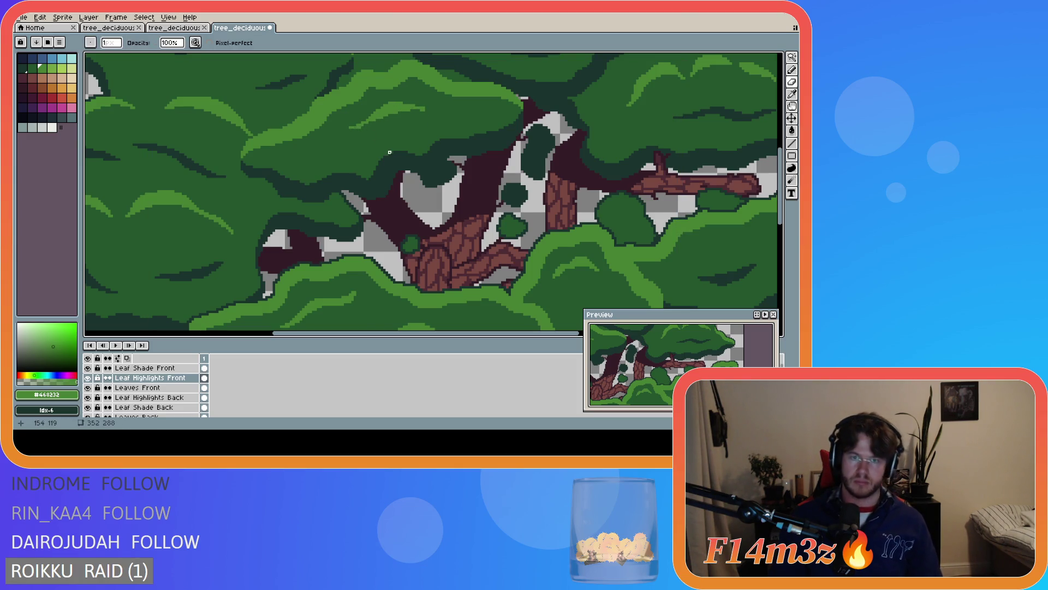
pyautogui.scroll(-1, 365, 138)
pyautogui.scroll(1, 371, 140)
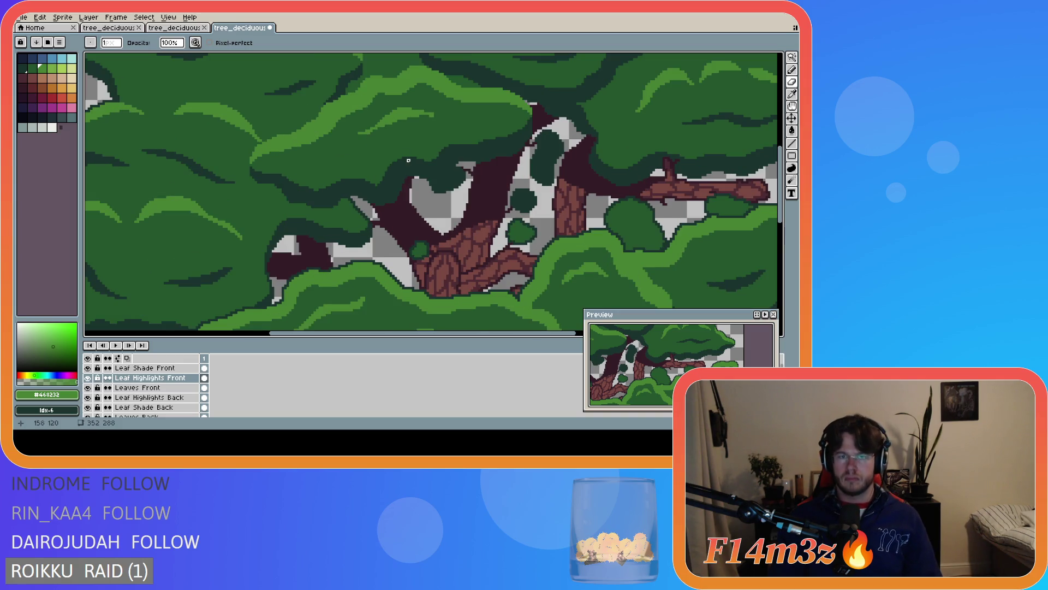
pyautogui.scroll(-3, 418, 158)
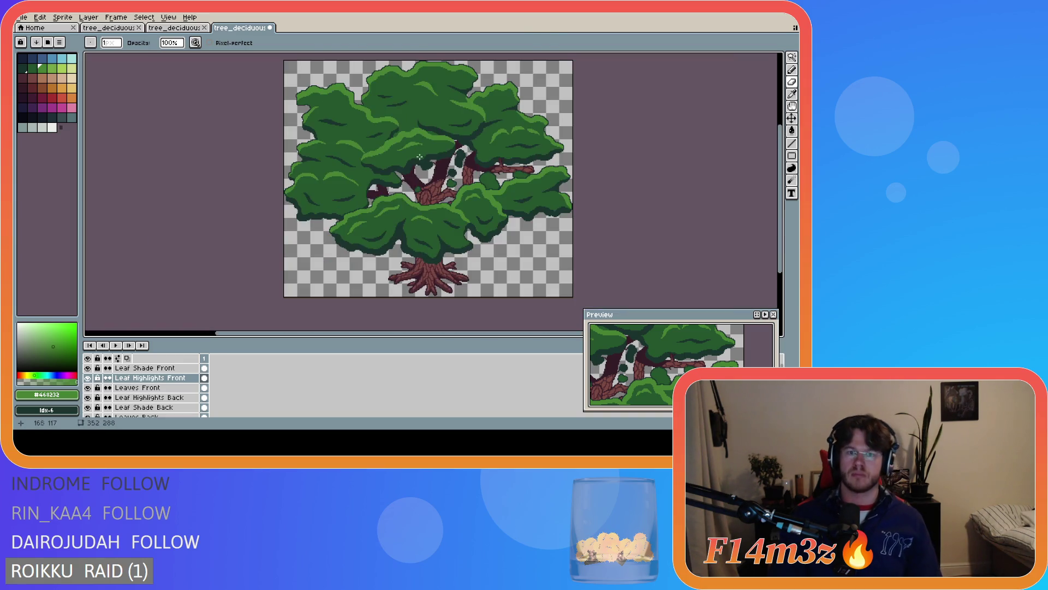
pyautogui.scroll(3, 419, 154)
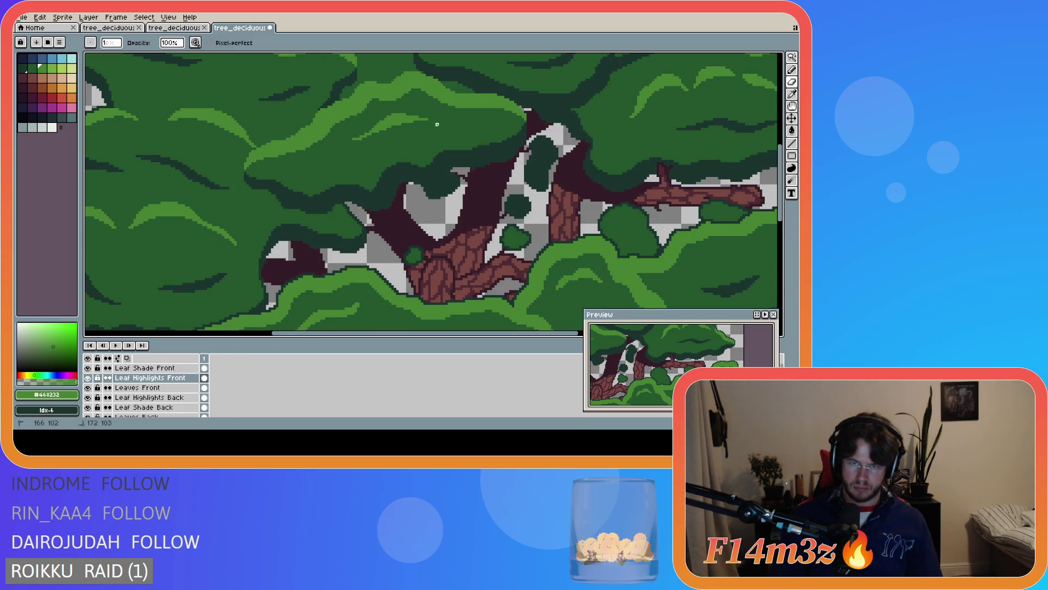
pyautogui.scroll(-3, 426, 130)
pyautogui.hotkey('ctrl', 's')
# Draw a light-green highlight along the upper leaf clump and extend it to the right
pyautogui.scroll(-1, 482, 203)
pyautogui.scroll(2, 470, 164)
pyautogui.press('v')
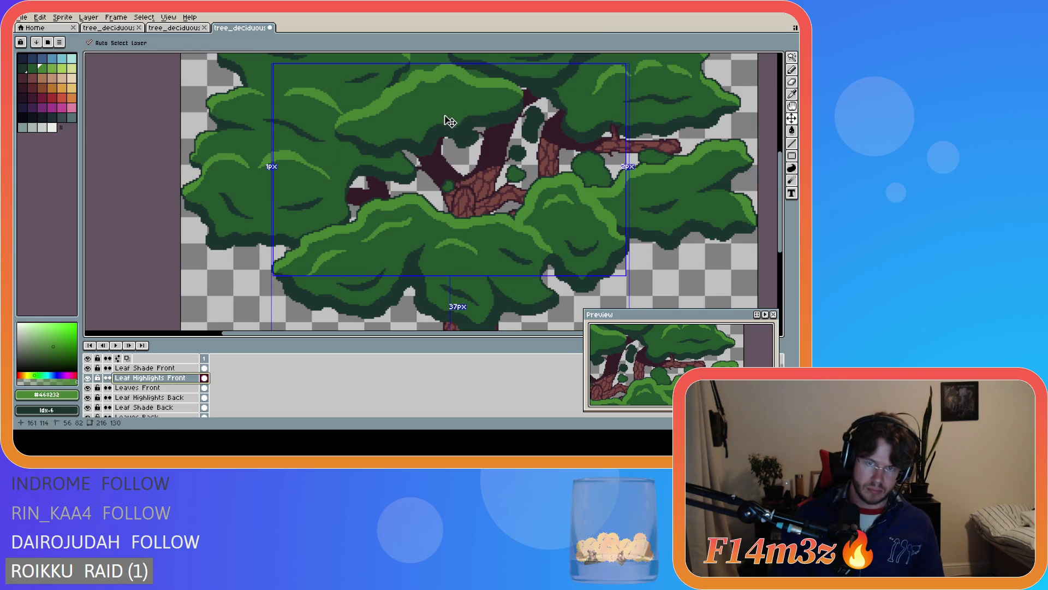
pyautogui.press('b')
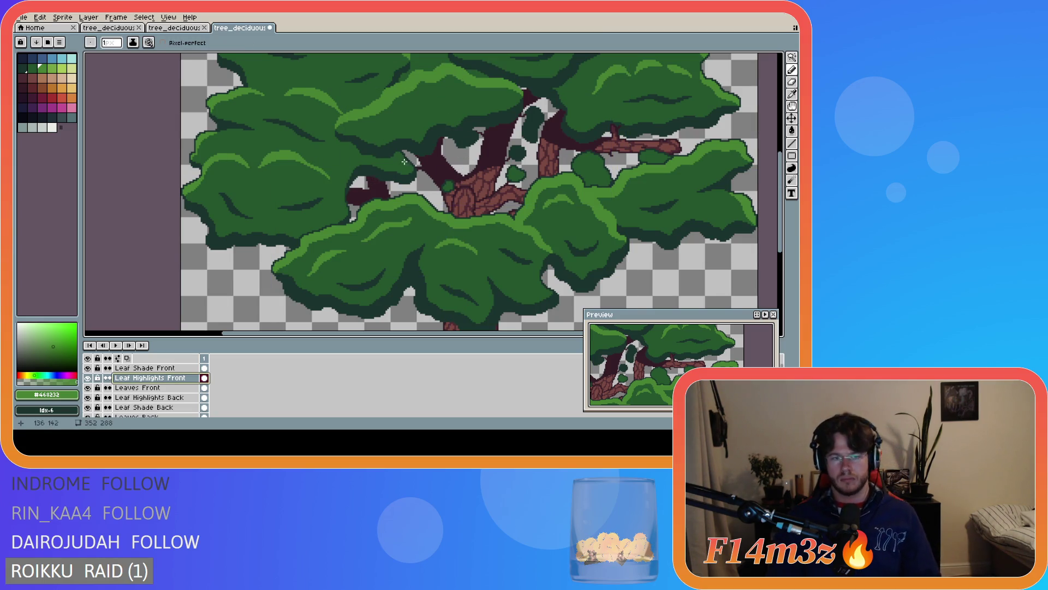
pyautogui.moveTo(399, 115); pyautogui.dragTo(465, 95)
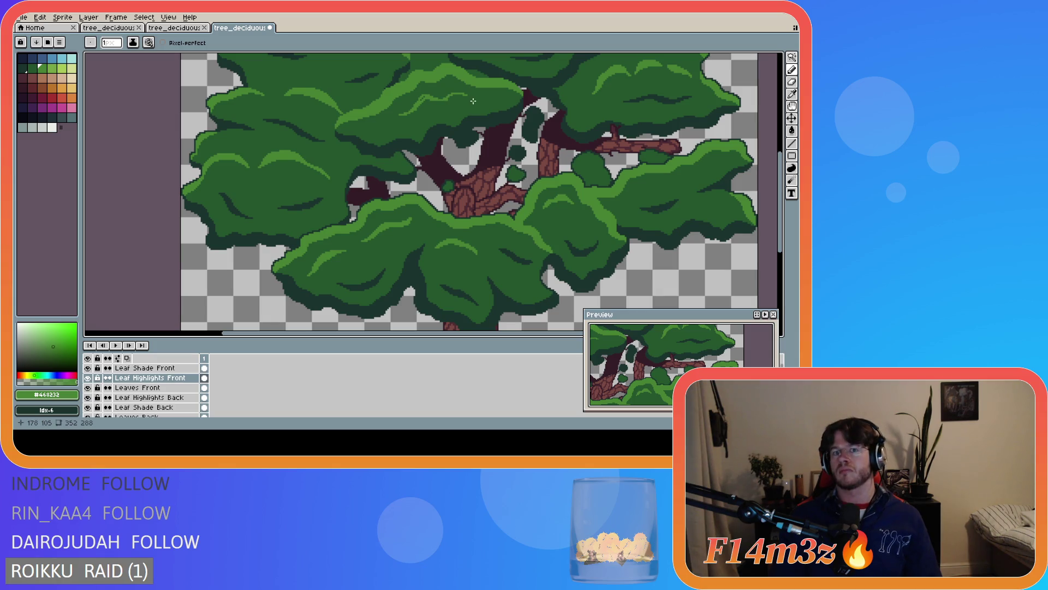
pyautogui.moveTo(442, 101)
pyautogui.mouseDown()
pyautogui.moveTo(465, 96)
pyautogui.moveTo(431, 100)
pyautogui.mouseUp()
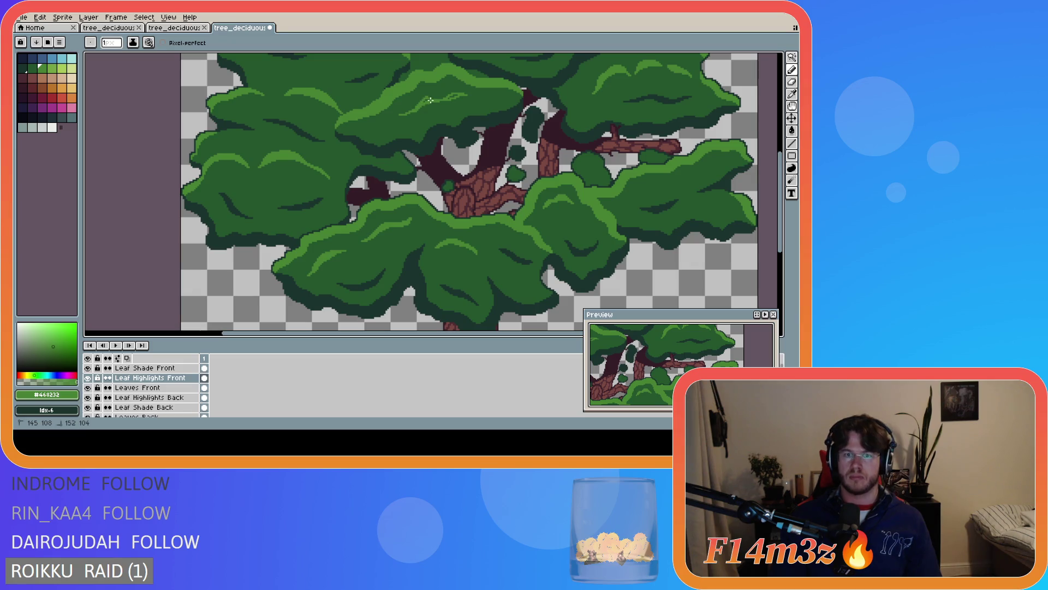
# Erase the excess end of the upper highlight and save the file
pyautogui.scroll(1, 426, 99)
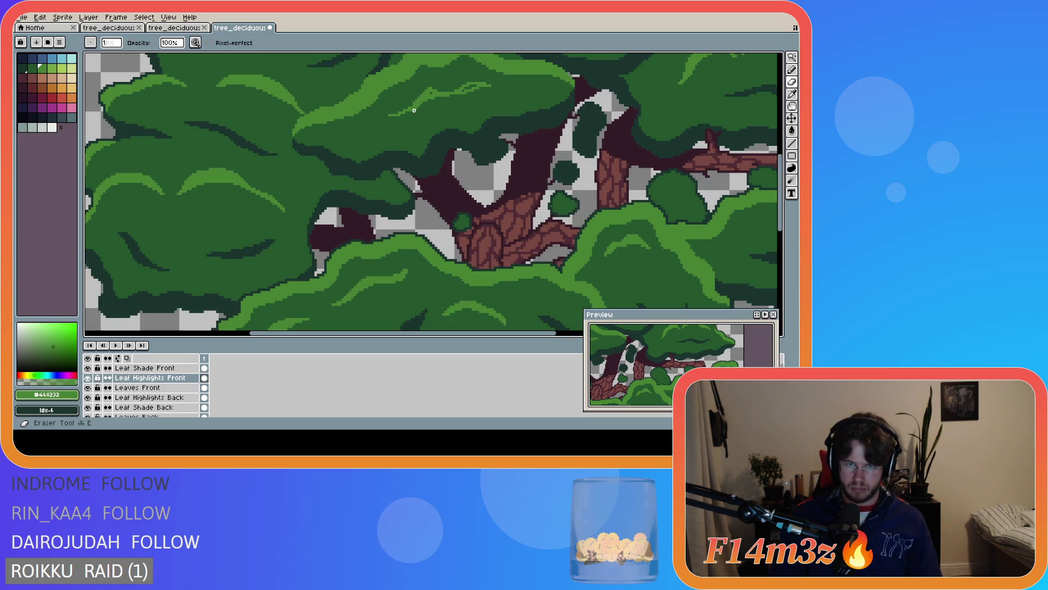
pyautogui.press('e')
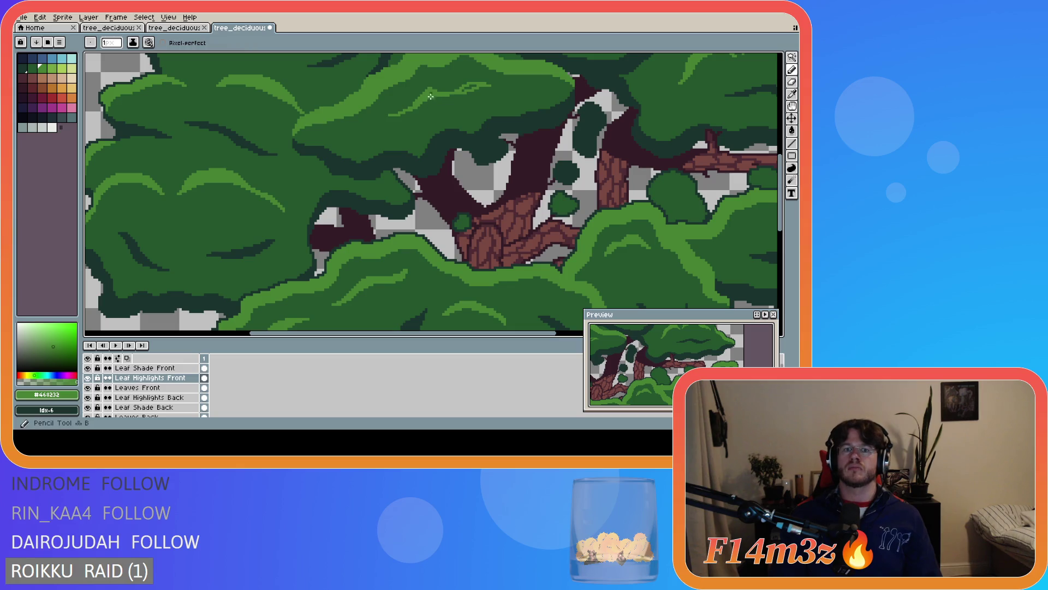
pyautogui.moveTo(460, 93); pyautogui.dragTo(474, 87)
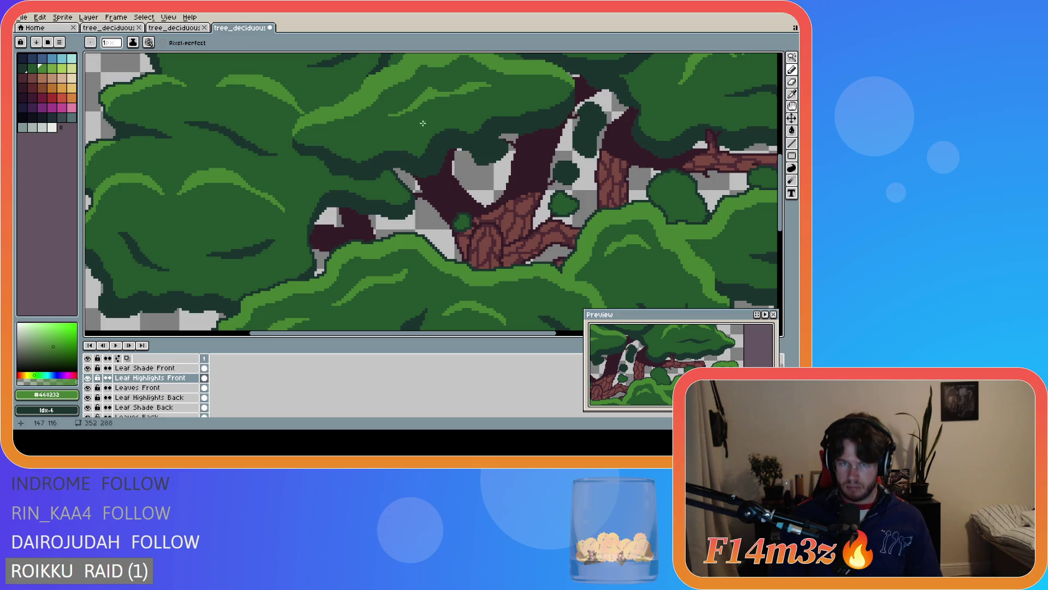
pyautogui.scroll(-3, 486, 100)
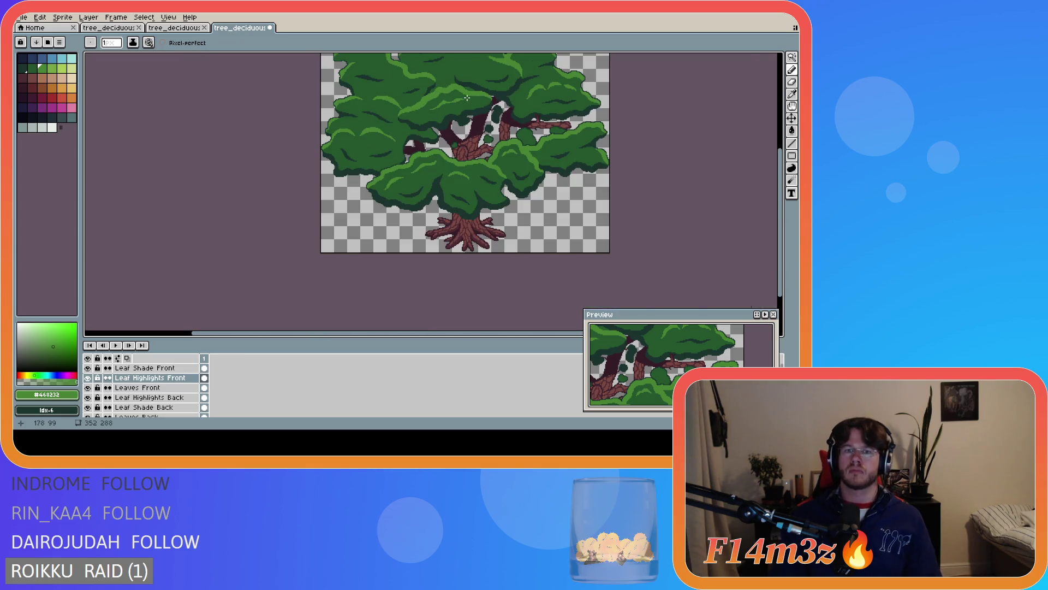
pyautogui.scroll(2, 467, 97)
pyautogui.scroll(-2, 428, 113)
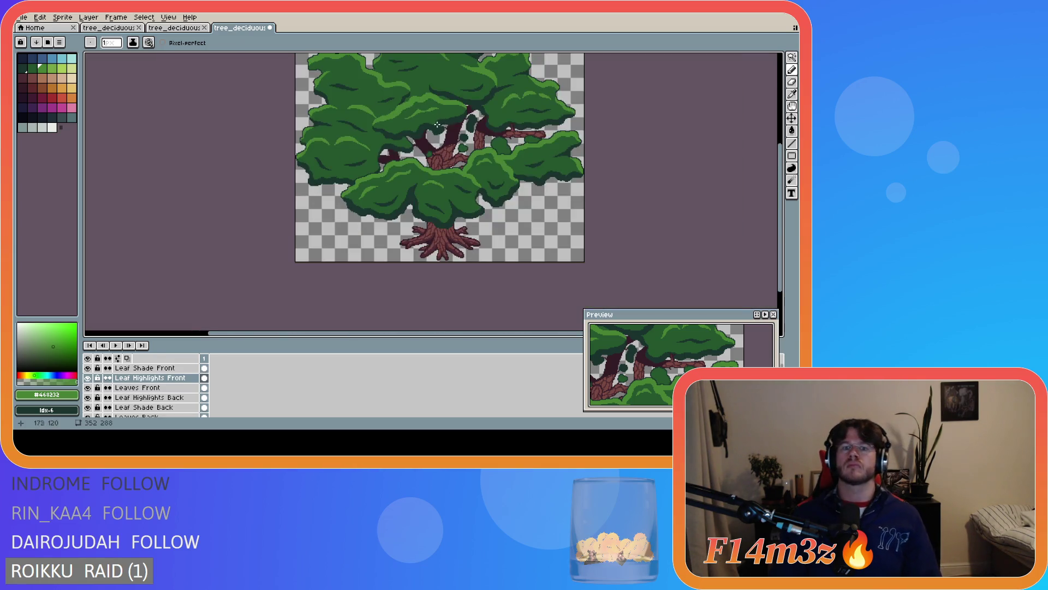
pyautogui.scroll(3, 437, 125)
pyautogui.press('b')
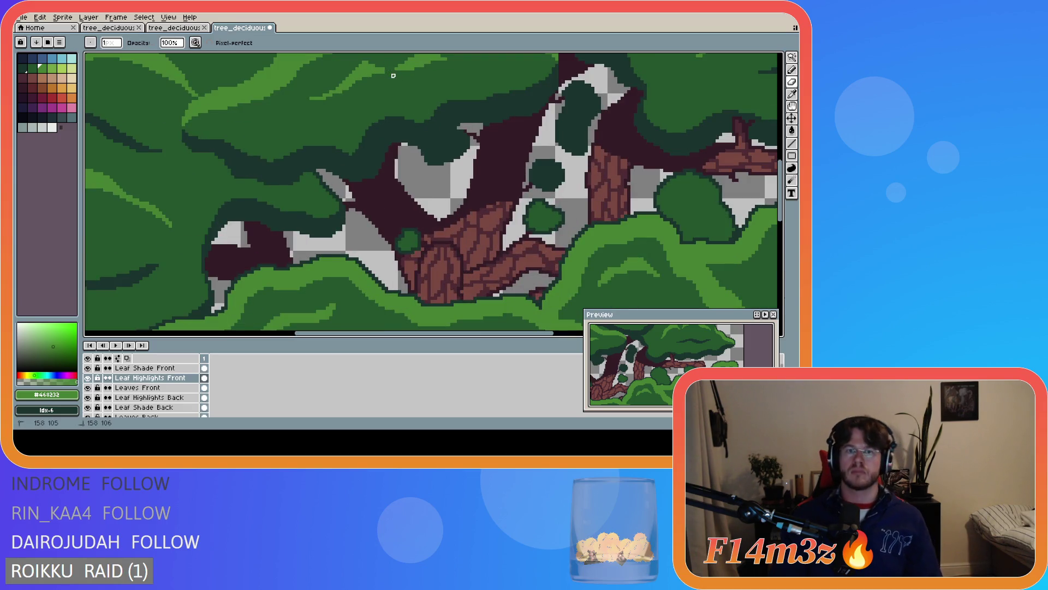
pyautogui.scroll(-2, 412, 92)
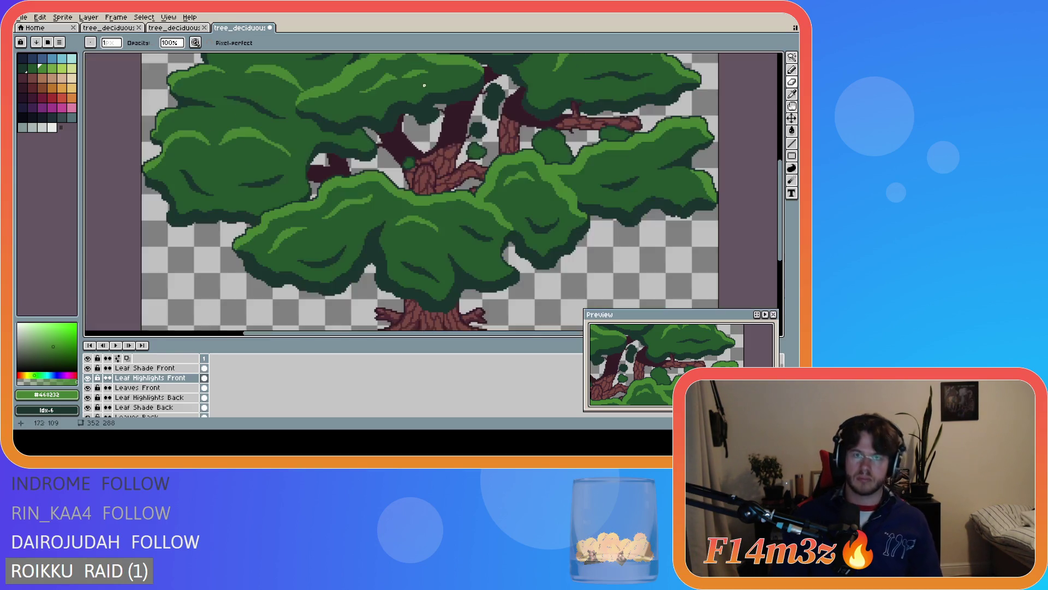
pyautogui.scroll(-1, 485, 105)
pyautogui.press('v')
pyautogui.hotkey('ctrl', 's')
# Magic-wand select a small highlight near the top of the canopy
pyautogui.press('b')
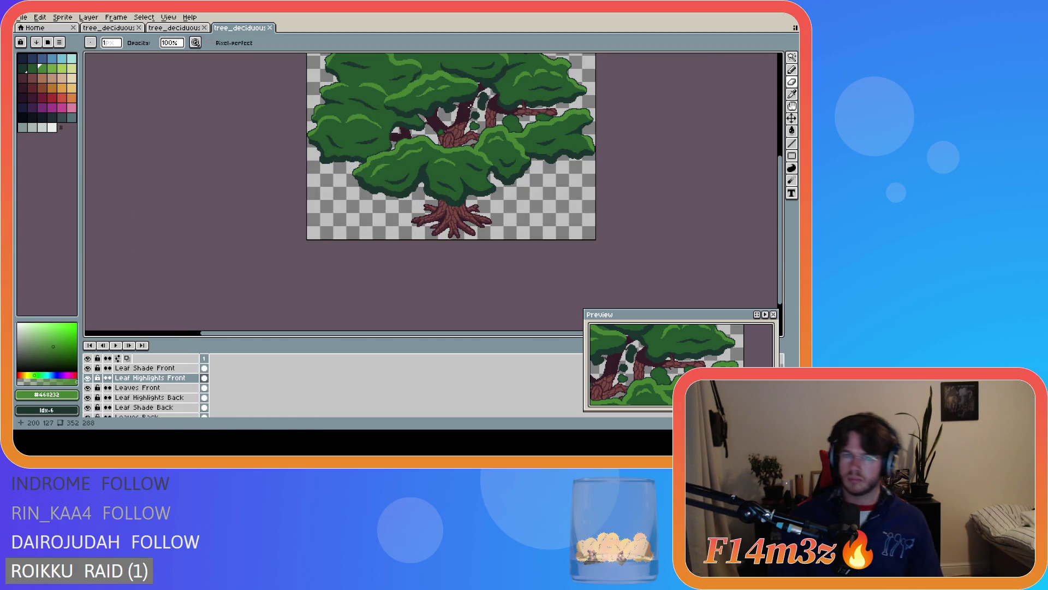
pyautogui.scroll(3, 446, 93)
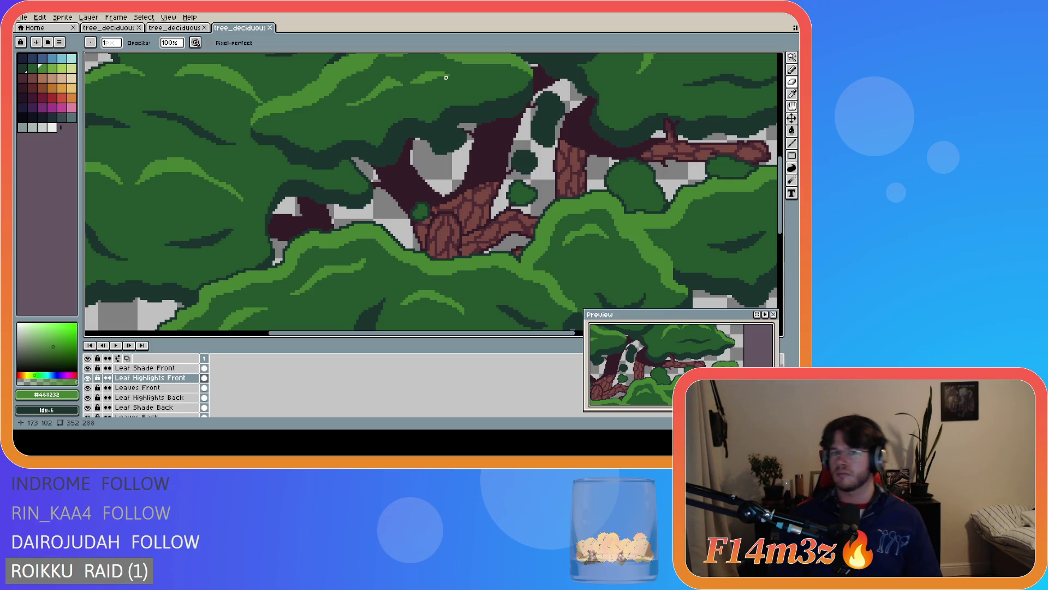
pyautogui.press('w')
pyautogui.click(446, 78)
# Nudge the selected canopy highlight upward, then clear the selection
pyautogui.scroll(-3, 446, 79)
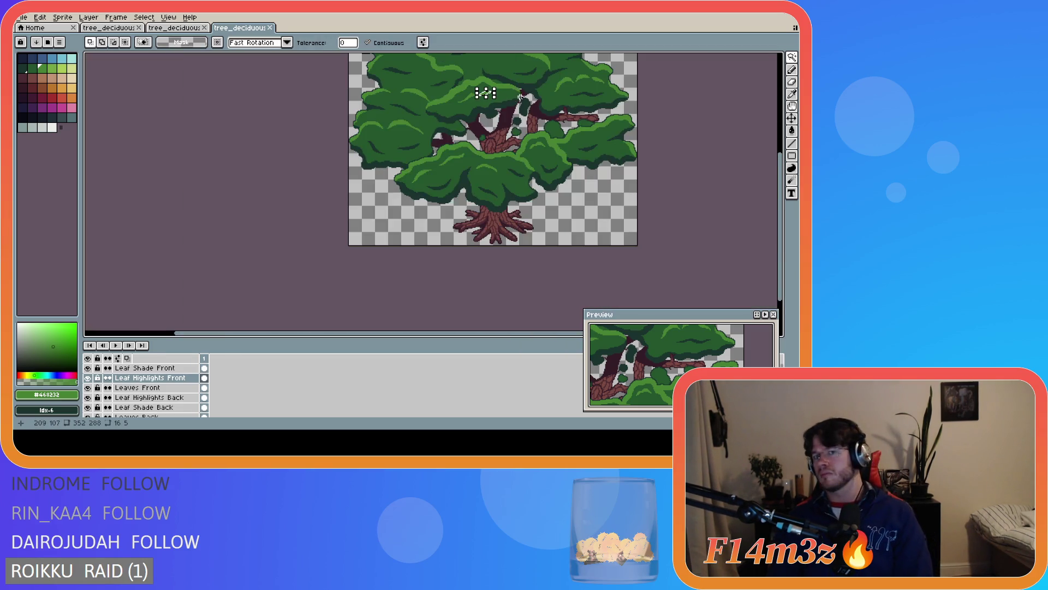
pyautogui.press('Up')
pyautogui.press('Up')
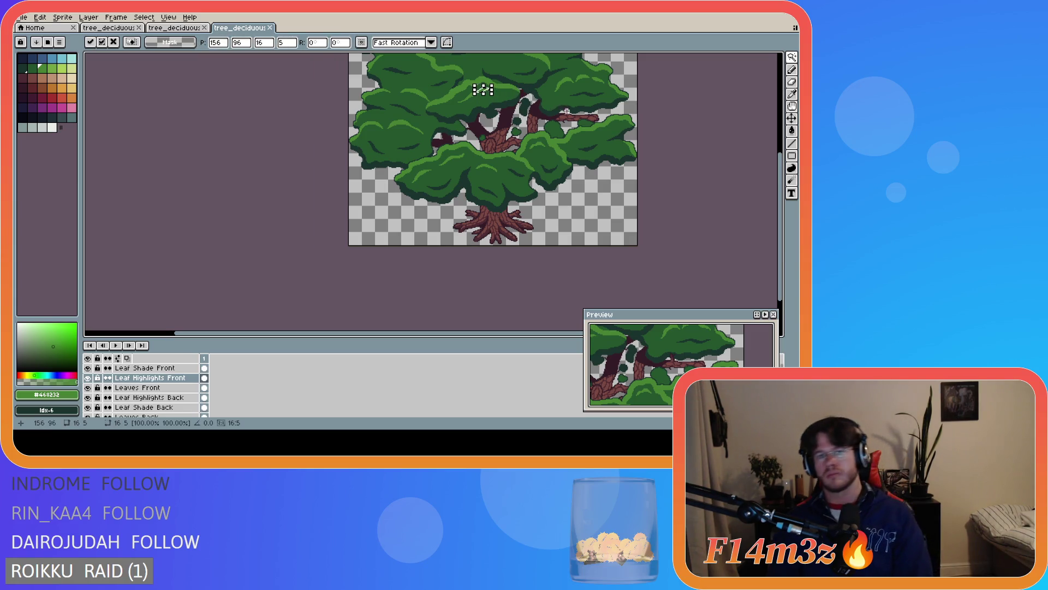
pyautogui.hotkey('ctrl', 'd')
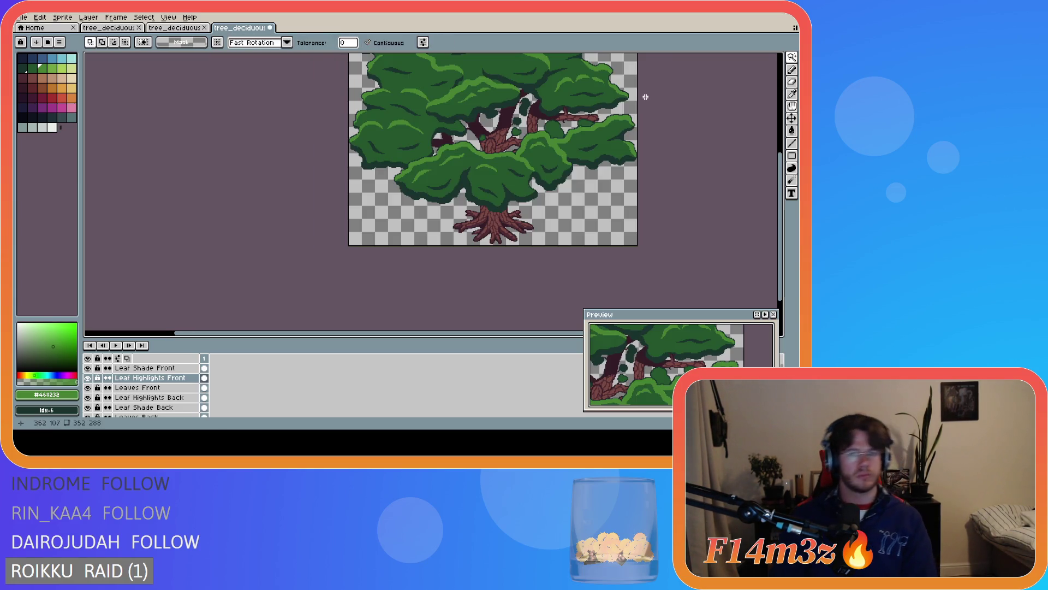
pyautogui.hotkey('ctrl', 'shift', 'd')
pyautogui.hotkey('ctrl', 'd')
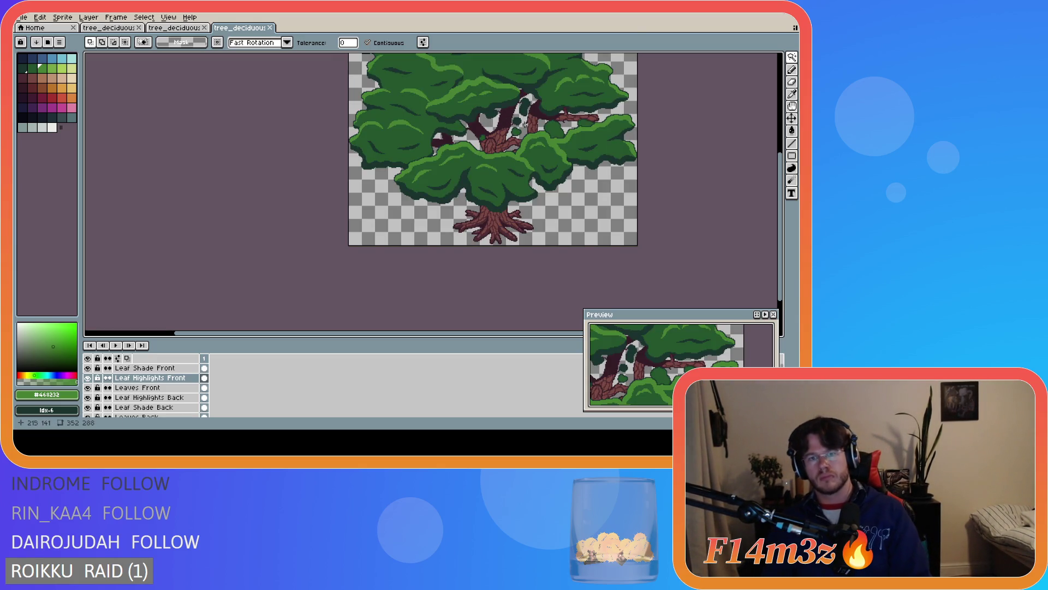
pyautogui.scroll(1, 497, 111)
pyautogui.scroll(-1, 460, 94)
# Select both leaf-highlight shapes with the Magic Wand and move them one pixel left
pyautogui.press('w')
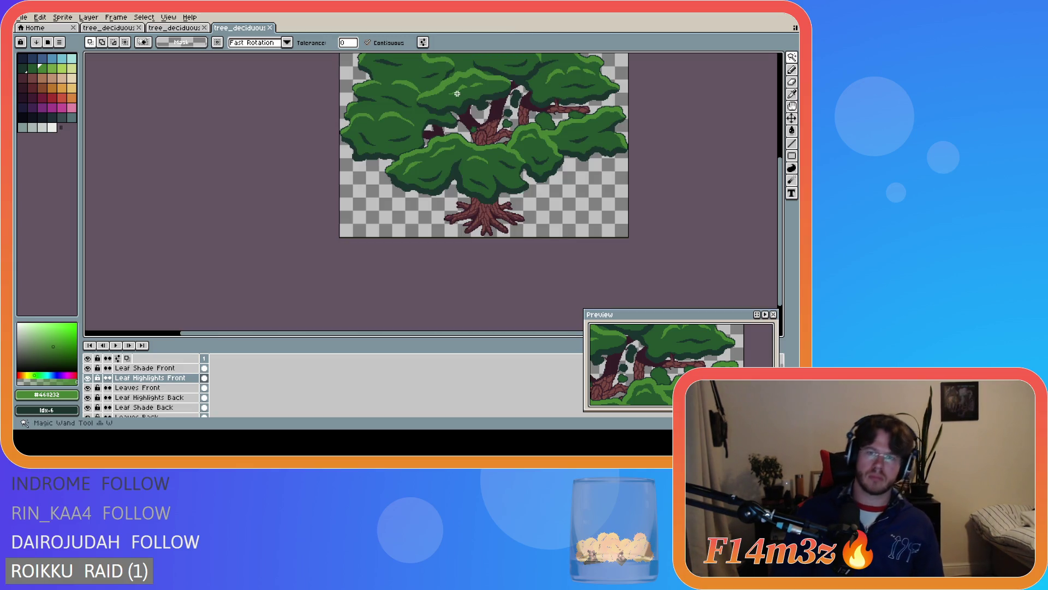
pyautogui.scroll(3, 464, 86)
pyautogui.click(459, 88)
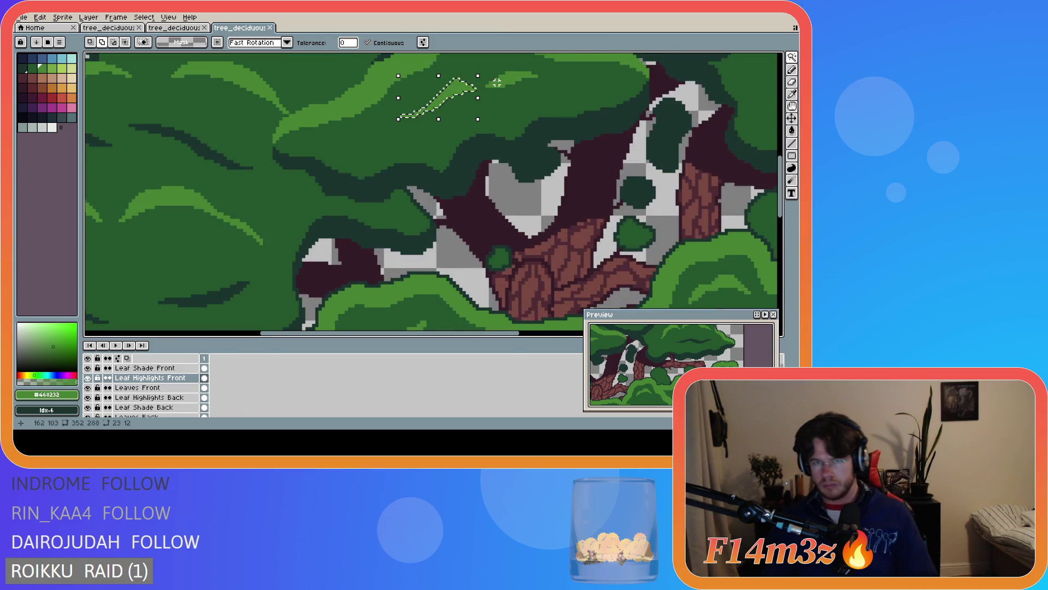
pyautogui.keyDown('shift'); pyautogui.click(513, 79); pyautogui.keyUp('shift')
pyautogui.scroll(-1, 572, 99)
pyautogui.hotkey('ctrl', 't')
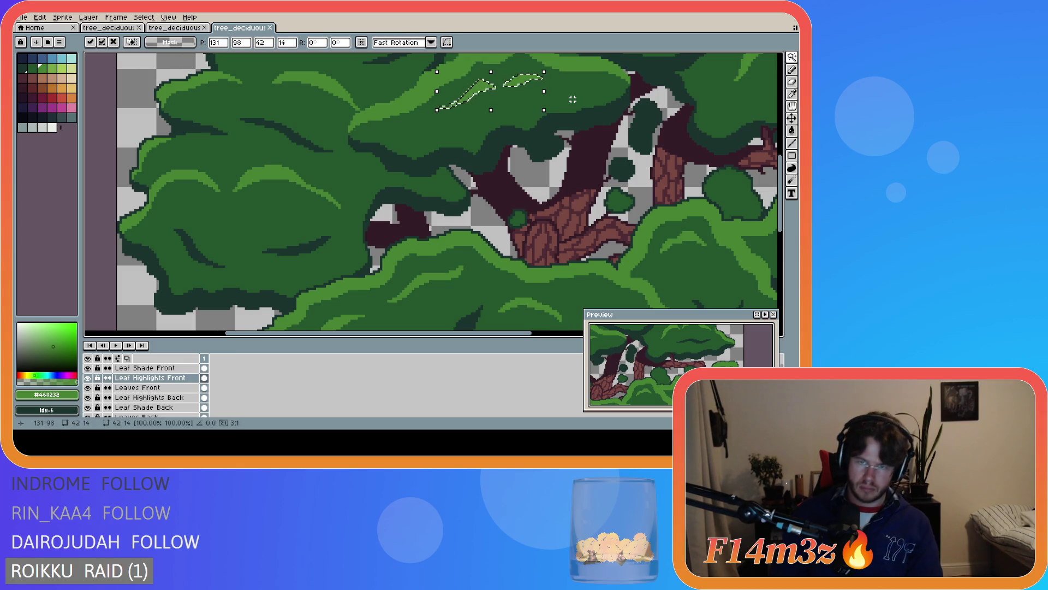
pyautogui.press('Left')
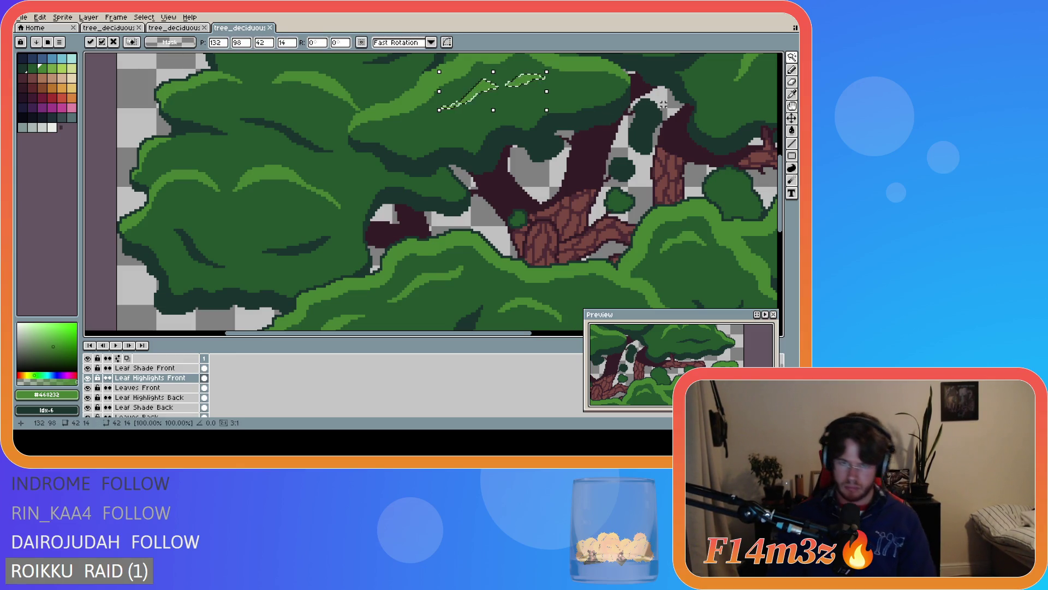
pyautogui.press('Return')
# Zoom out and adjust the editor layout to view the whole tree
pyautogui.scroll(-3, 530, 292)
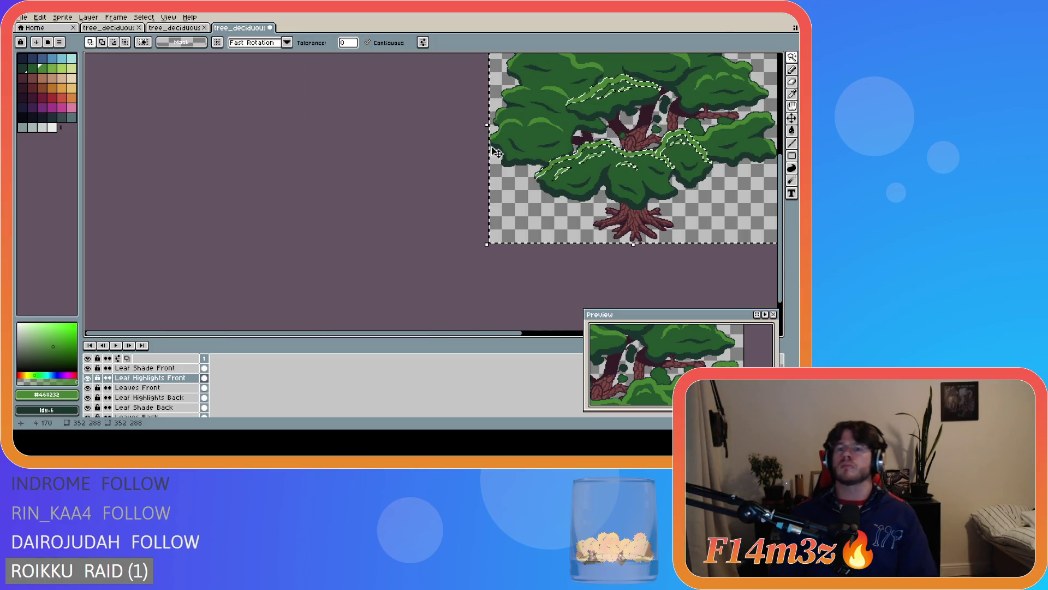
pyautogui.moveTo(516, 337); pyautogui.dragTo(626, 337)
pyautogui.moveTo(779, 229); pyautogui.dragTo(780, 193)
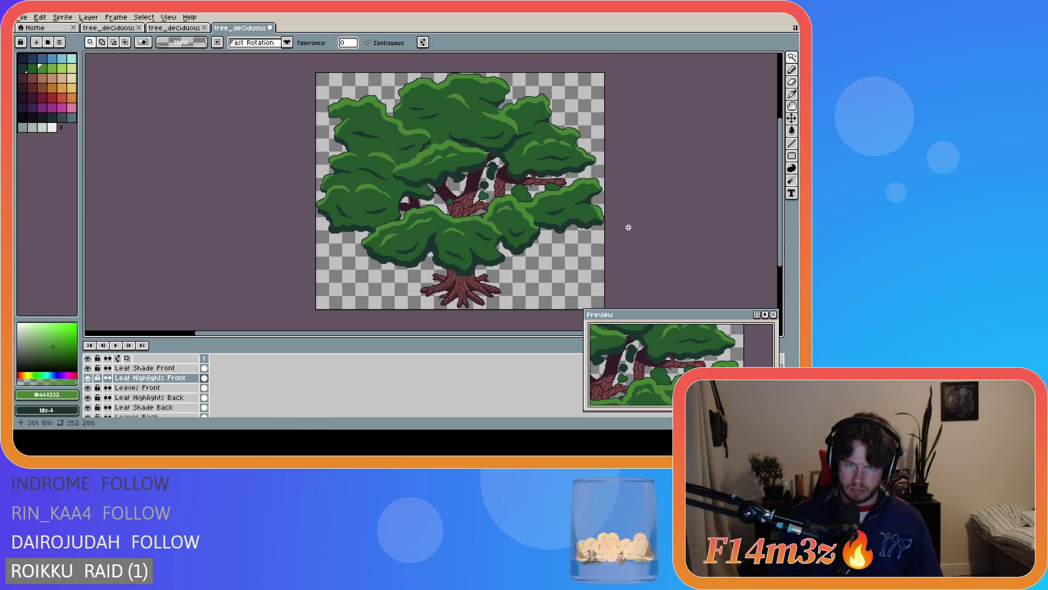
pyautogui.moveTo(492, 338); pyautogui.dragTo(534, 338)
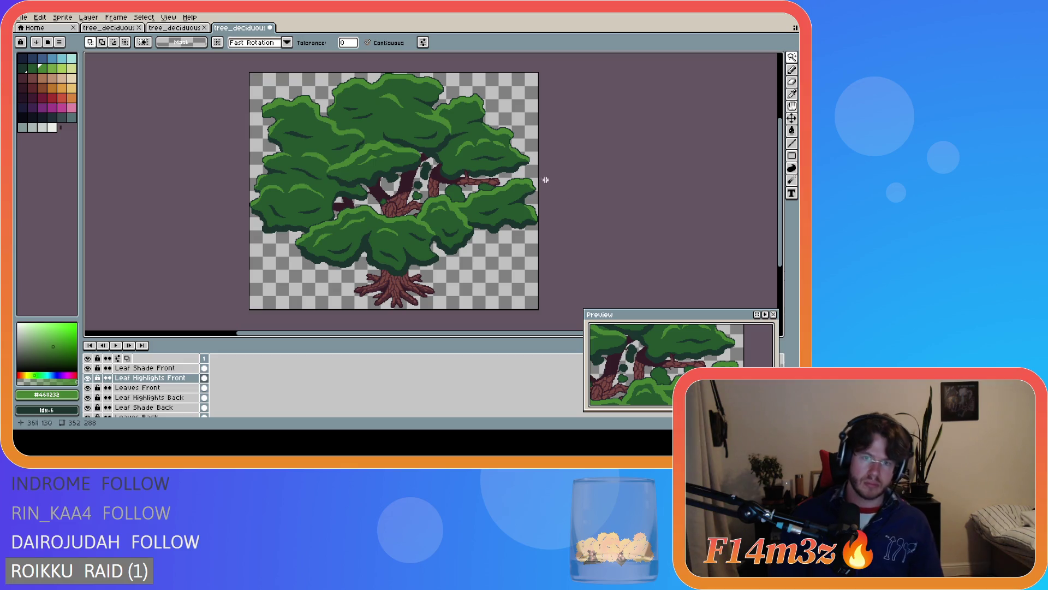
# Save tree_deciduous_large_winter.ase
pyautogui.hotkey('ctrl', 's')
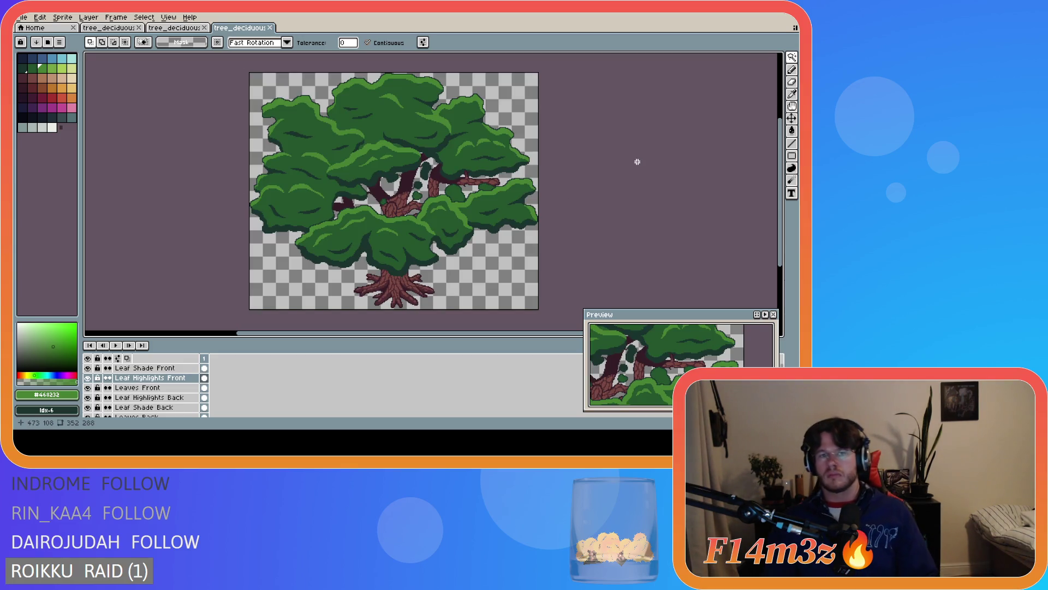
pyautogui.hotkey('ctrl', 's')
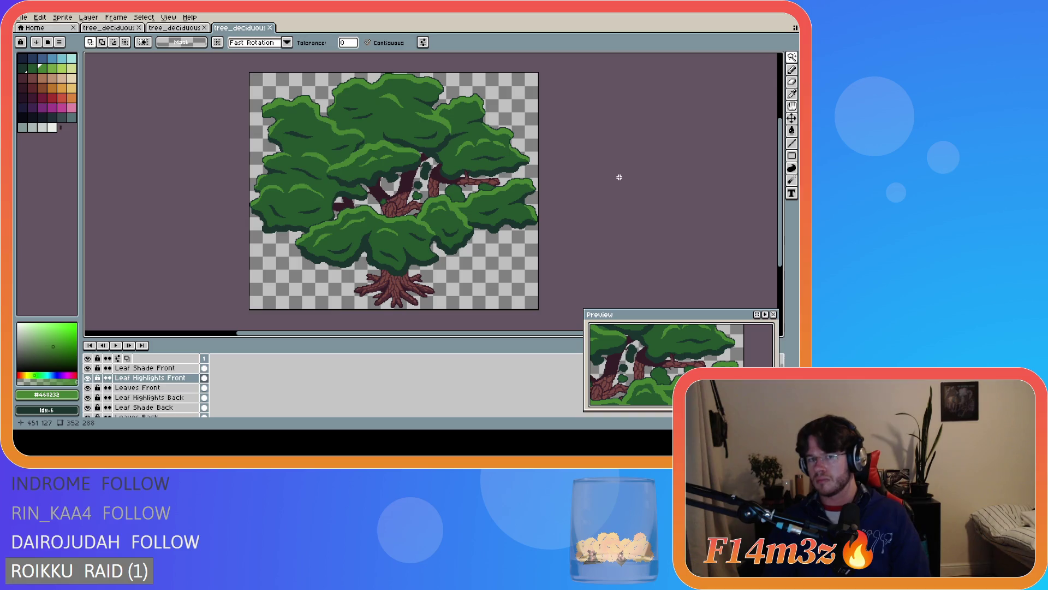
pyautogui.scroll(2, 399, 169)
pyautogui.scroll(-2, 399, 169)
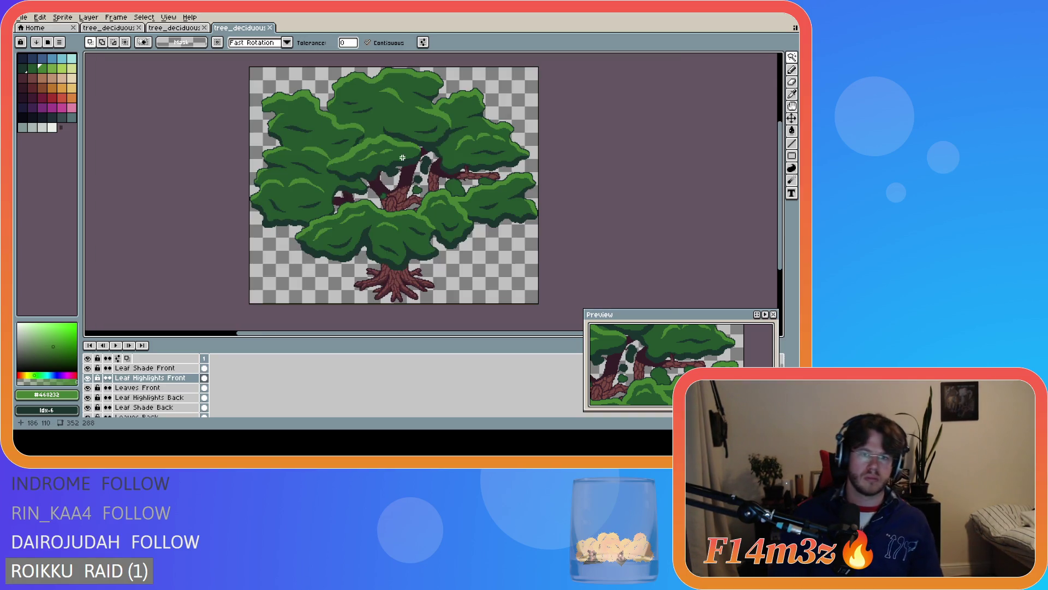
# Undo the last two leaf-highlight edits to compare, then redo both
pyautogui.click(371, 158)
pyautogui.hotkey('ctrl', 'z')
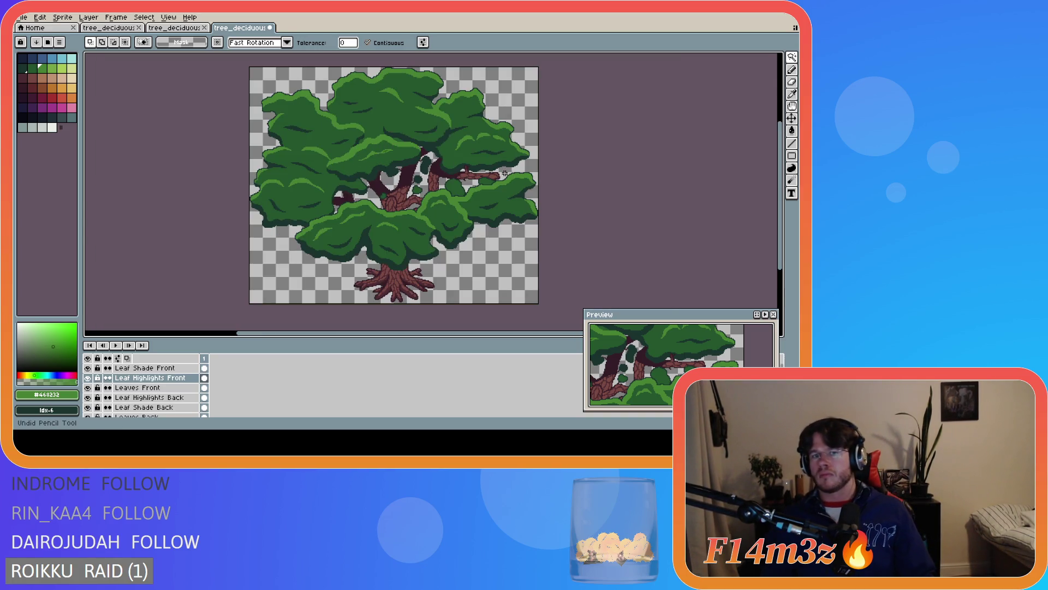
pyautogui.hotkey('ctrl', 'z')
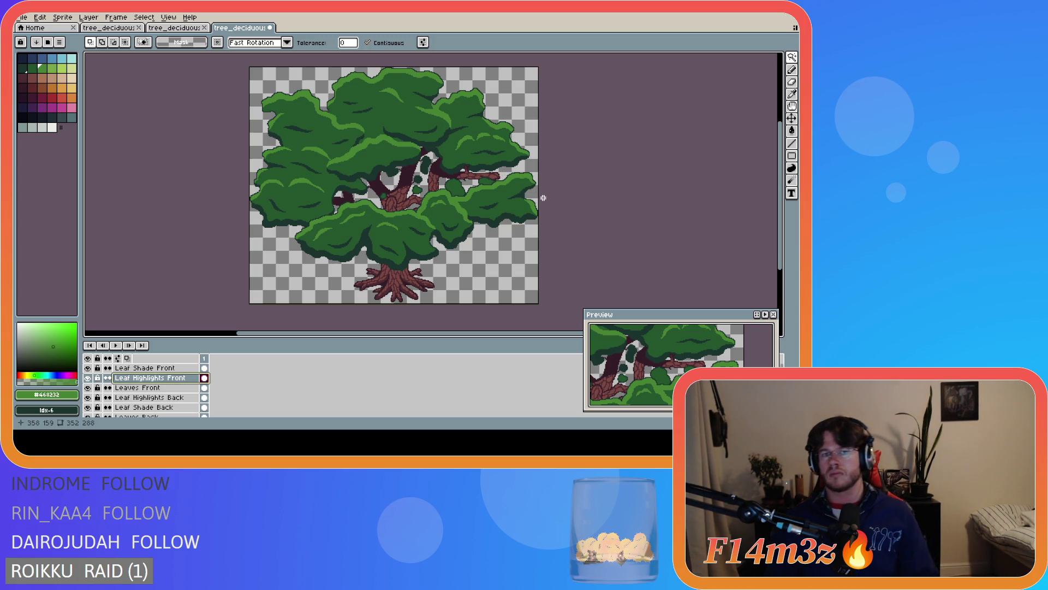
pyautogui.hotkey('ctrl', 'y')
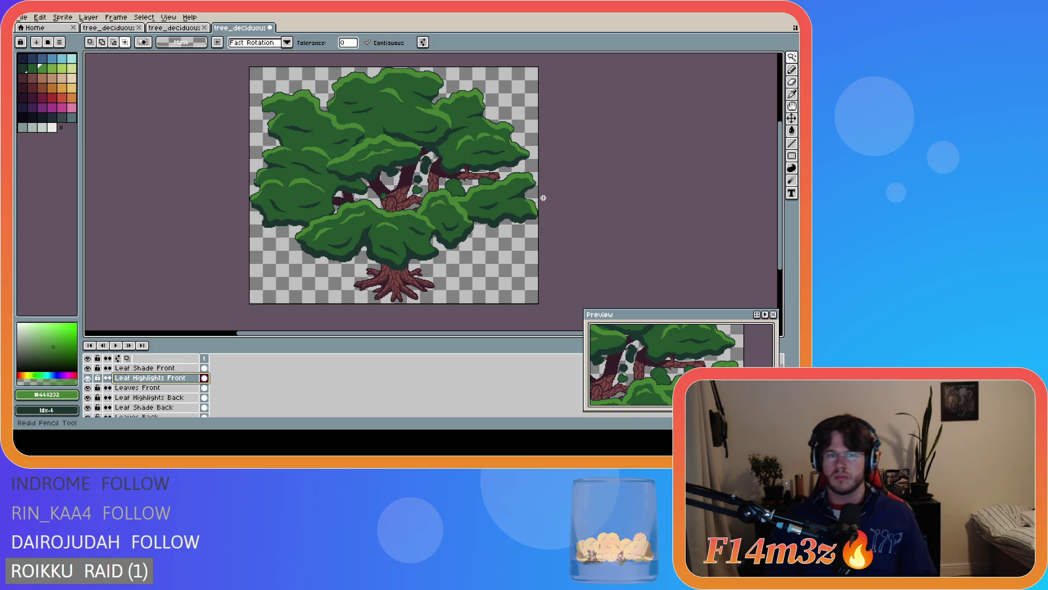
pyautogui.hotkey('ctrl', 'y')
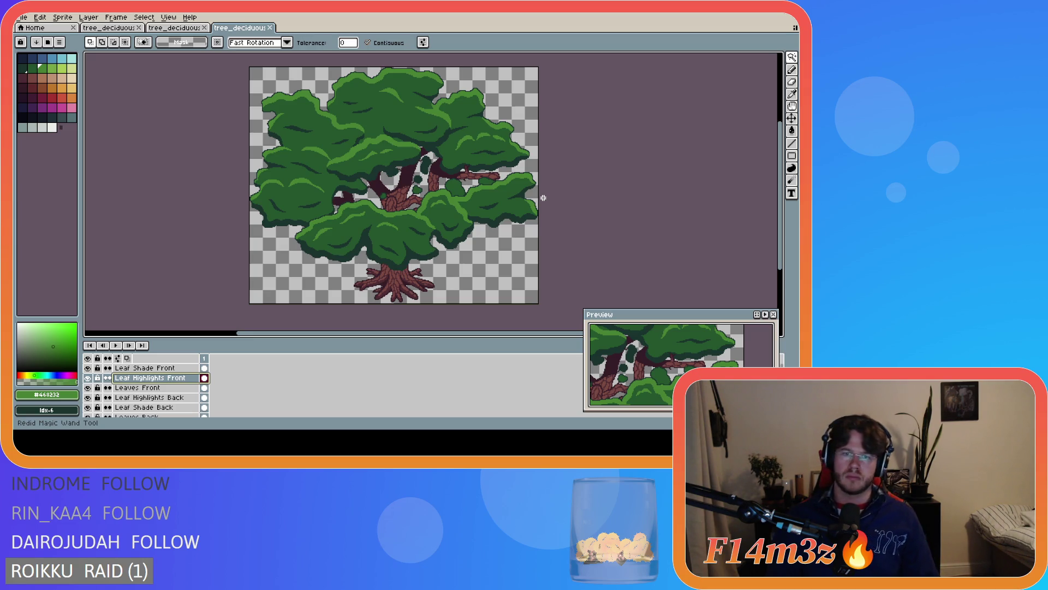
pyautogui.scroll(3, 418, 147)
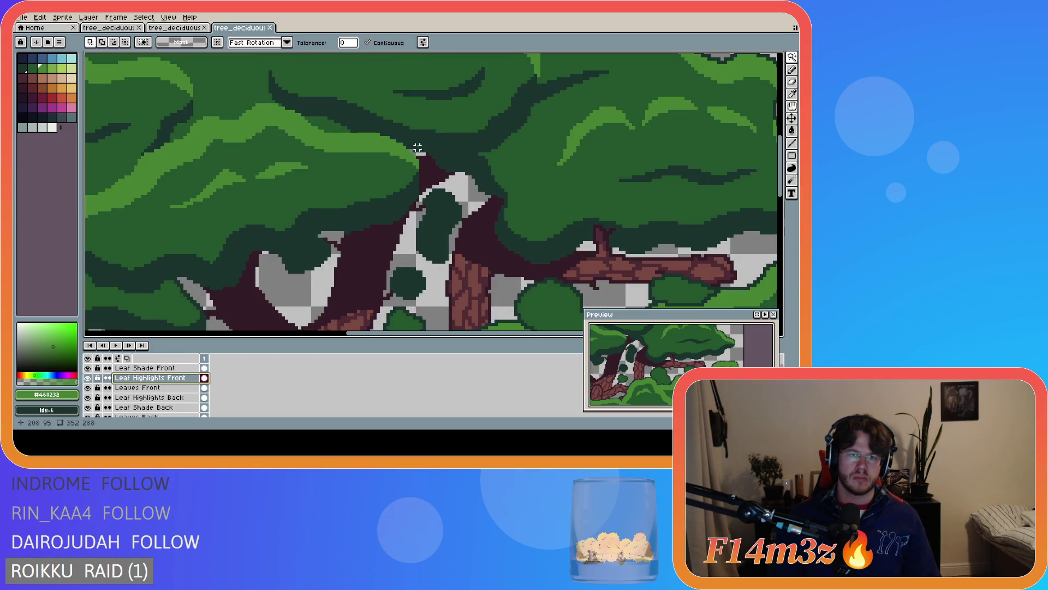
# Paint a single highlight pixel on the foliage near the canopy centre and save
pyautogui.press('b')
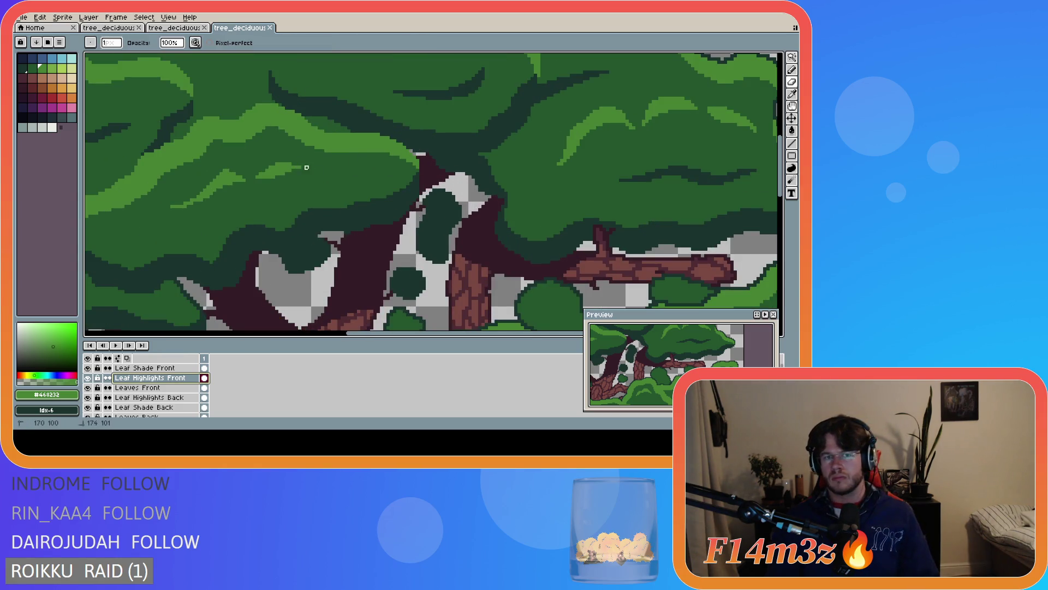
pyautogui.click(293, 161)
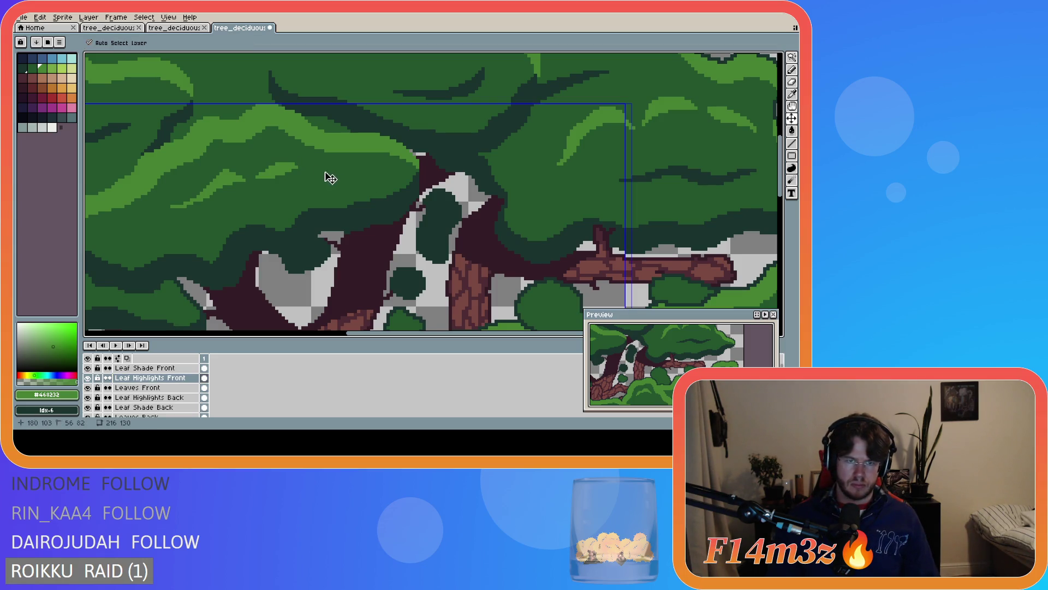
pyautogui.scroll(-2, 328, 170)
pyautogui.scroll(-3, 329, 170)
pyautogui.hotkey('ctrl', 's')
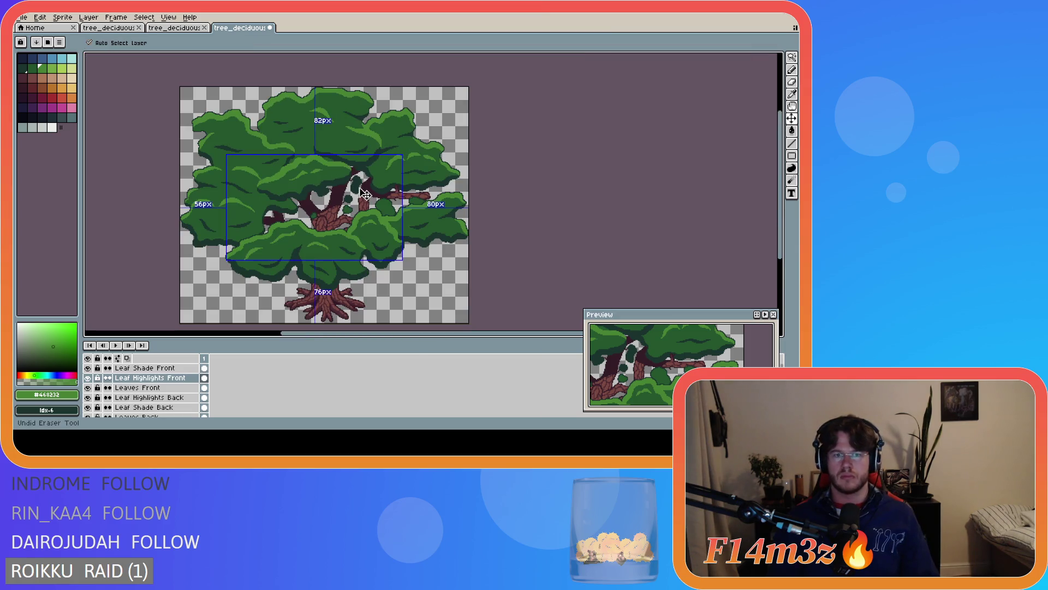
# Undo and redo the eraser stroke to compare, then save the file again
pyautogui.scroll(4, 377, 186)
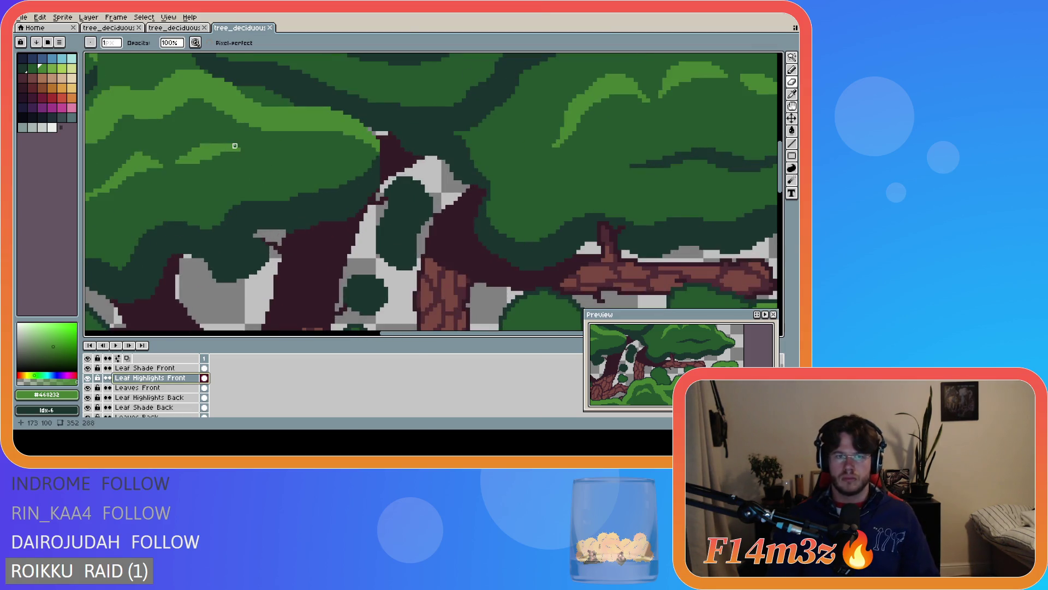
pyautogui.scroll(-4, 332, 175)
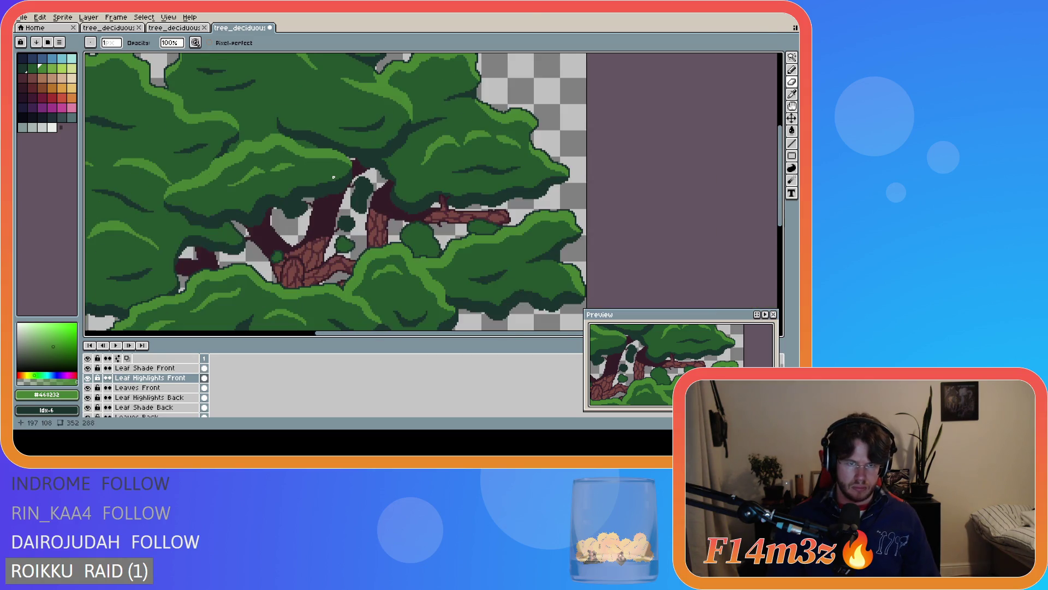
pyautogui.hotkey('ctrl', 'z')
pyautogui.hotkey('ctrl', 'y')
pyautogui.hotkey('ctrl', 's')
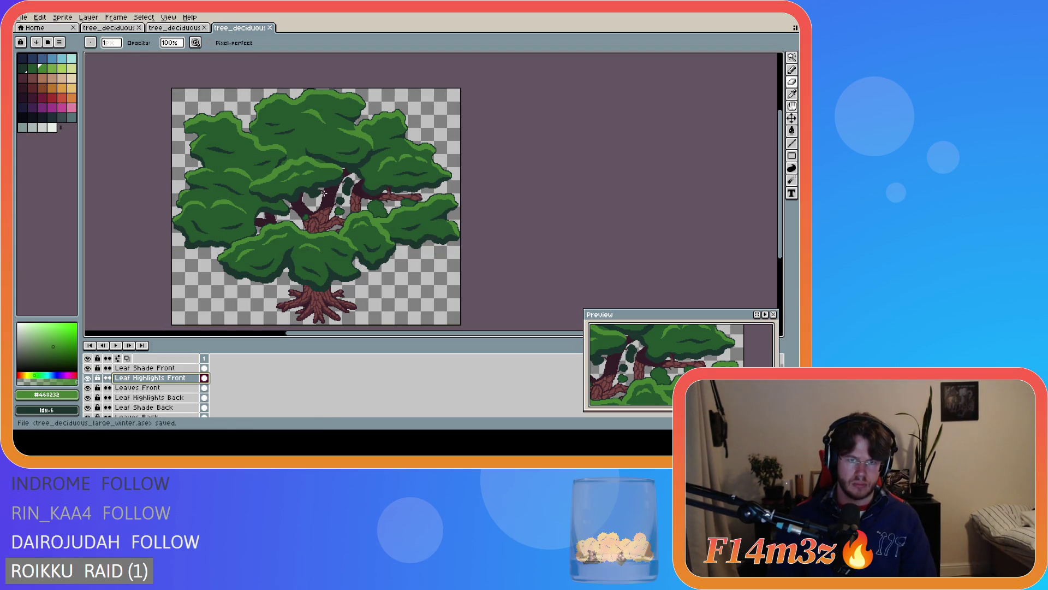
pyautogui.scroll(-1, 324, 193)
pyautogui.scroll(1, 354, 206)
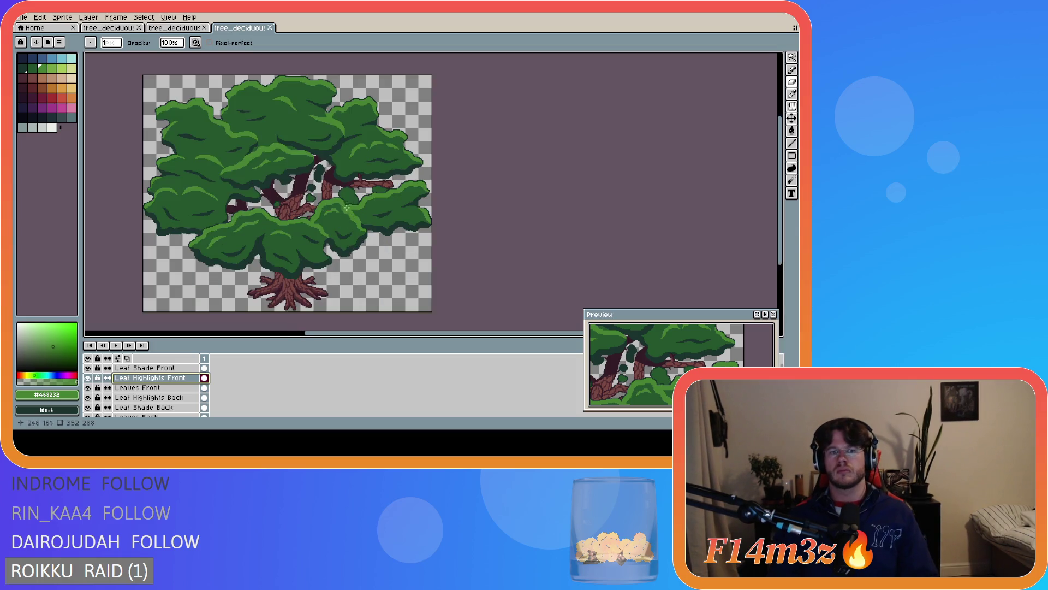
pyautogui.hscroll(-3, 391, 330)
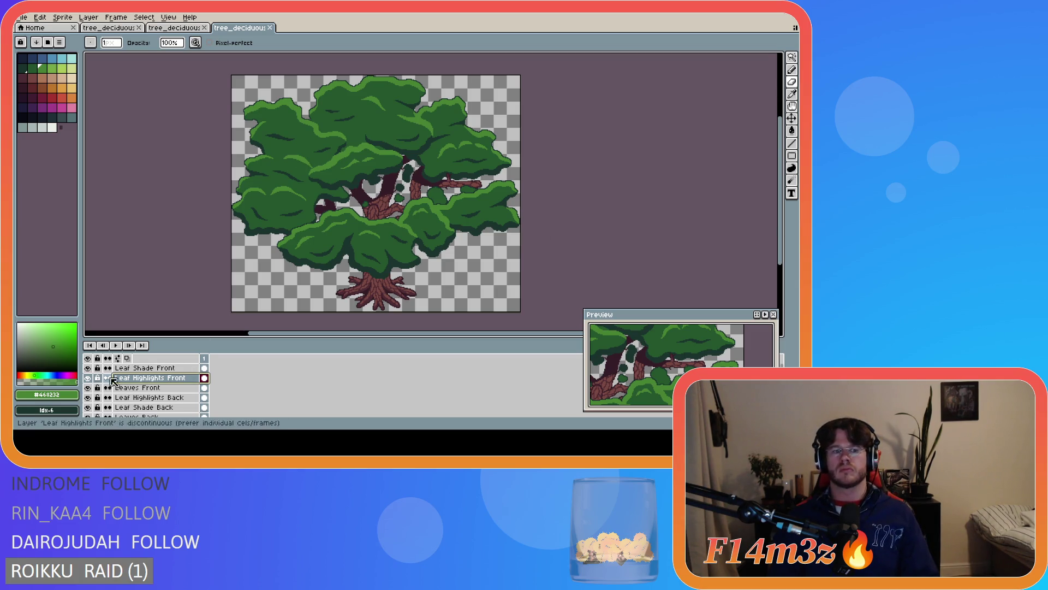
# Toggle the Leaves Back layer off and on twice to check the canopy
pyautogui.scroll(-1, 91, 394)
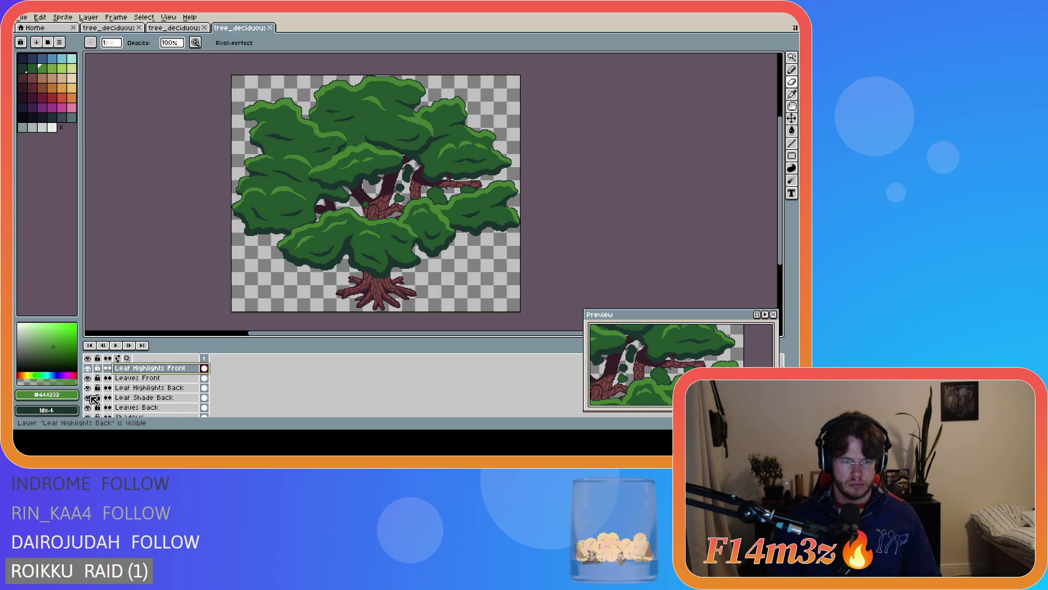
pyautogui.click(87, 407)
pyautogui.click(88, 408)
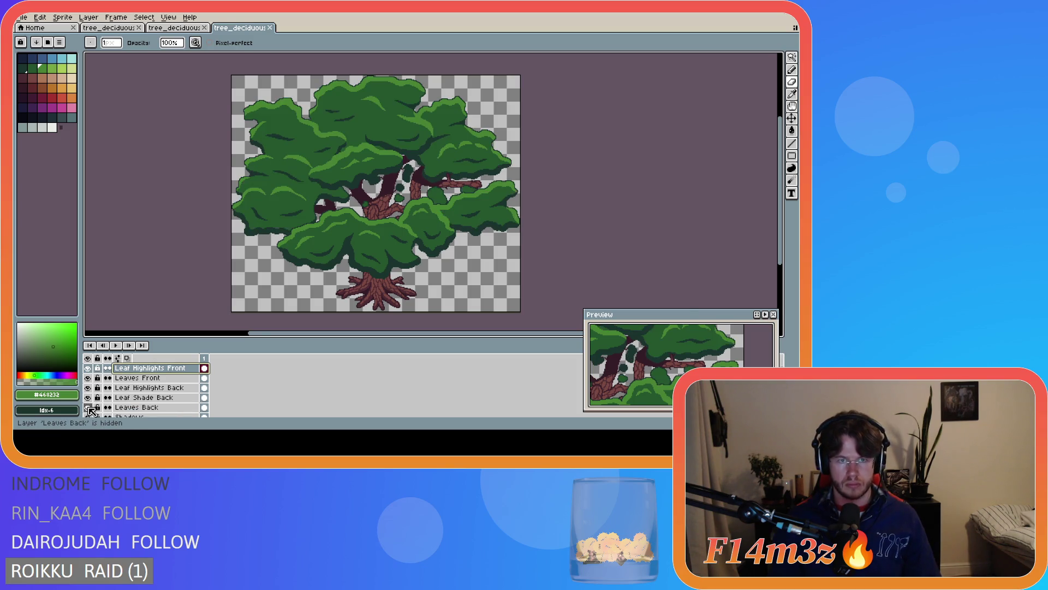
pyautogui.click(88, 407)
pyautogui.click(88, 407)
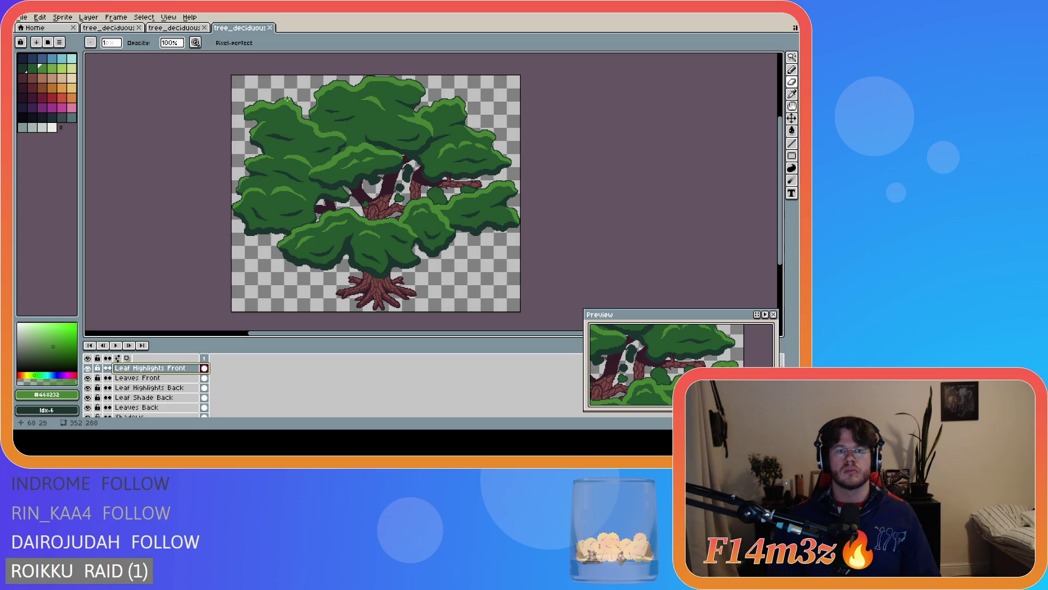
# Make Leaf Highlights Back the active layer with the Pencil ready
pyautogui.press('i')
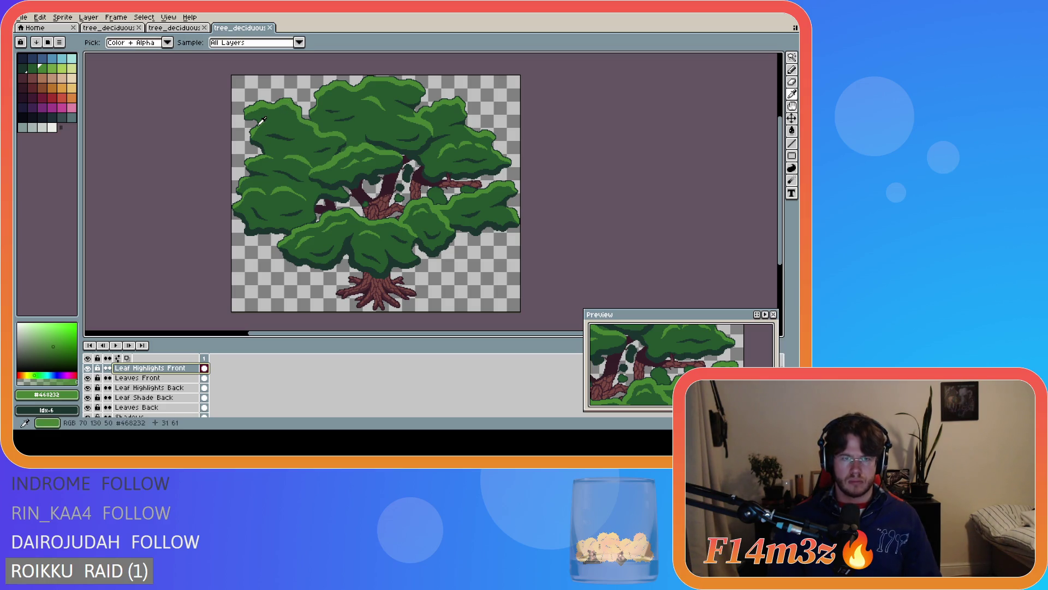
pyautogui.press('b')
pyautogui.click(141, 388)
pyautogui.scroll(4, 317, 130)
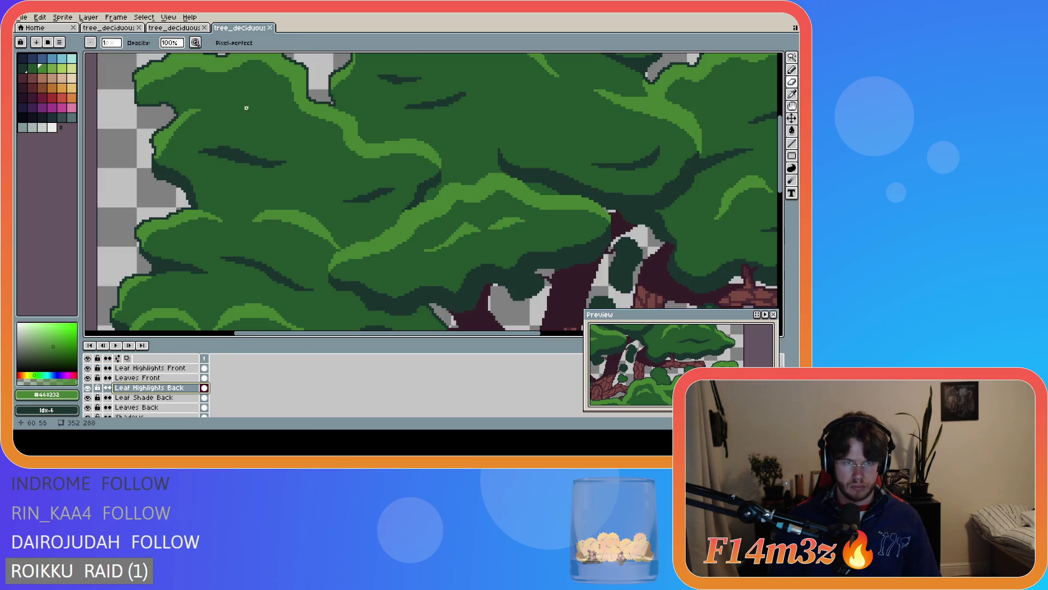
# Check the Leaves Back layer, then paint a thin light-green highlight on the upper-left back foliage
pyautogui.press('e')
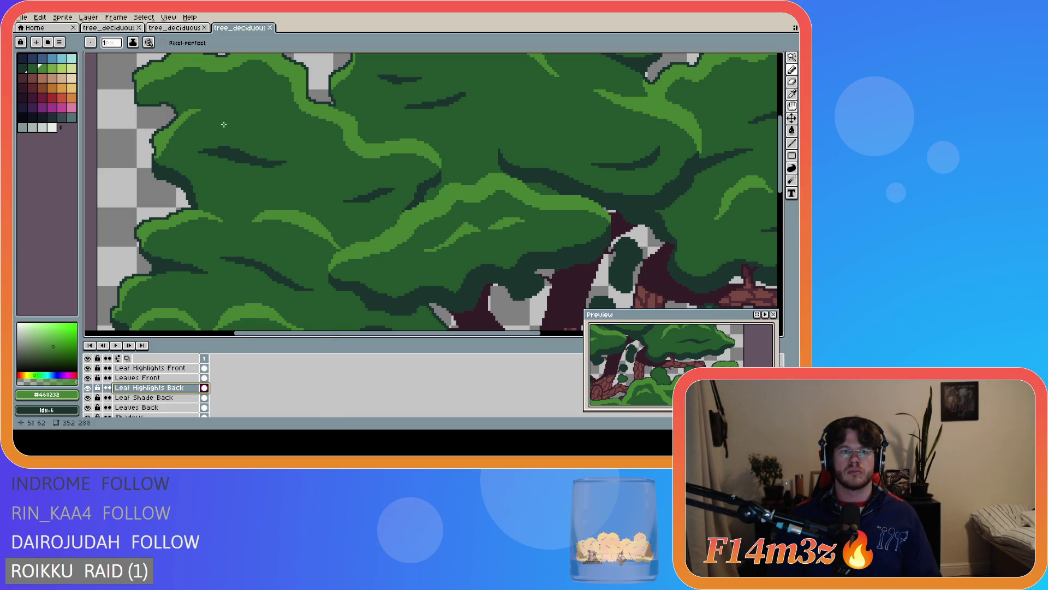
pyautogui.moveTo(141, 387); pyautogui.dragTo(122, 396)
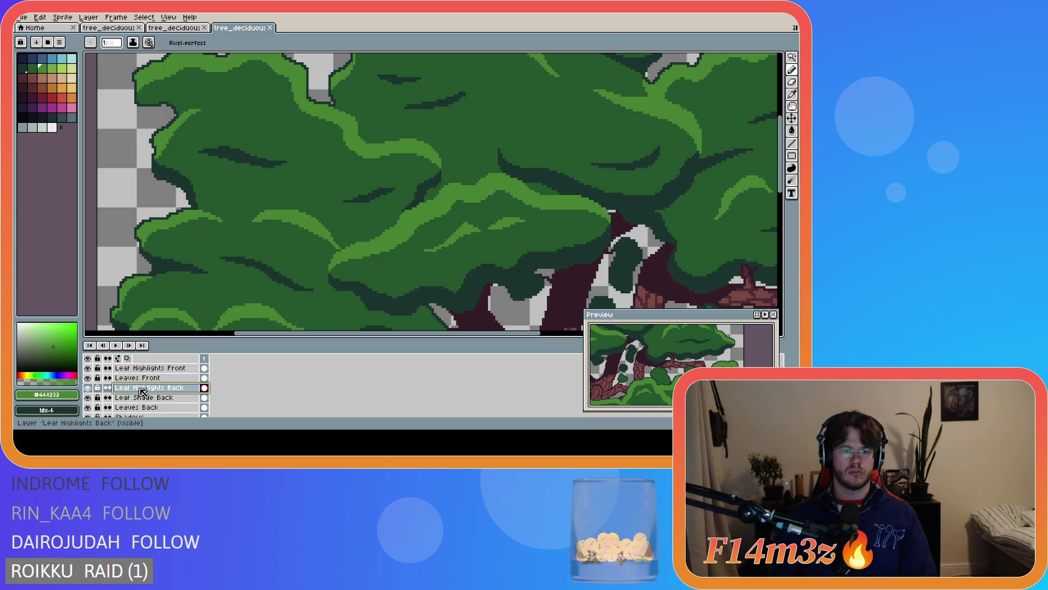
pyautogui.doubleClick(89, 388)
pyautogui.click(89, 407)
pyautogui.click(88, 407)
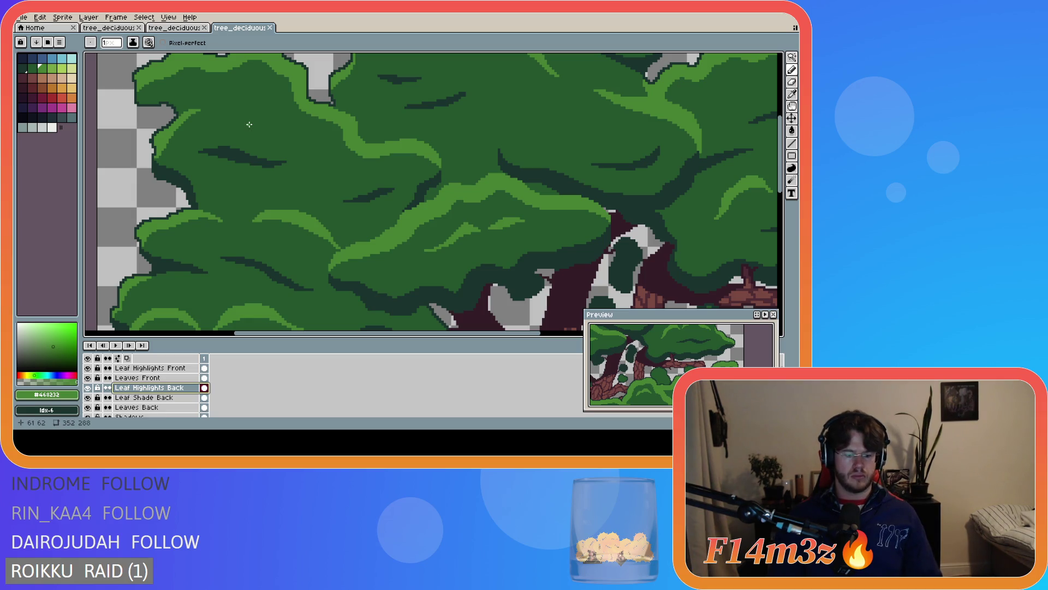
pyautogui.moveTo(226, 103)
pyautogui.mouseDown()
pyautogui.moveTo(269, 124)
pyautogui.moveTo(253, 113)
pyautogui.mouseUp()
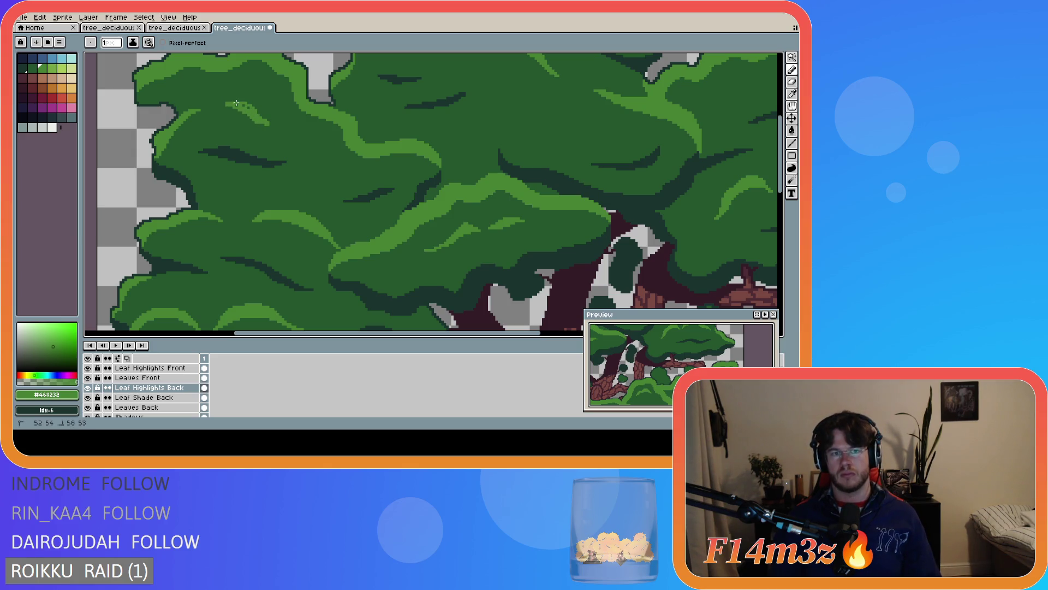
pyautogui.press('b')
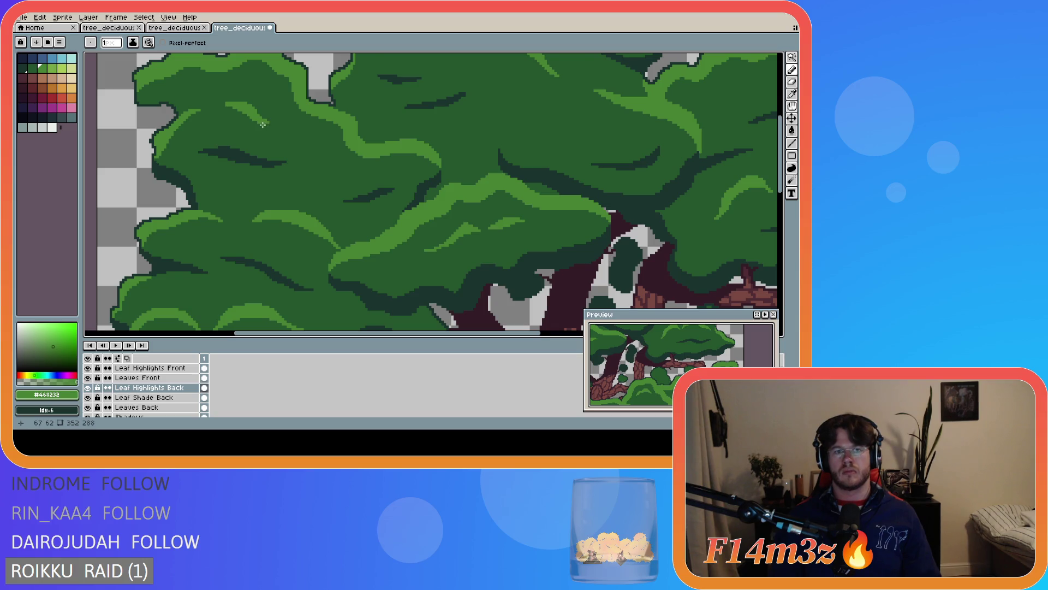
# Zoom in and add a short light-green stroke plus a single highlight pixel on the upper-left leaves
pyautogui.scroll(1, 260, 139)
pyautogui.press('b')
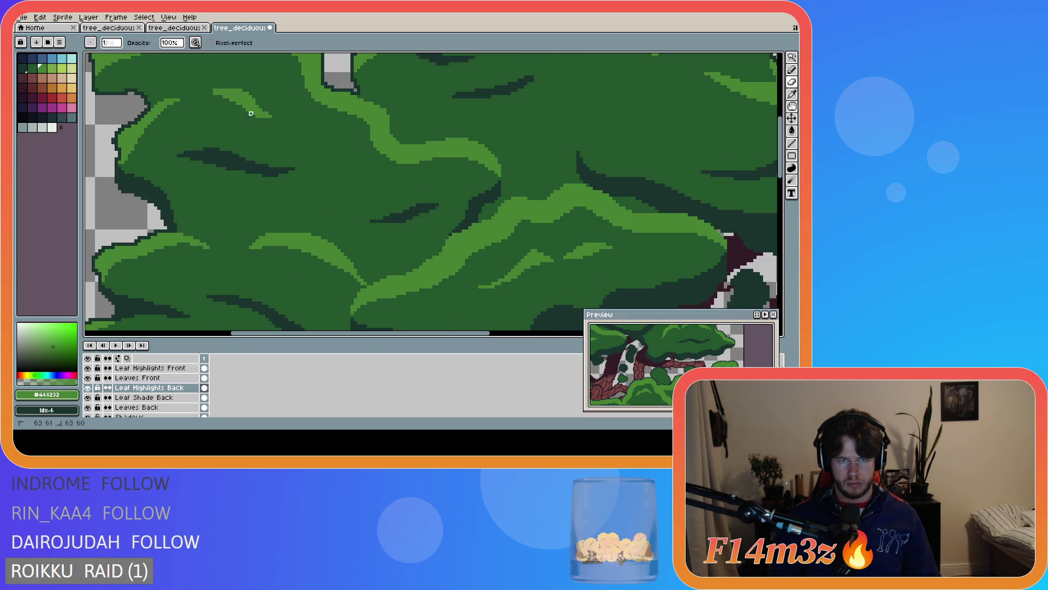
pyautogui.scroll(-1, 264, 148)
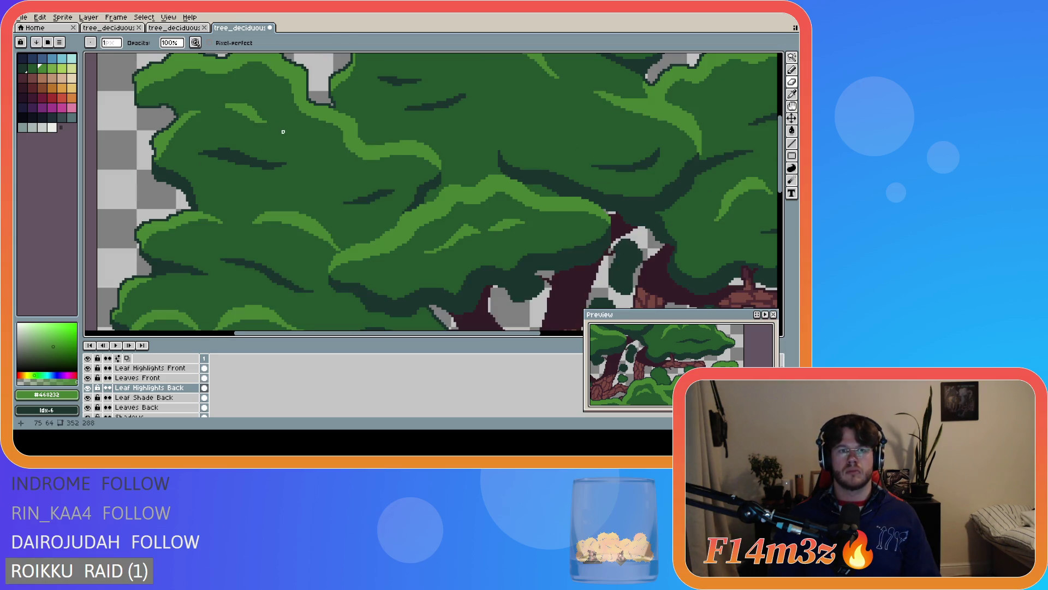
pyautogui.scroll(-1, 250, 119)
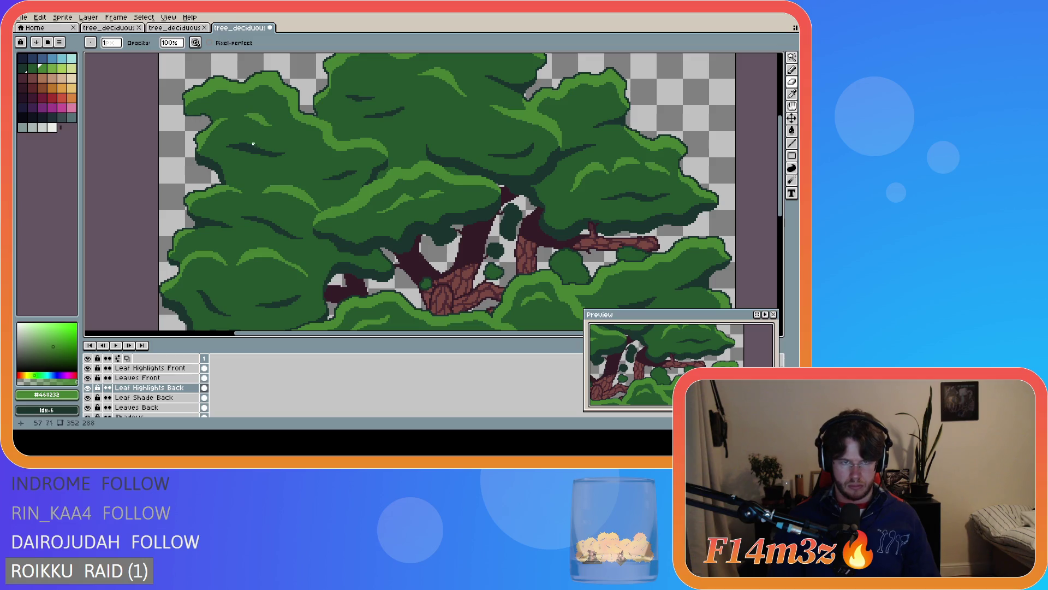
pyautogui.scroll(2, 246, 134)
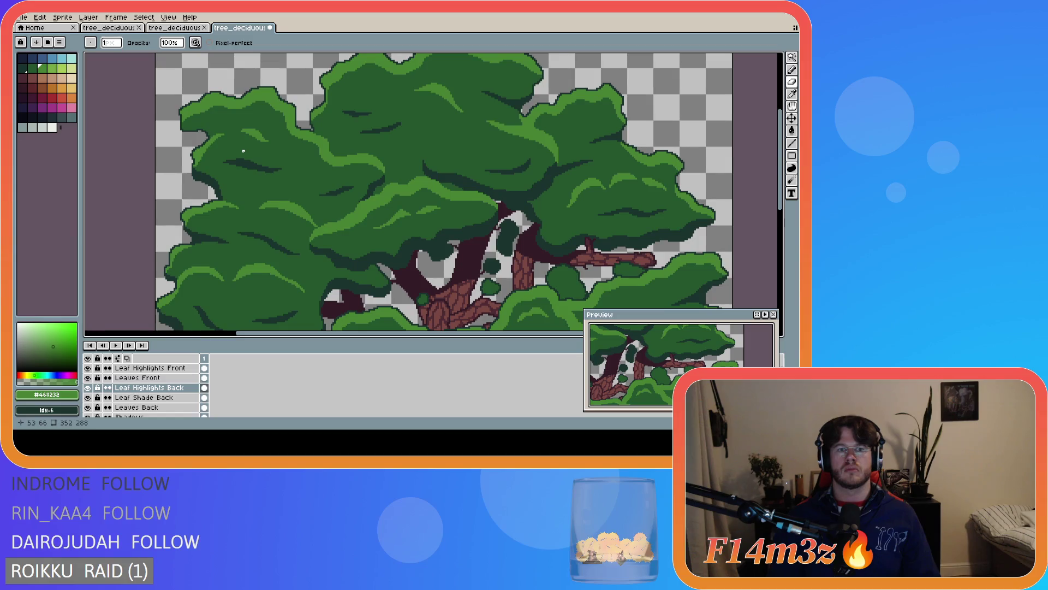
pyautogui.scroll(2, 247, 150)
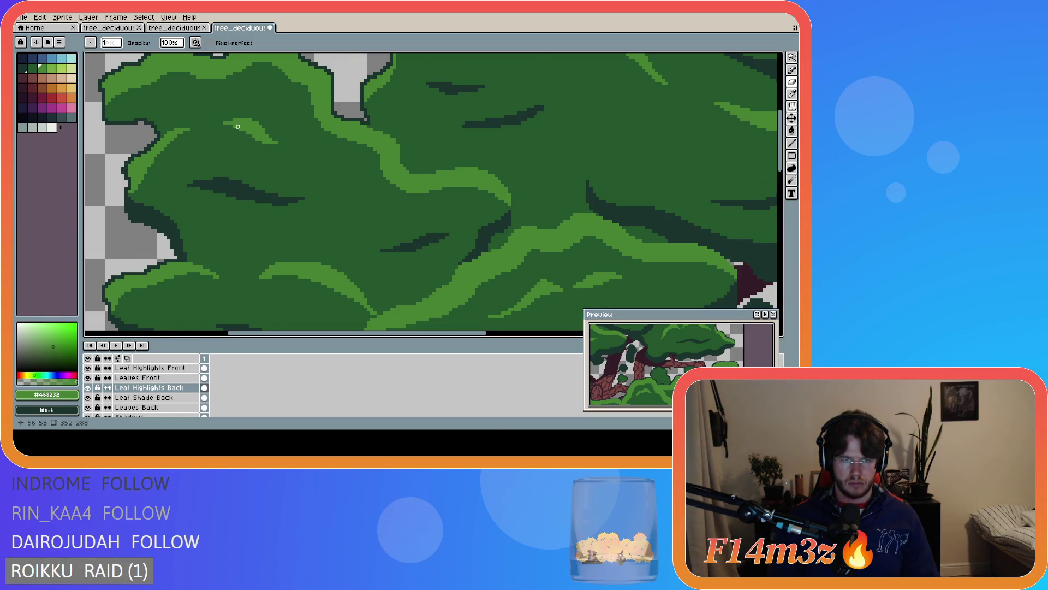
pyautogui.scroll(-2, 257, 154)
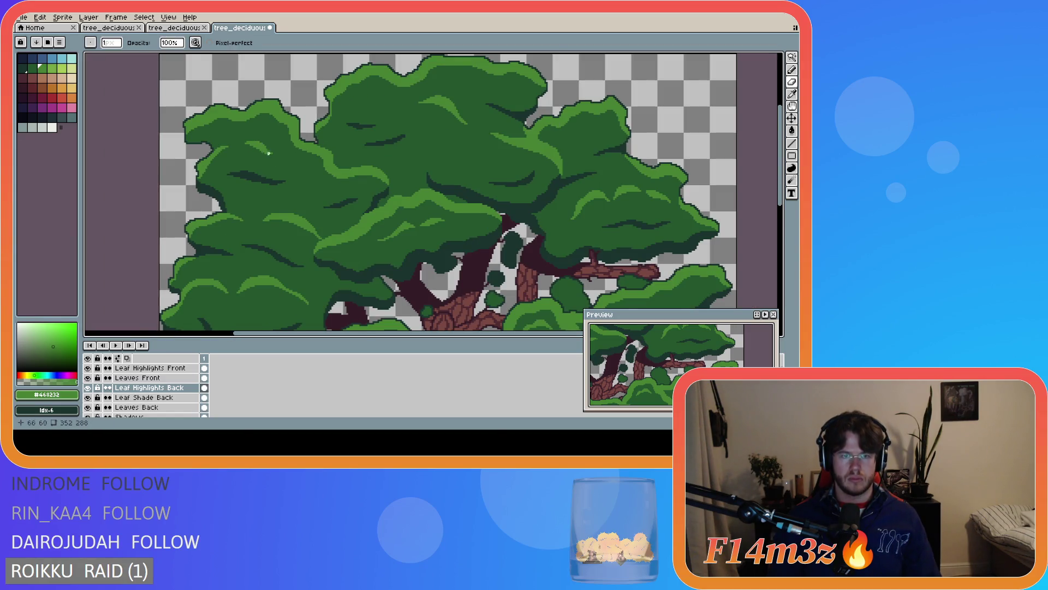
pyautogui.scroll(2, 268, 154)
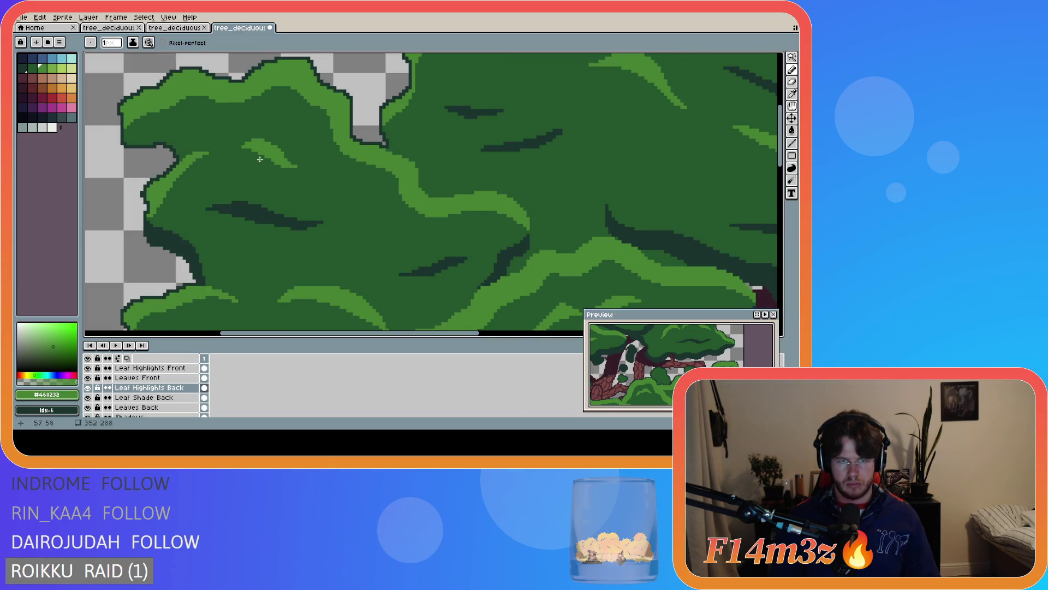
pyautogui.scroll(-2, 252, 182)
pyautogui.scroll(-2, 261, 241)
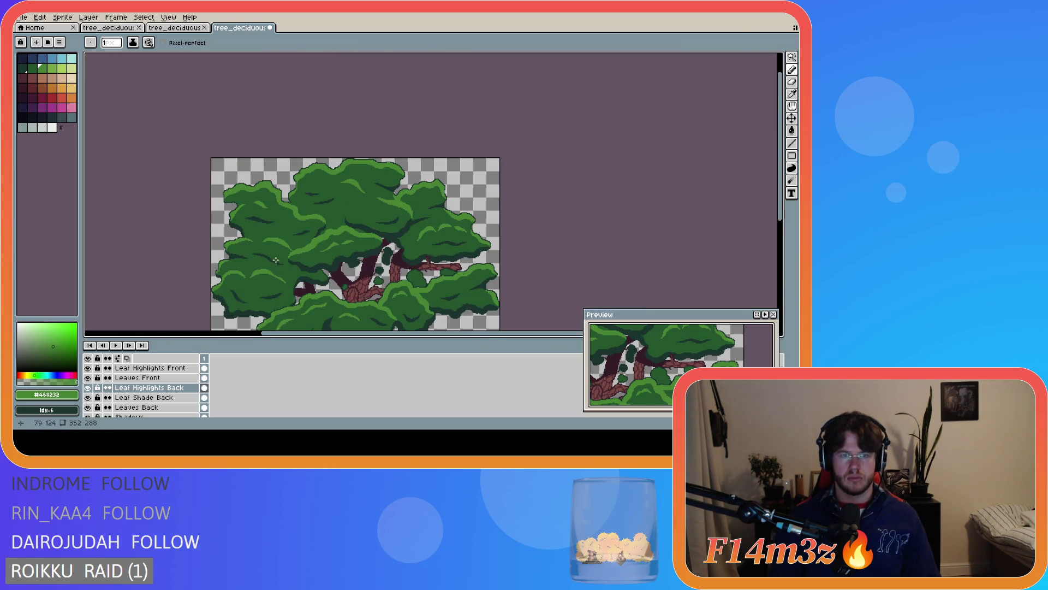
pyautogui.scroll(3, 278, 254)
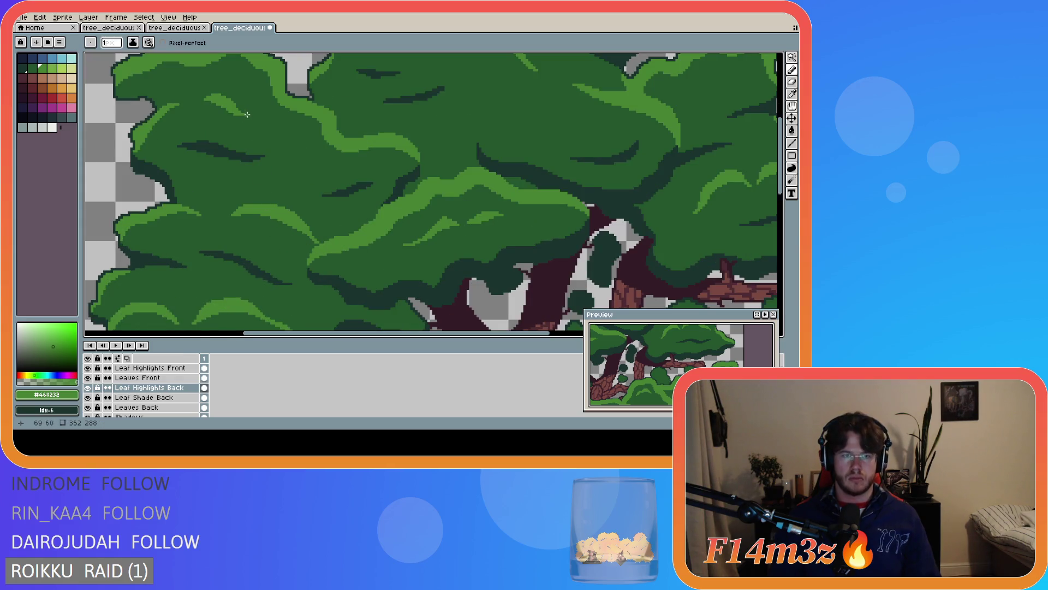
pyautogui.press('b')
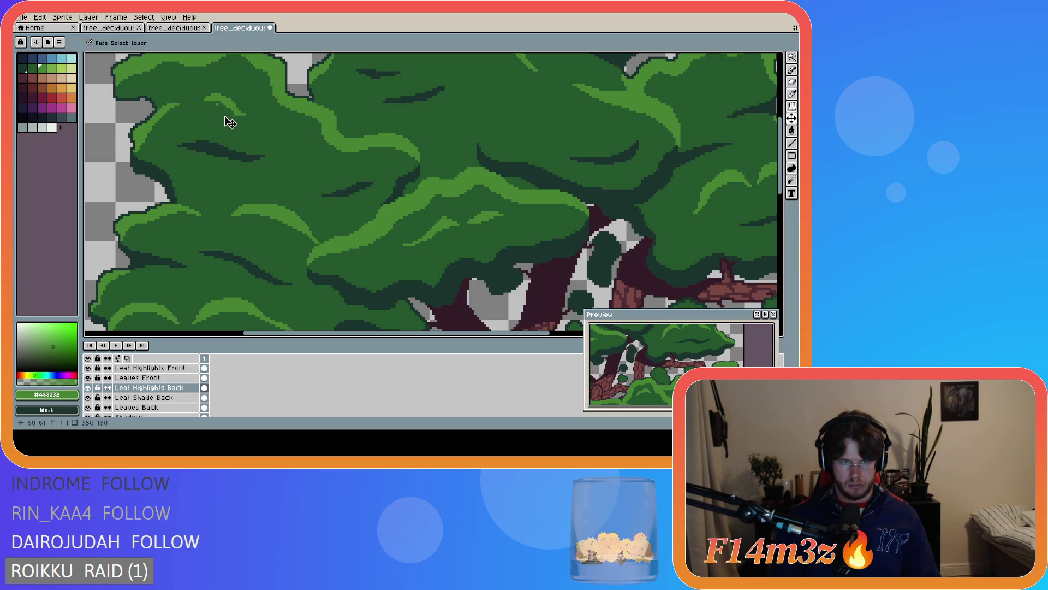
pyautogui.moveTo(210, 102); pyautogui.dragTo(227, 112)
pyautogui.click(210, 102)
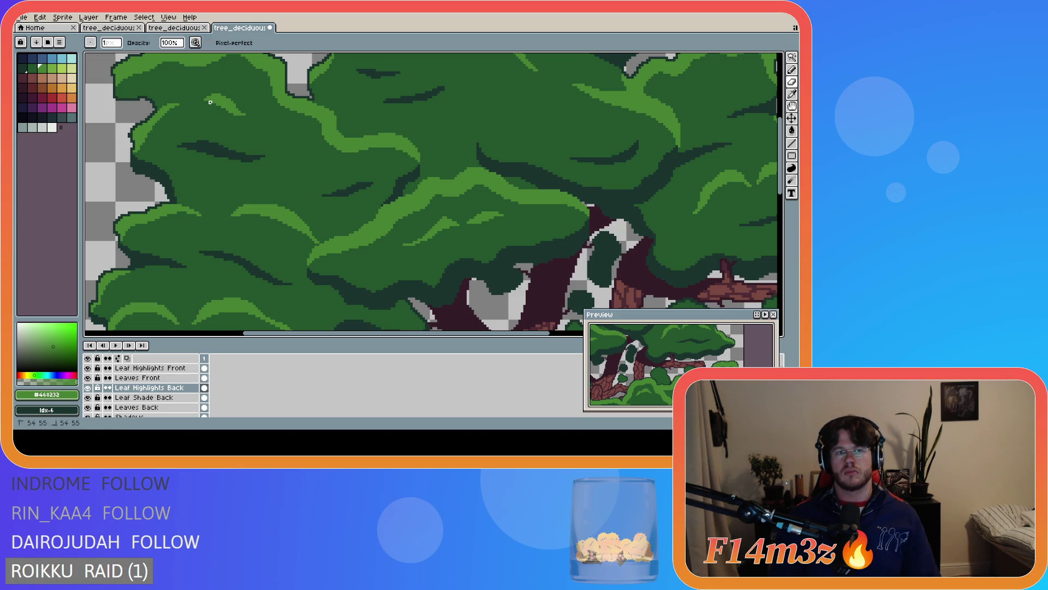
pyautogui.press('ctrl')
pyautogui.press('ctrl')
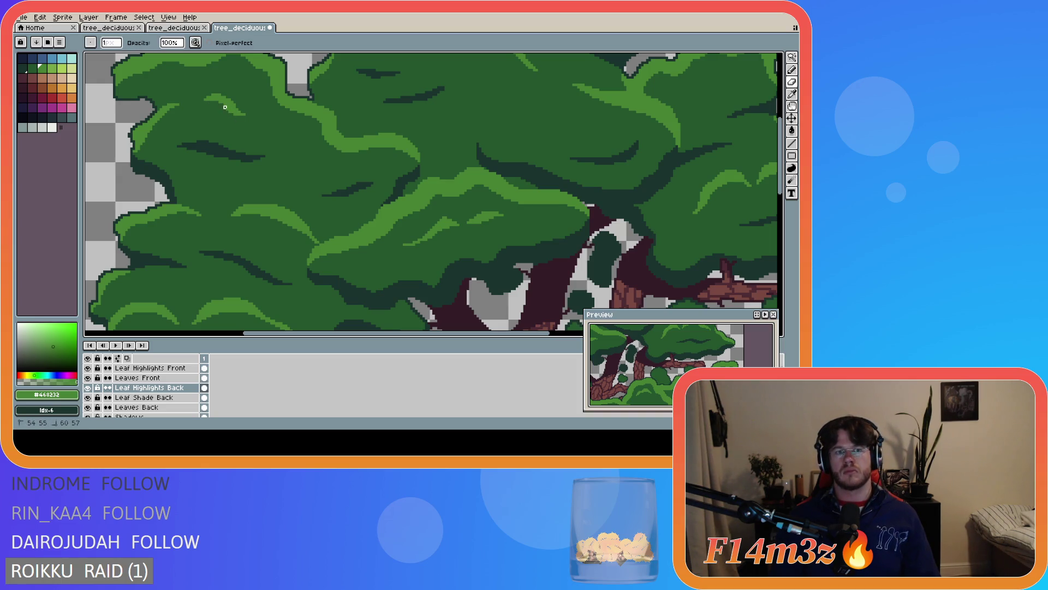
pyautogui.press('ctrl')
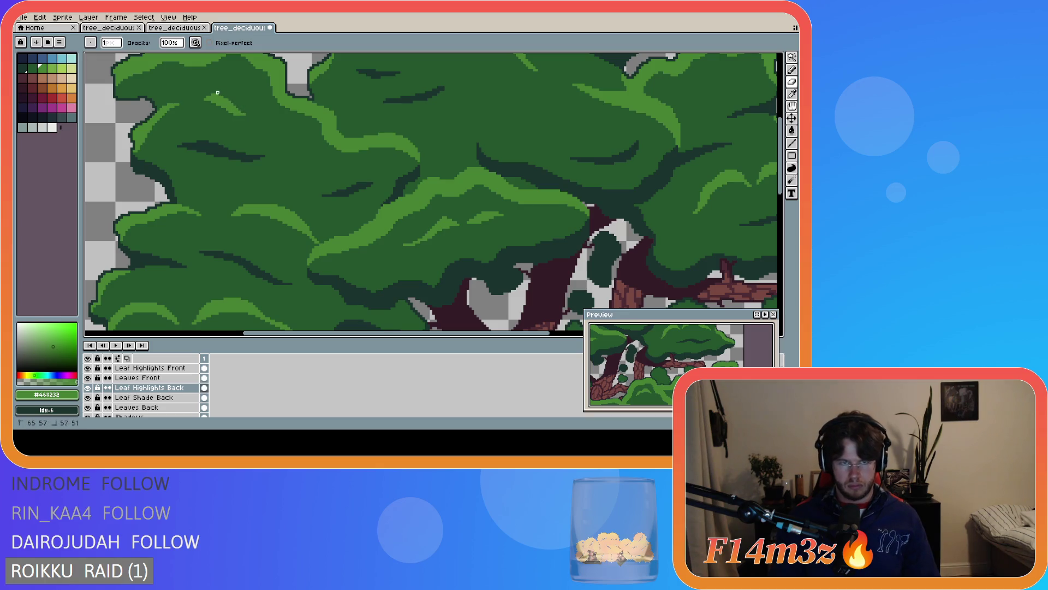
pyautogui.scroll(-5, 210, 117)
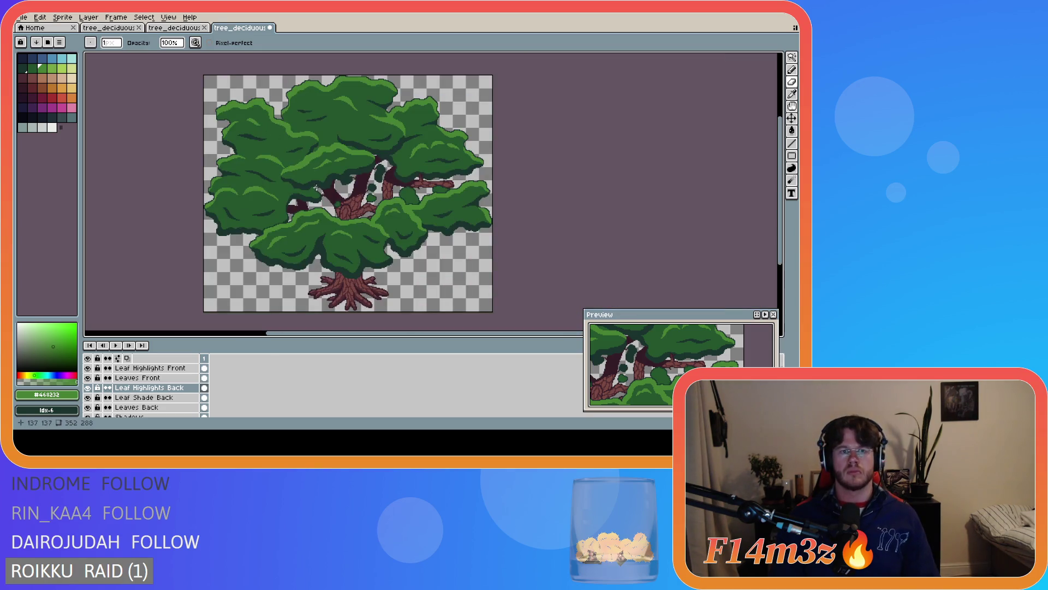
# Undo the last erase and review the back-leaf highlights
pyautogui.hotkey('ctrl', 'z')
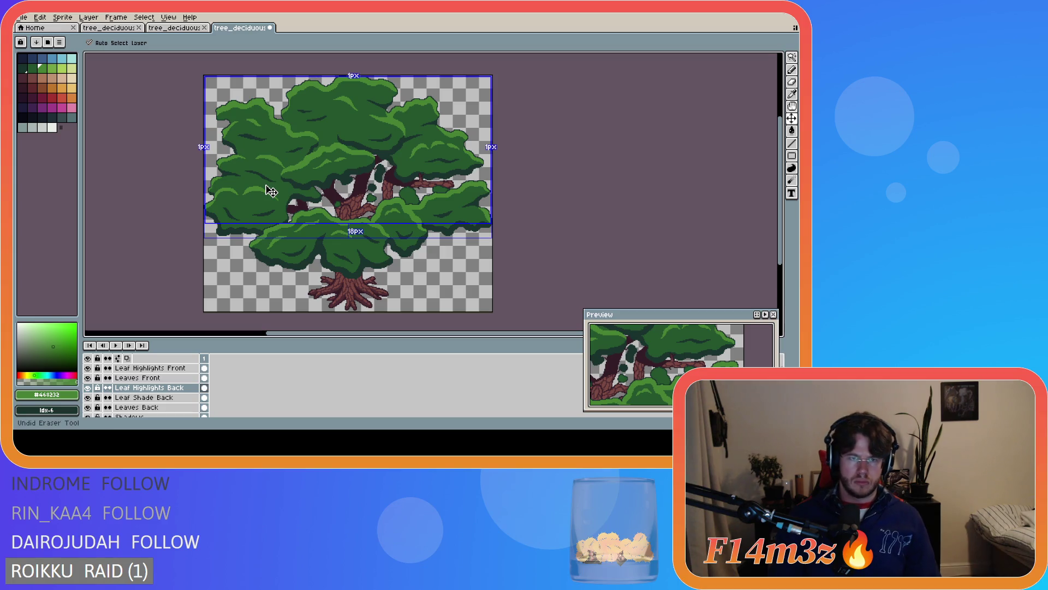
pyautogui.scroll(5, 280, 135)
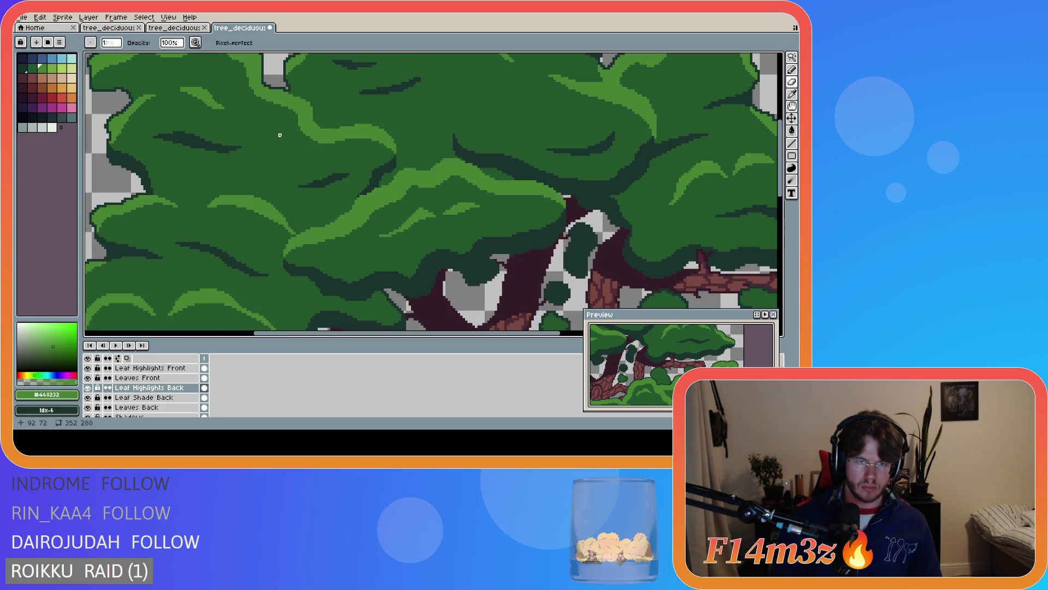
pyautogui.scroll(-5, 238, 123)
pyautogui.scroll(6, 221, 109)
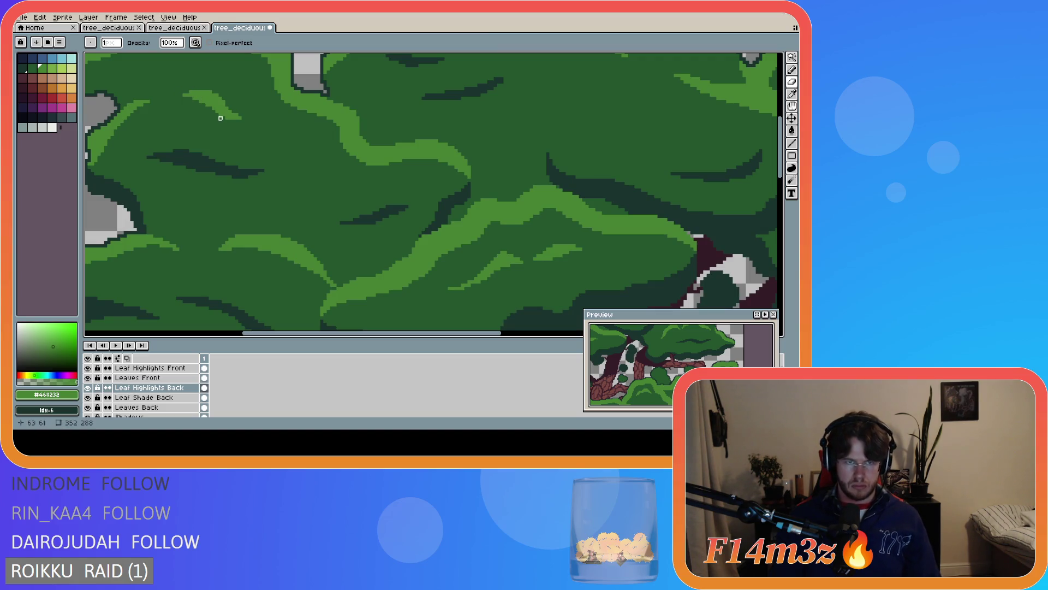
pyautogui.scroll(-3, 275, 142)
pyautogui.scroll(3, 275, 142)
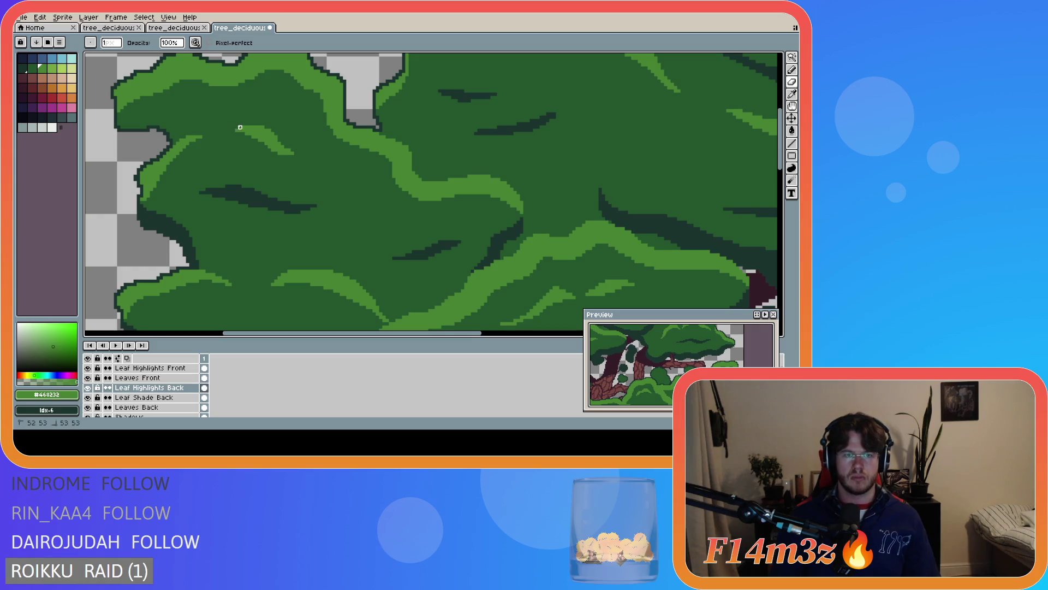
# Save the drawing as tree_deciduous_large_winter.ase
pyautogui.press('e')
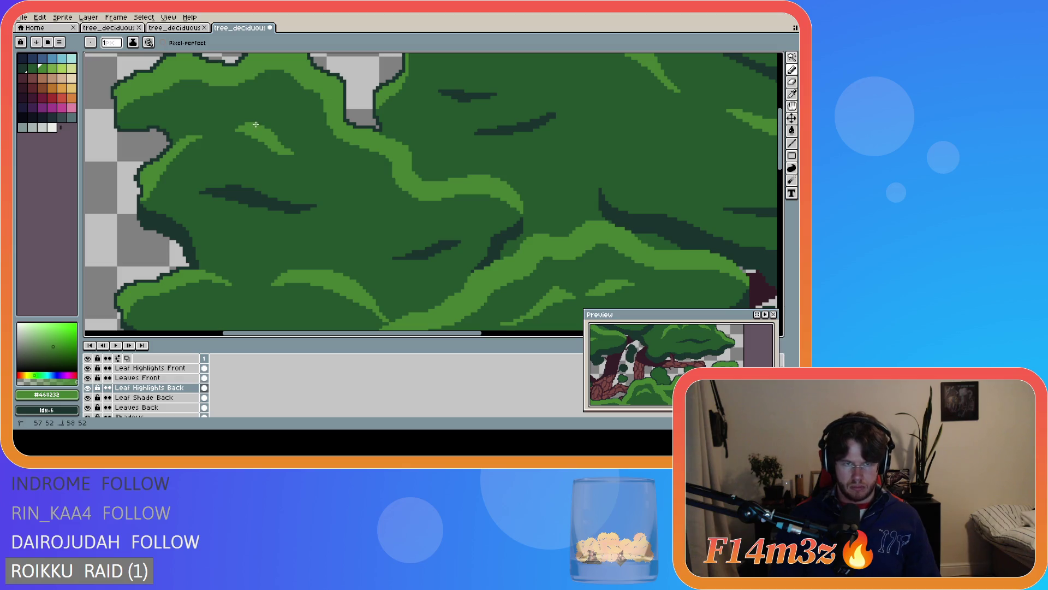
pyautogui.scroll(-3, 281, 179)
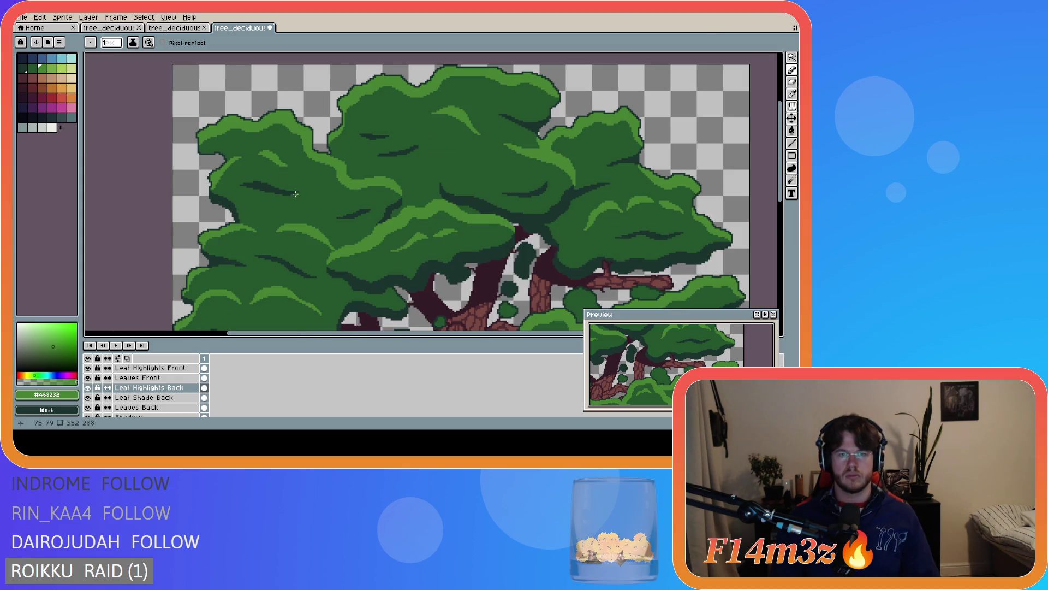
pyautogui.scroll(-2, 295, 194)
pyautogui.hotkey('ctrl', 's')
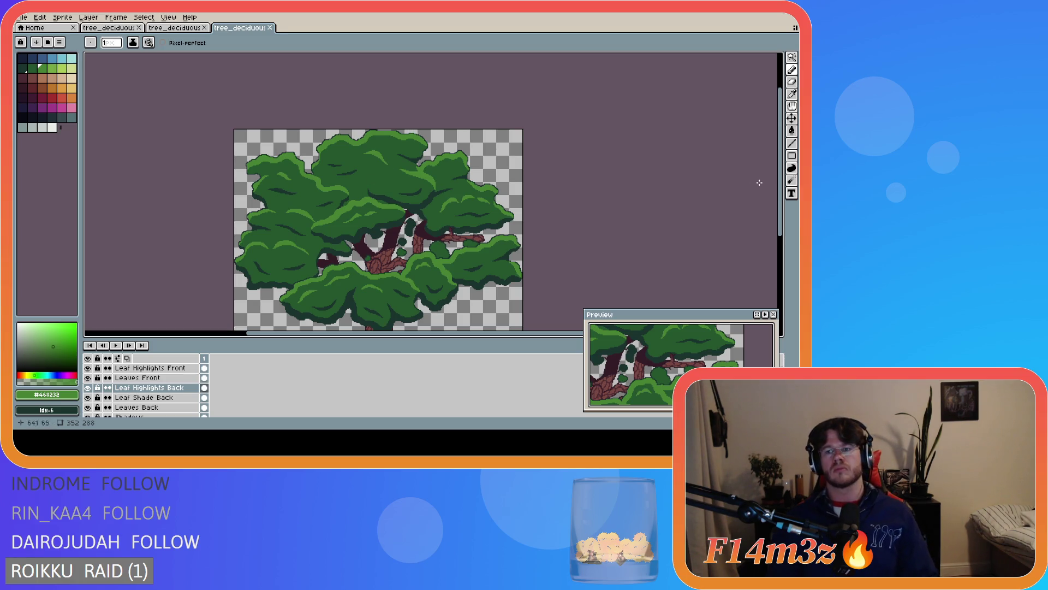
pyautogui.moveTo(786, 201); pyautogui.dragTo(787, 225)
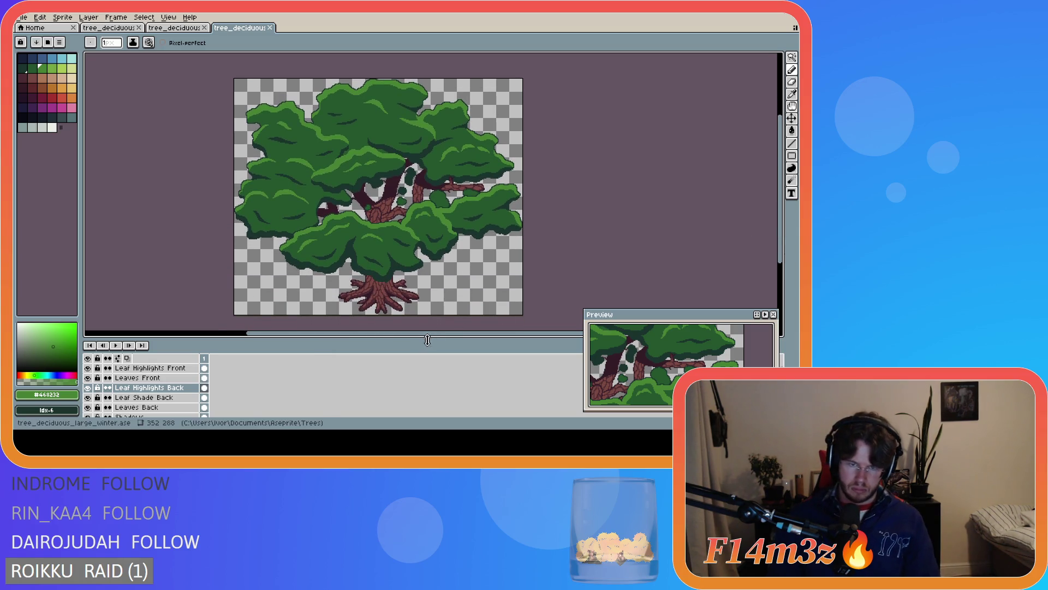
pyautogui.moveTo(433, 335)
pyautogui.mouseDown()
pyautogui.moveTo(498, 337)
pyautogui.moveTo(474, 337)
pyautogui.mouseUp()
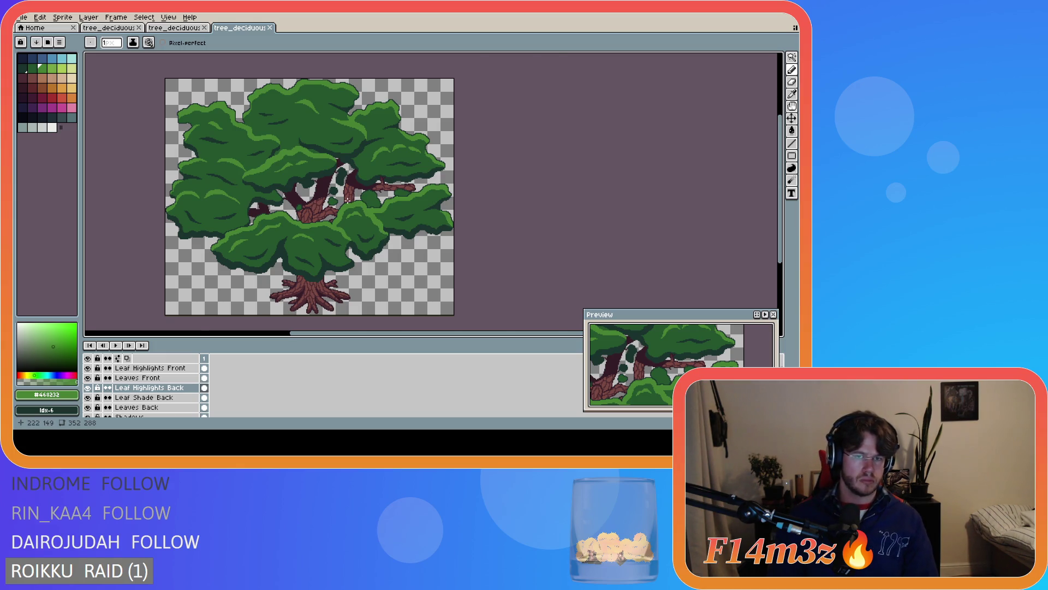
pyautogui.scroll(2, 347, 201)
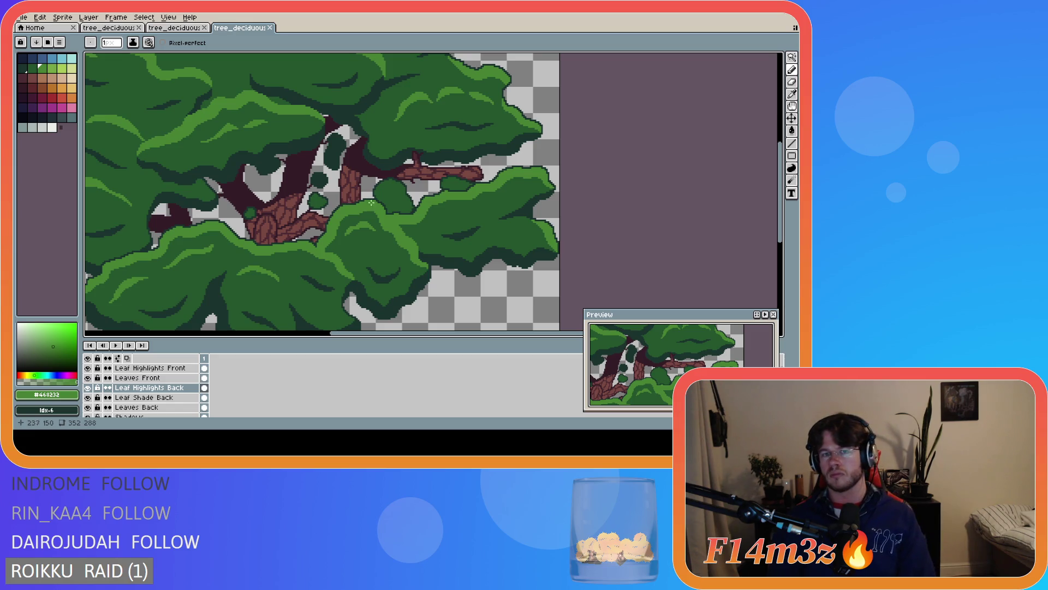
pyautogui.scroll(1, 391, 205)
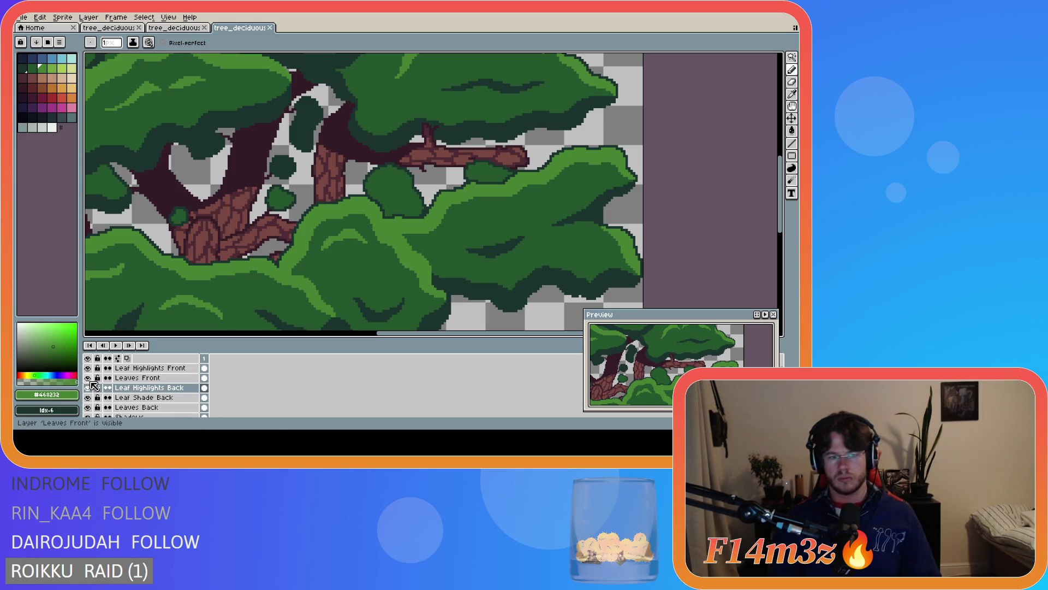
# Unhide the front leaf layers so they cover the trunk again
pyautogui.scroll(1, 87, 385)
pyautogui.moveTo(87, 387)
pyautogui.mouseDown()
pyautogui.moveTo(89, 369)
pyautogui.moveTo(89, 387)
pyautogui.mouseUp()
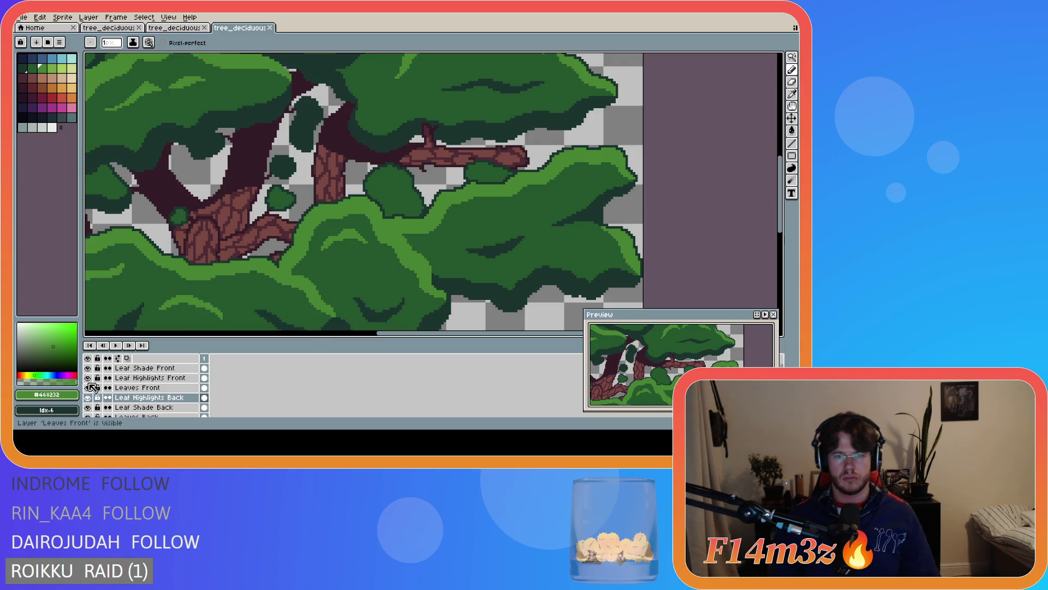
pyautogui.press('i')
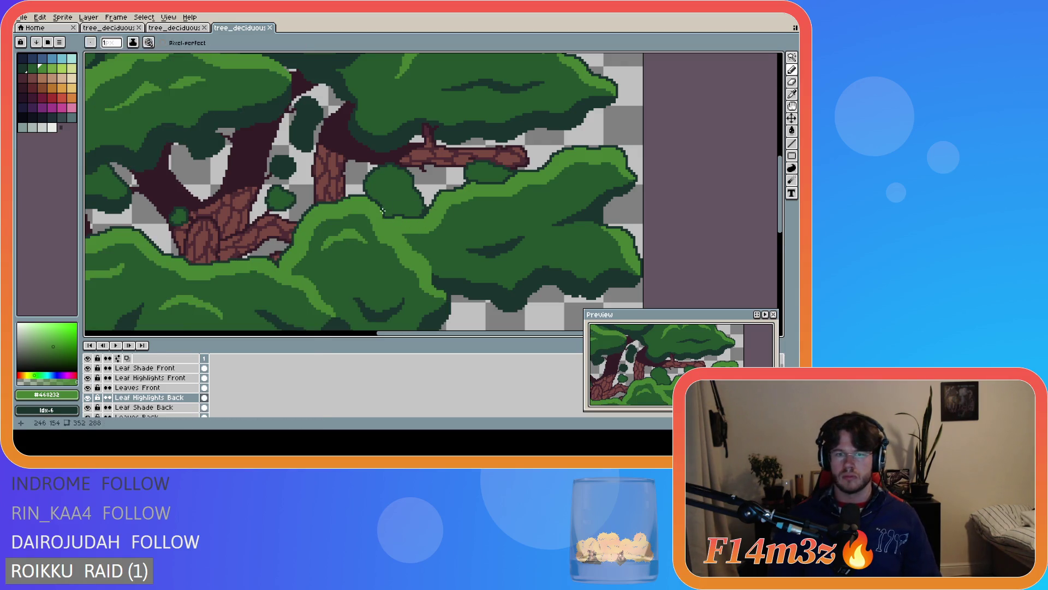
# Sample mid green #468232 from the leaves and reselect the Leaf Highlights Back layer
pyautogui.click(441, 191)
pyautogui.press('b')
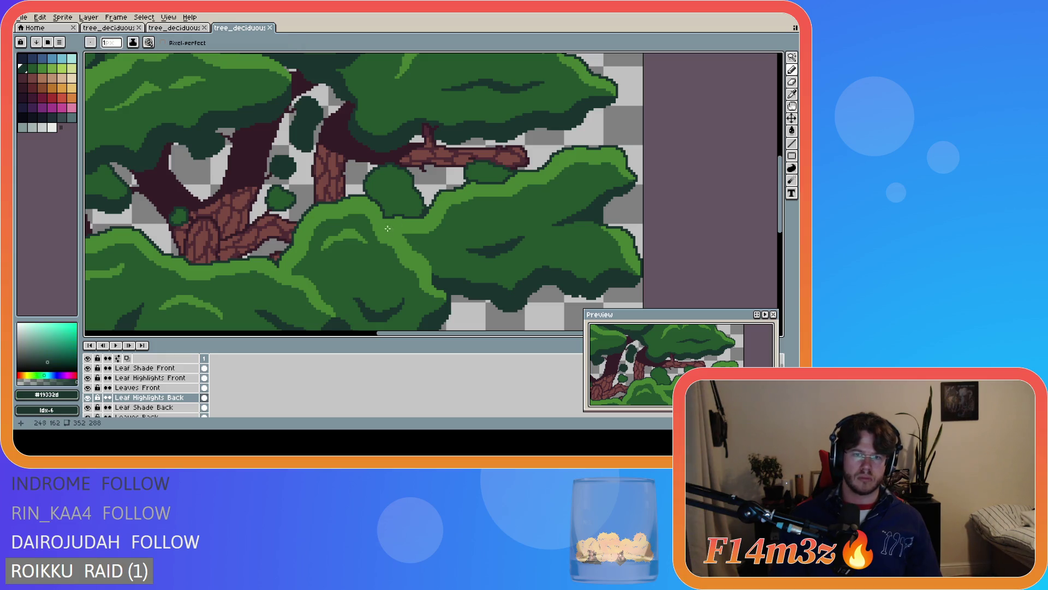
pyautogui.keyDown('alt'); pyautogui.click(397, 173); pyautogui.keyUp('alt')
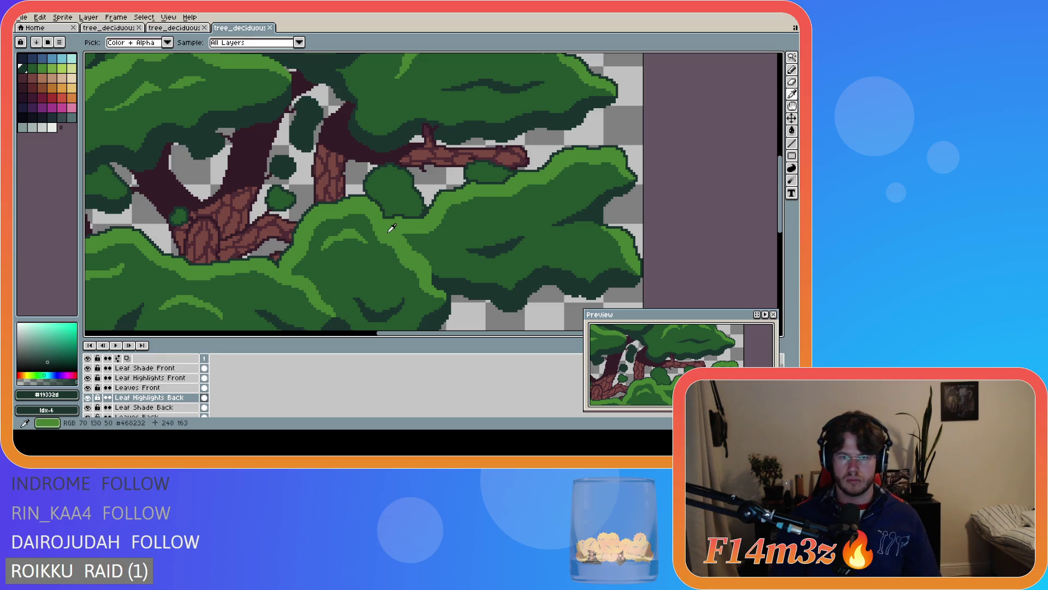
pyautogui.click(178, 378)
pyautogui.click(180, 397)
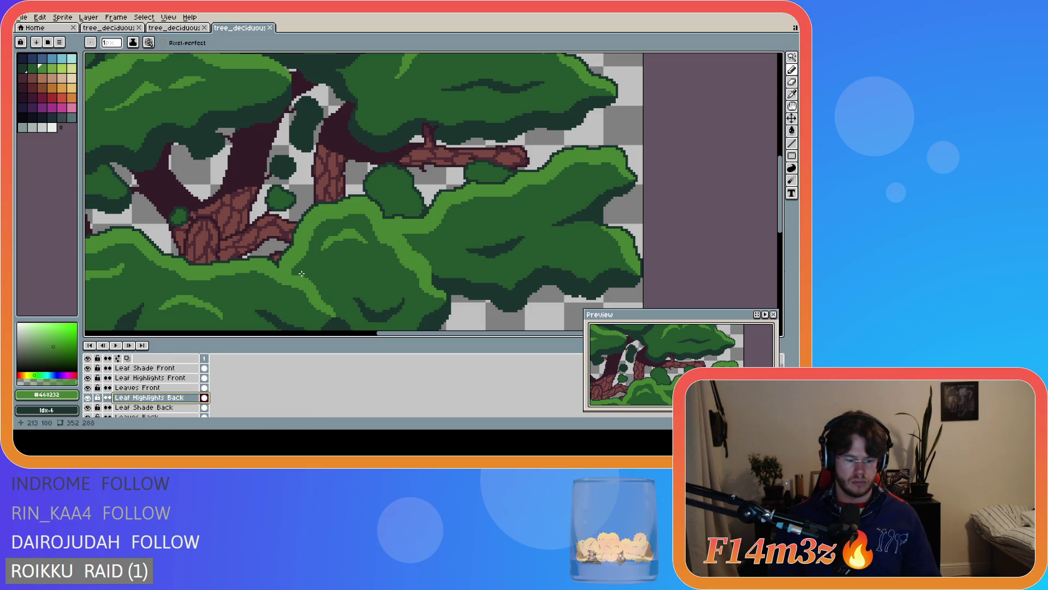
pyautogui.press('alt')
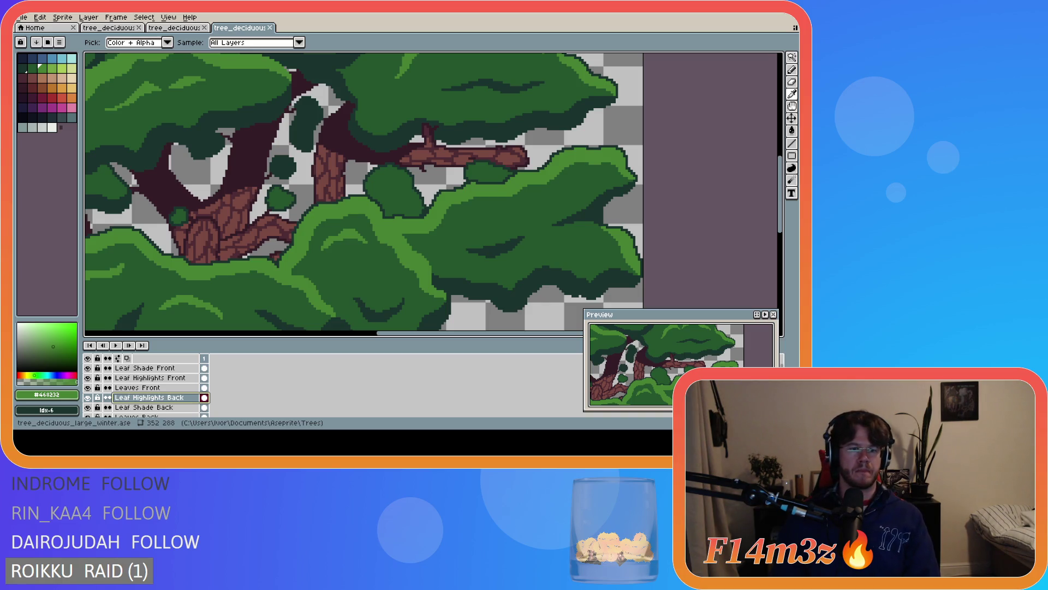
# Draw a light-green highlight arc and pixel on the bush top, then undo the arc
pyautogui.press('b')
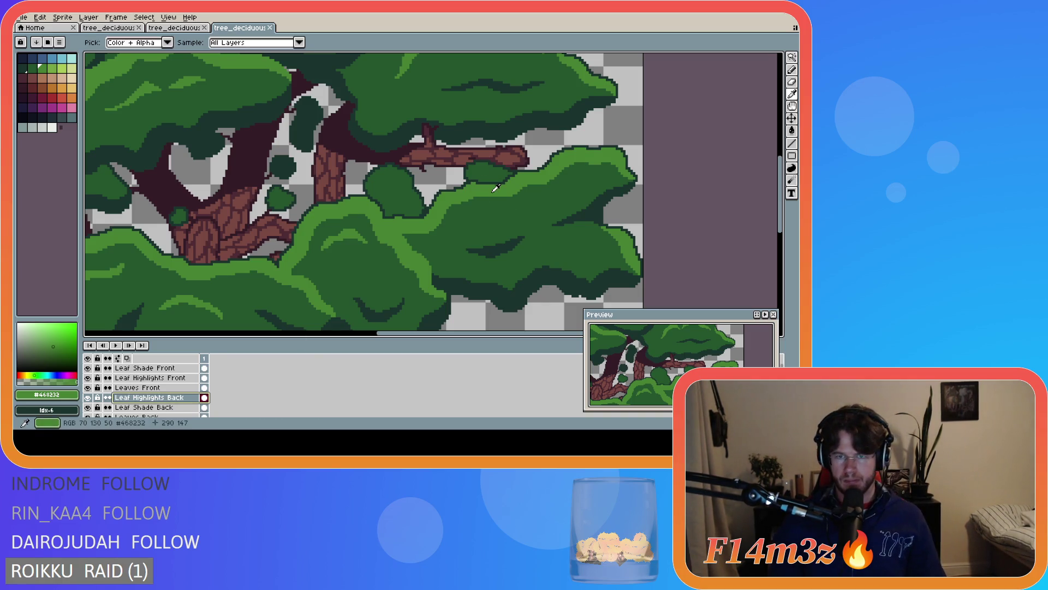
pyautogui.scroll(1, 366, 184)
pyautogui.moveTo(365, 182); pyautogui.dragTo(424, 183)
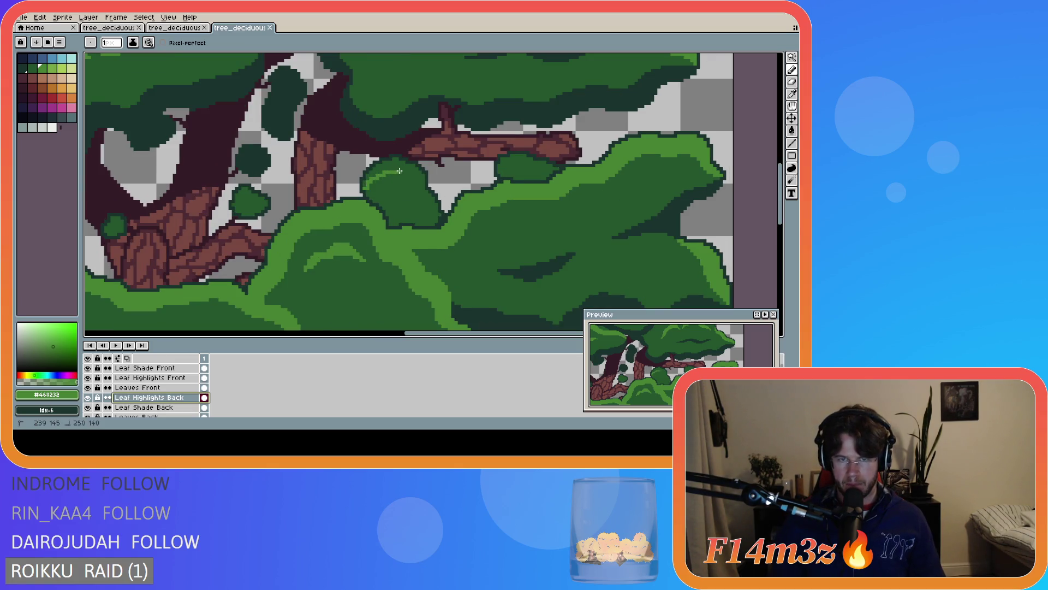
pyautogui.click(425, 184)
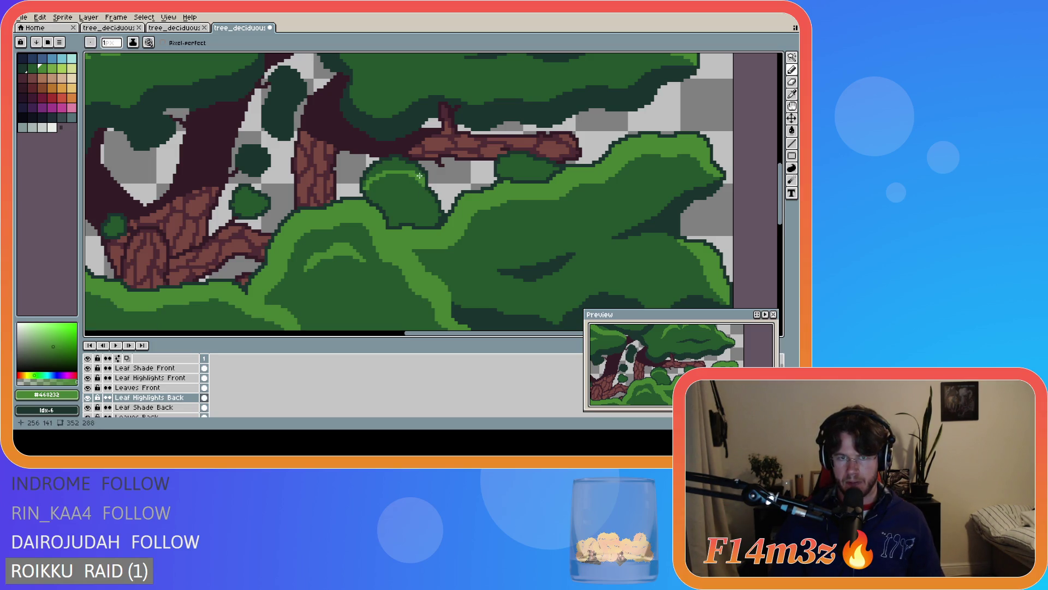
pyautogui.press('v')
pyautogui.press('b')
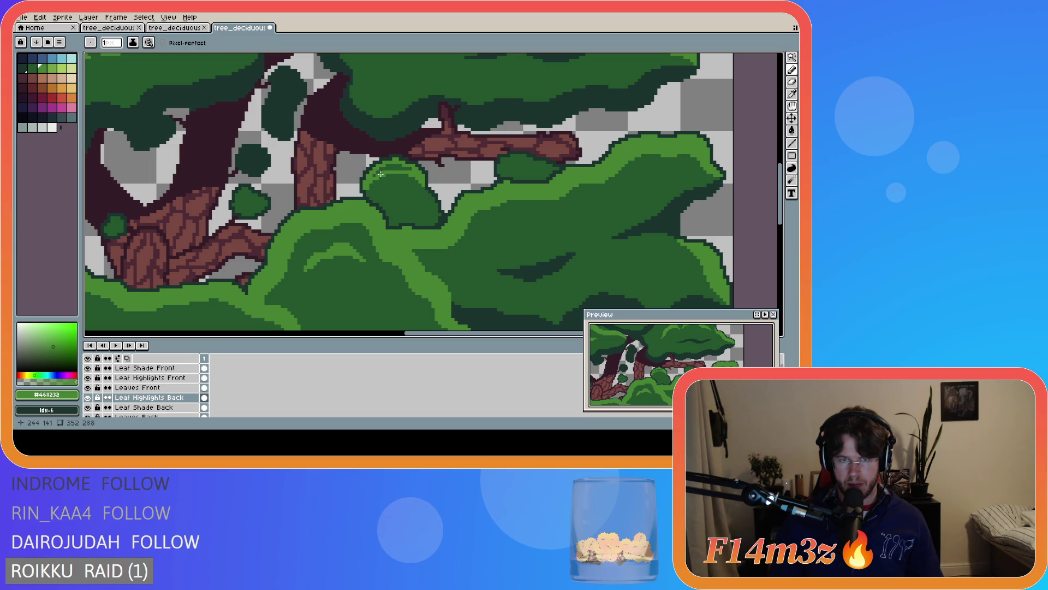
pyautogui.hotkey('ctrl', 'z')
pyautogui.press('b')
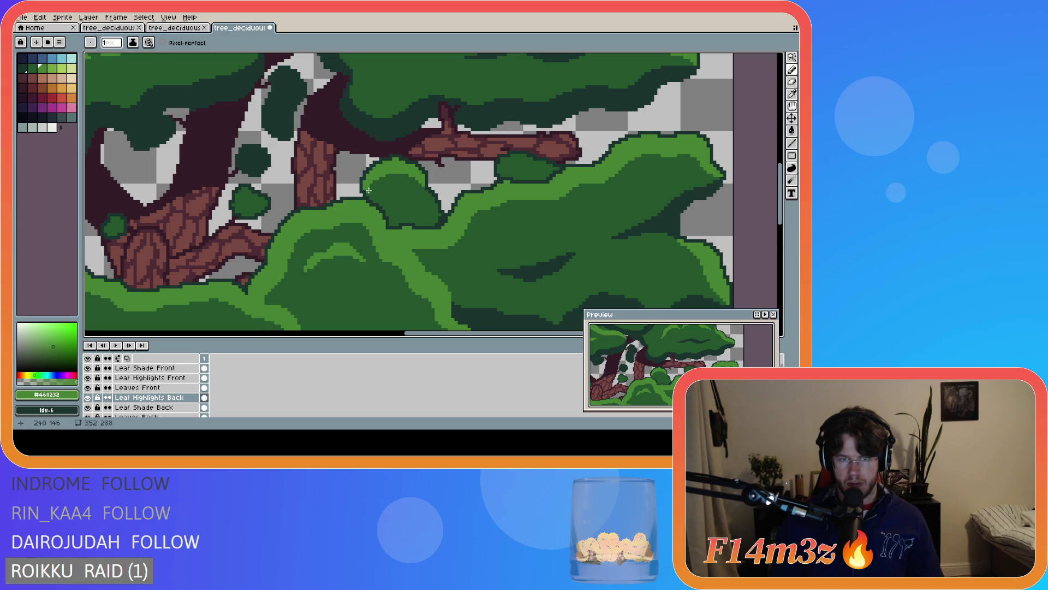
# Save the drawing as tree_deciduous_large_winter.ase
pyautogui.press('e')
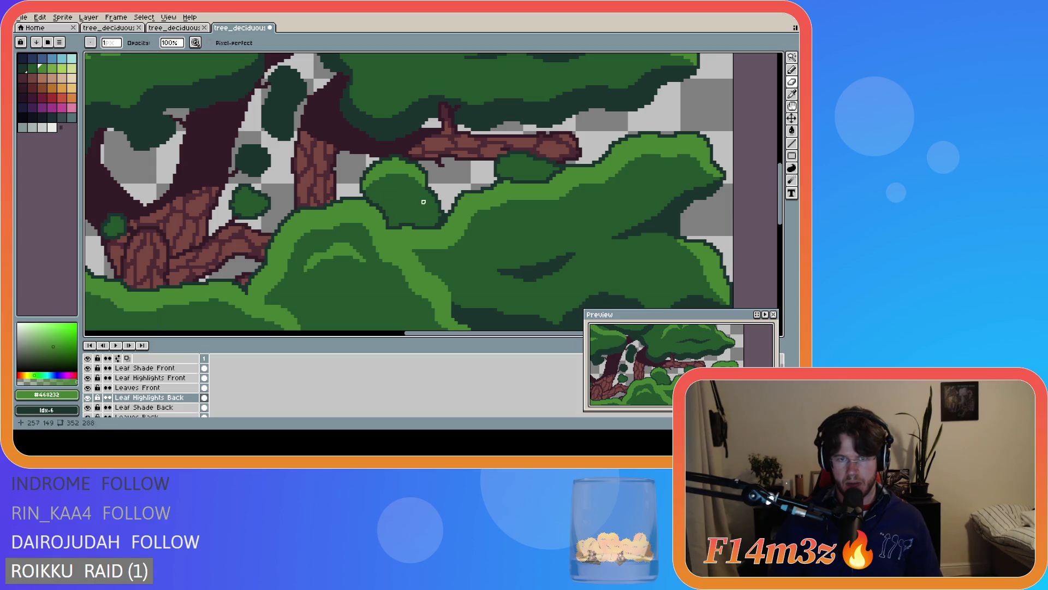
pyautogui.scroll(-5, 435, 205)
pyautogui.scroll(3, 436, 206)
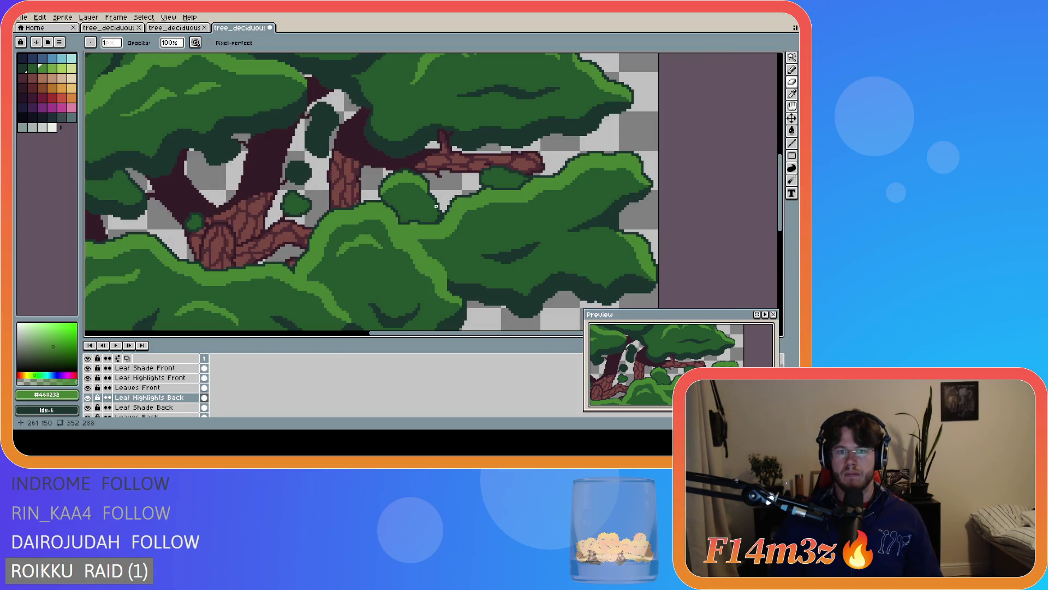
pyautogui.press('b')
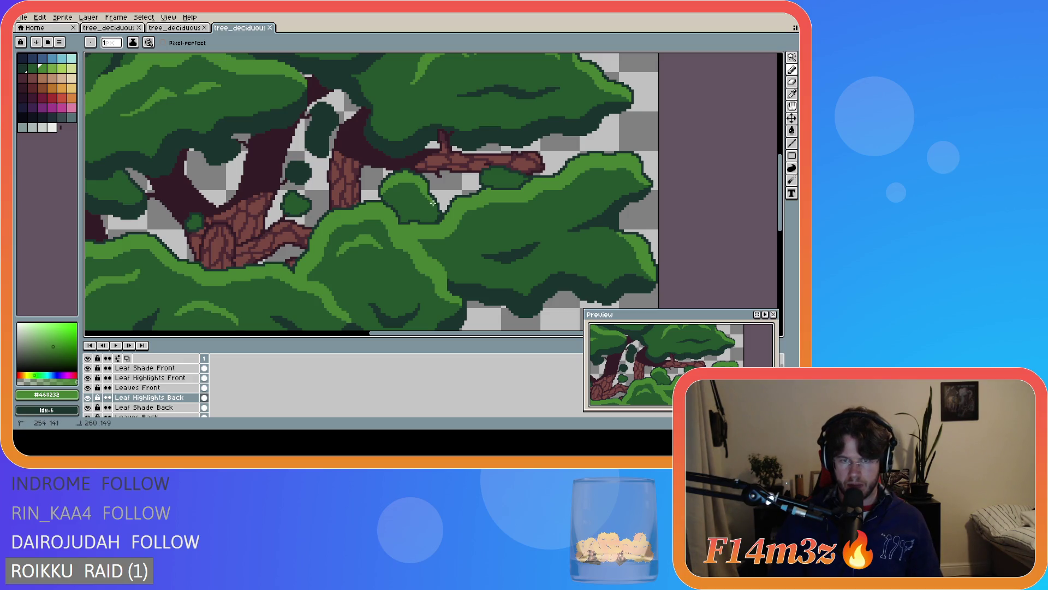
pyautogui.hotkey('ctrl', 's')
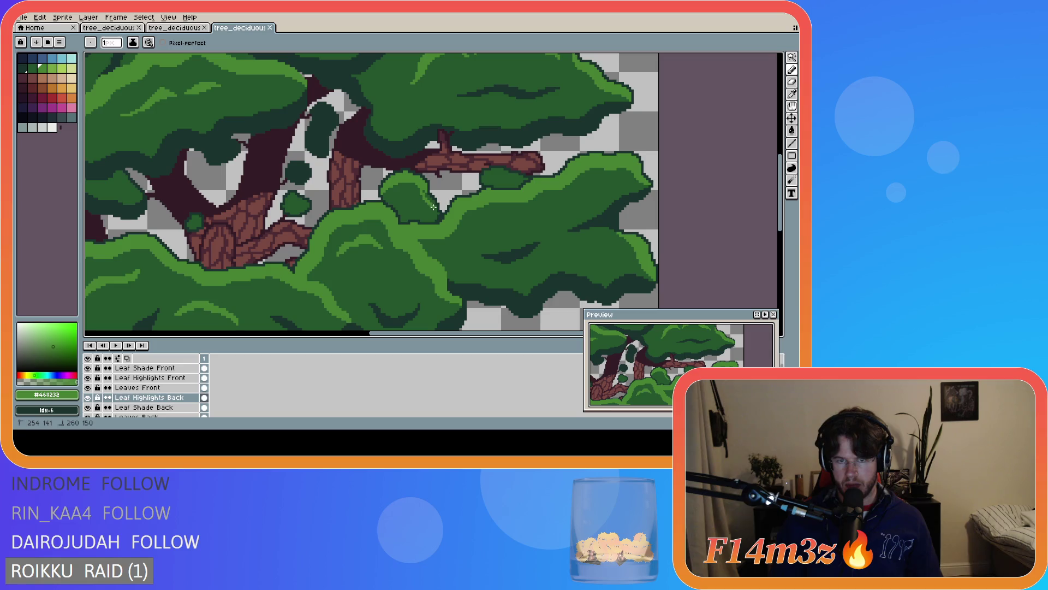
# Paint a single light-green highlight pixel on the bush
pyautogui.click(436, 209)
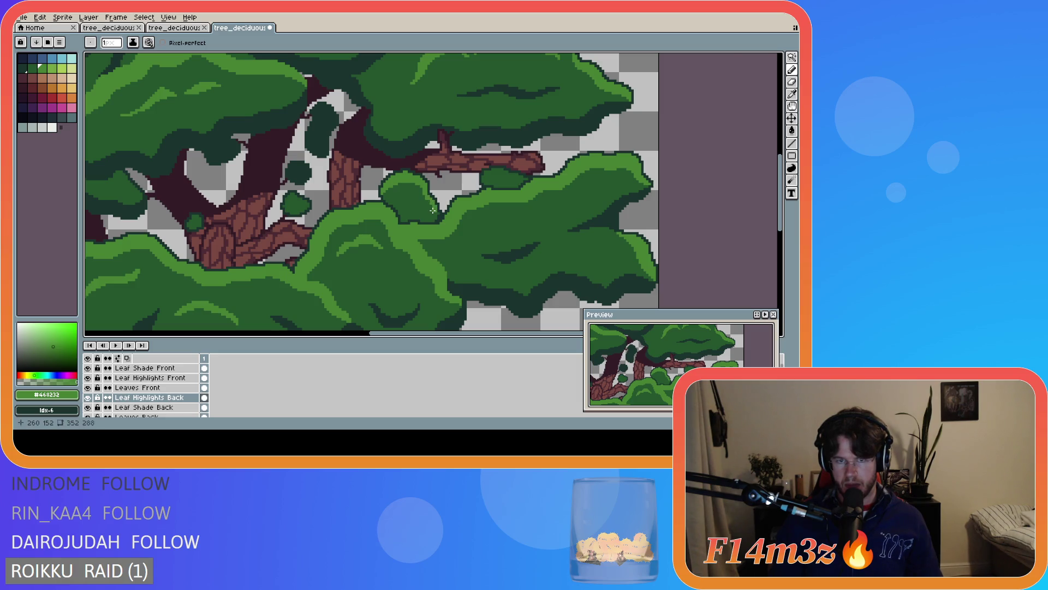
pyautogui.scroll(1, 433, 211)
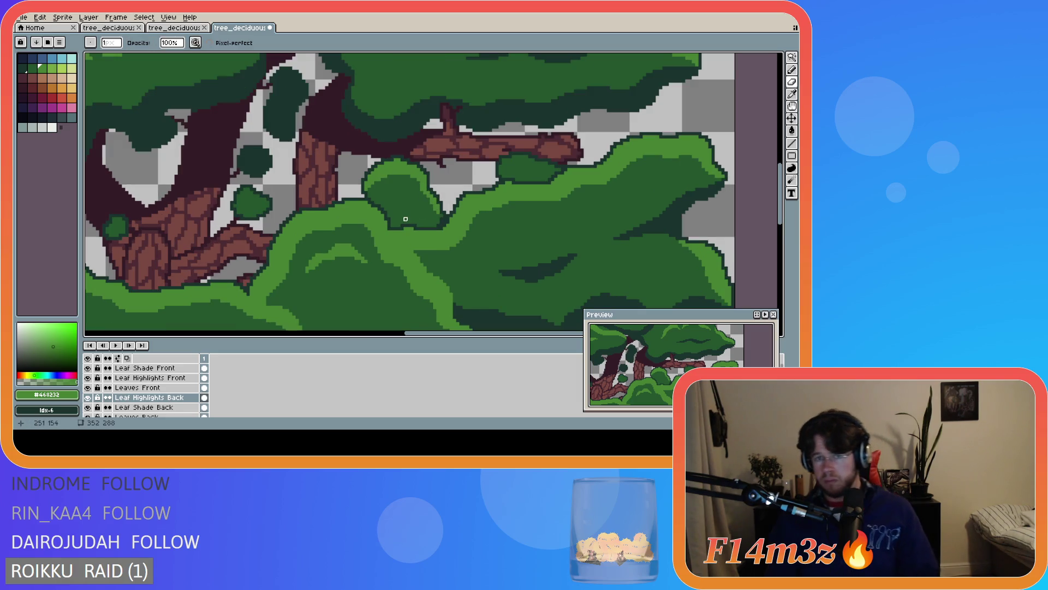
pyautogui.scroll(-1, 406, 219)
pyautogui.scroll(1, 437, 218)
pyautogui.press('b')
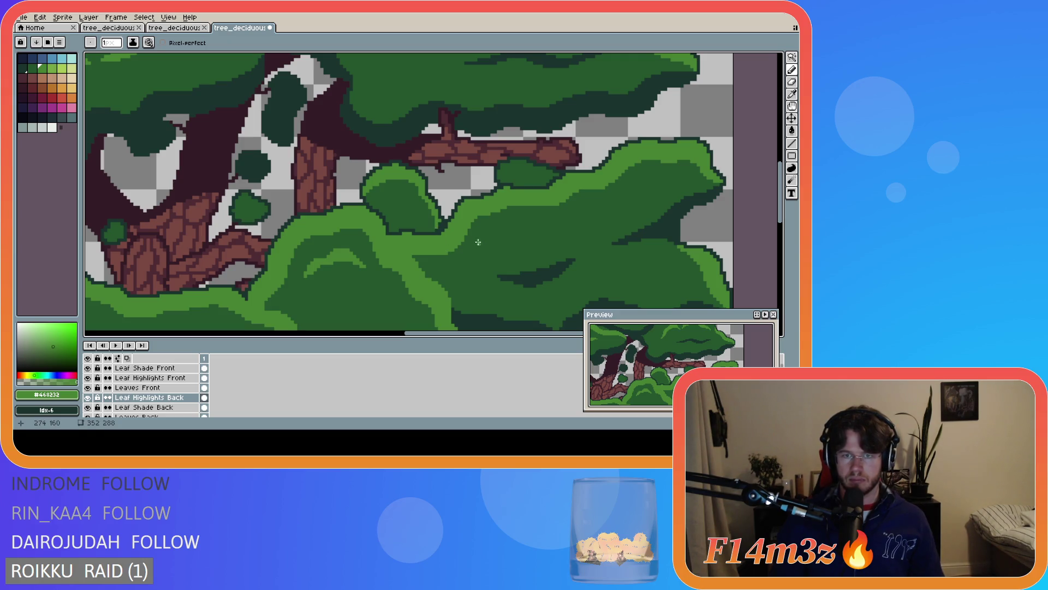
pyautogui.scroll(-3, 454, 249)
pyautogui.scroll(2, 453, 249)
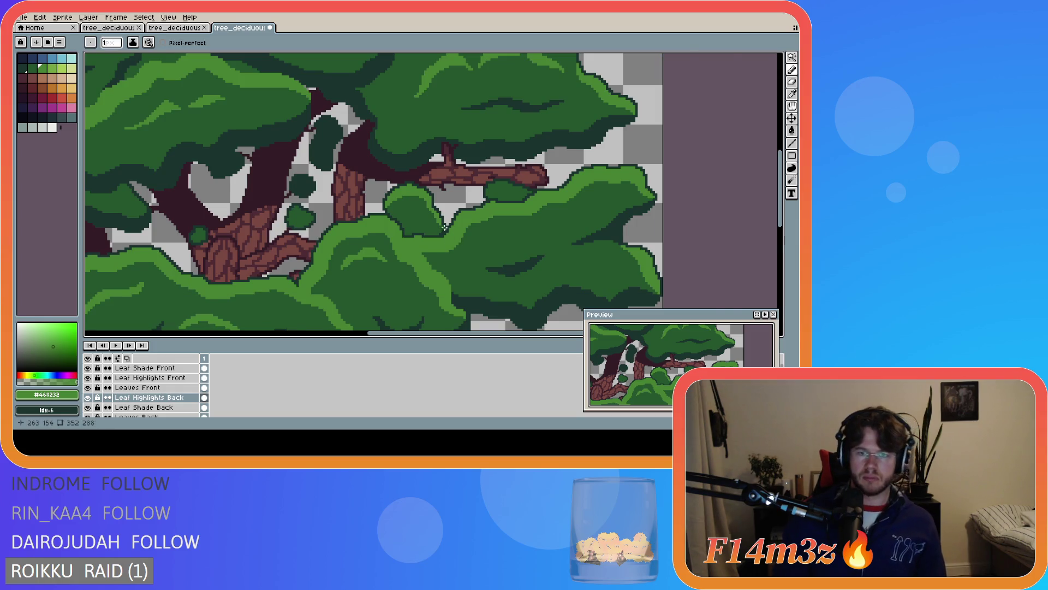
pyautogui.scroll(1, 449, 236)
# Add a short light-green highlight stroke on the bush and save the file
pyautogui.press('v')
pyautogui.press('b')
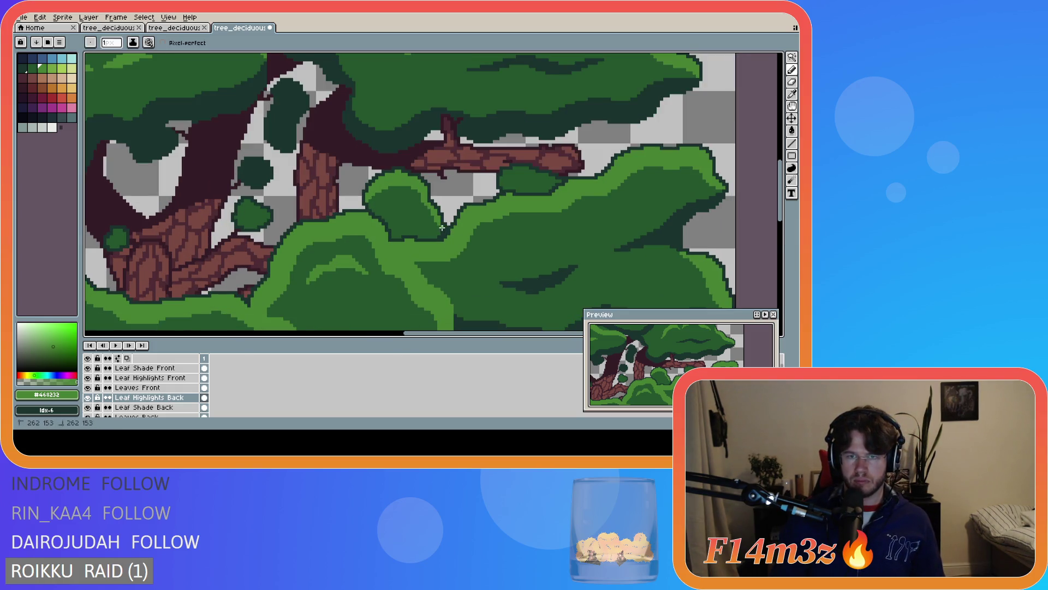
pyautogui.scroll(-1, 438, 251)
pyautogui.scroll(2, 437, 232)
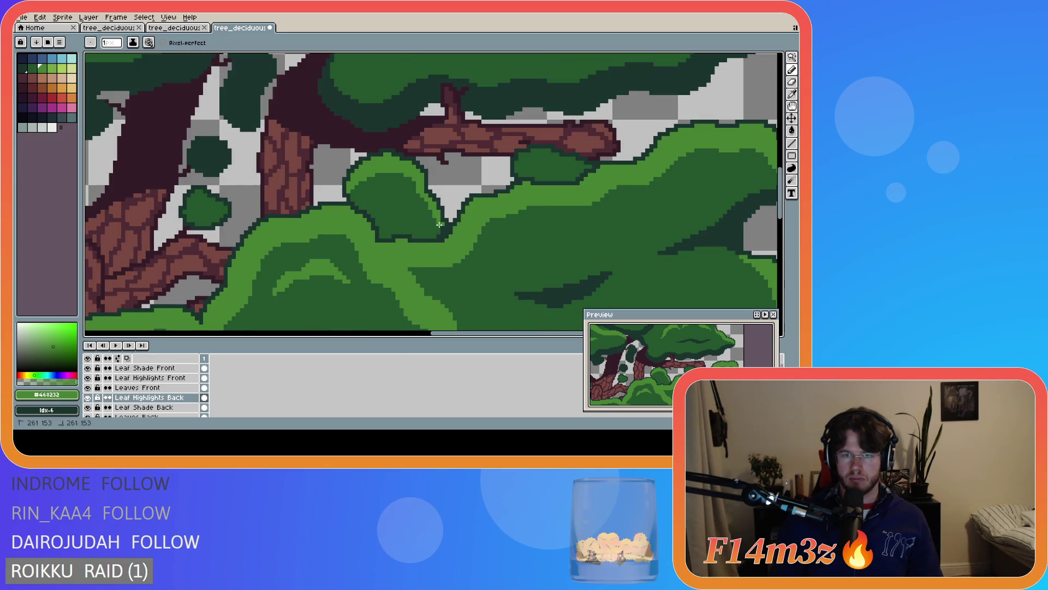
pyautogui.press('b')
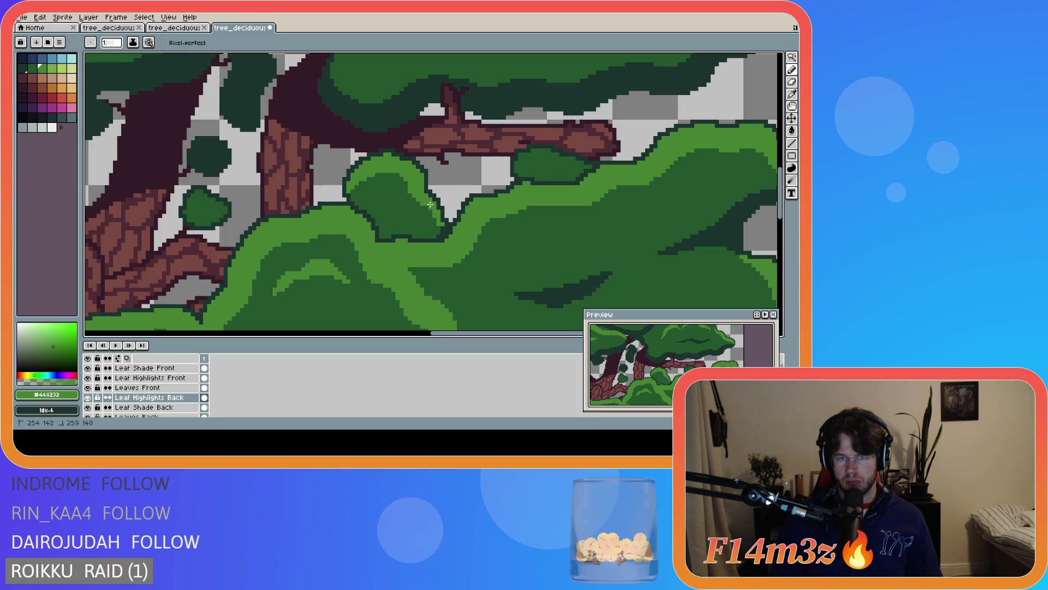
pyautogui.press('v')
pyautogui.press('b')
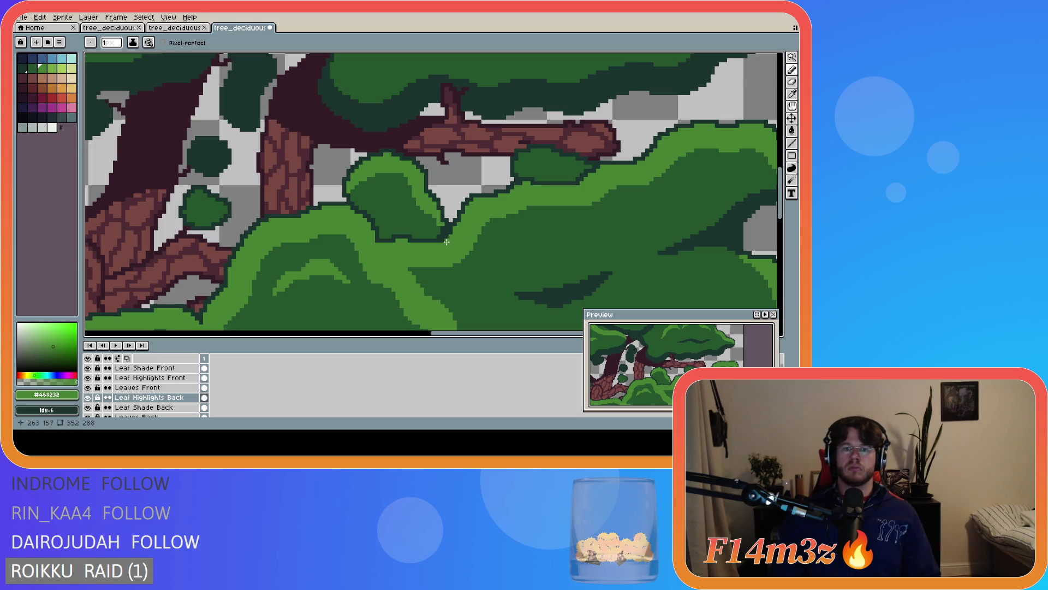
pyautogui.scroll(-1, 442, 239)
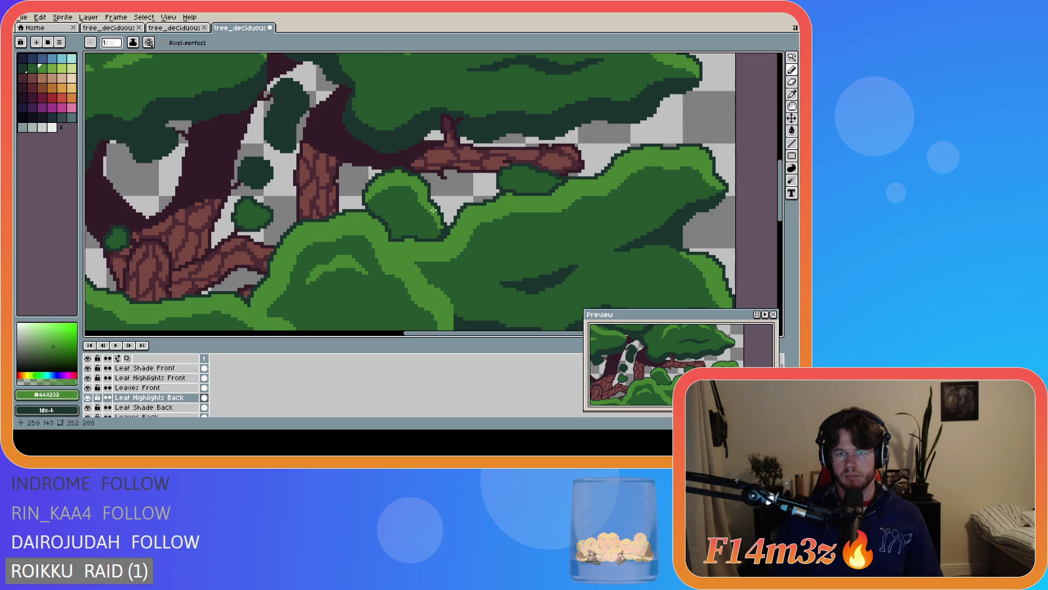
pyautogui.moveTo(422, 205); pyautogui.dragTo(426, 209)
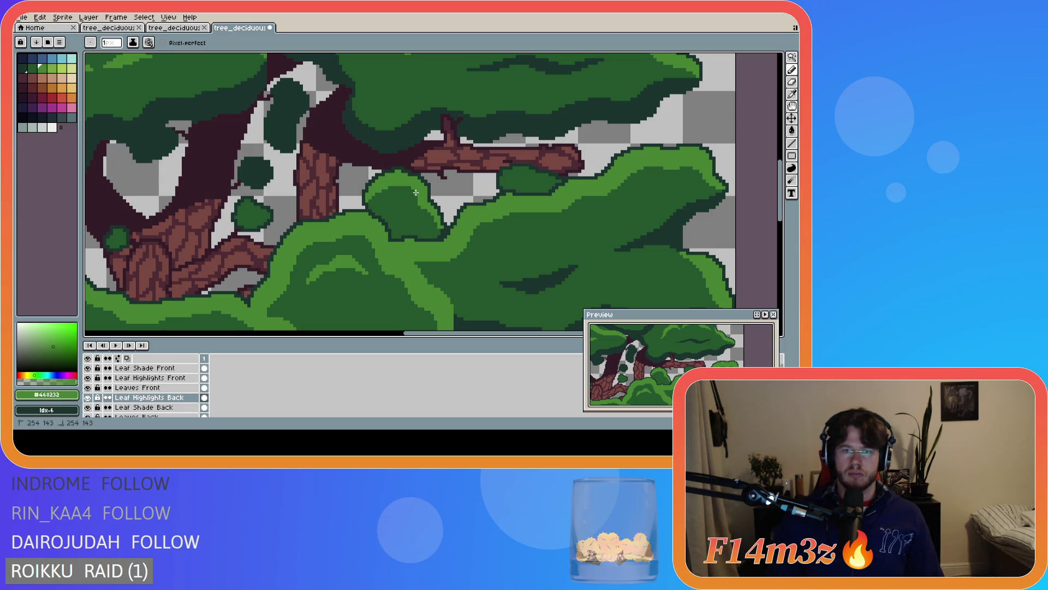
pyautogui.hotkey('ctrl', 's')
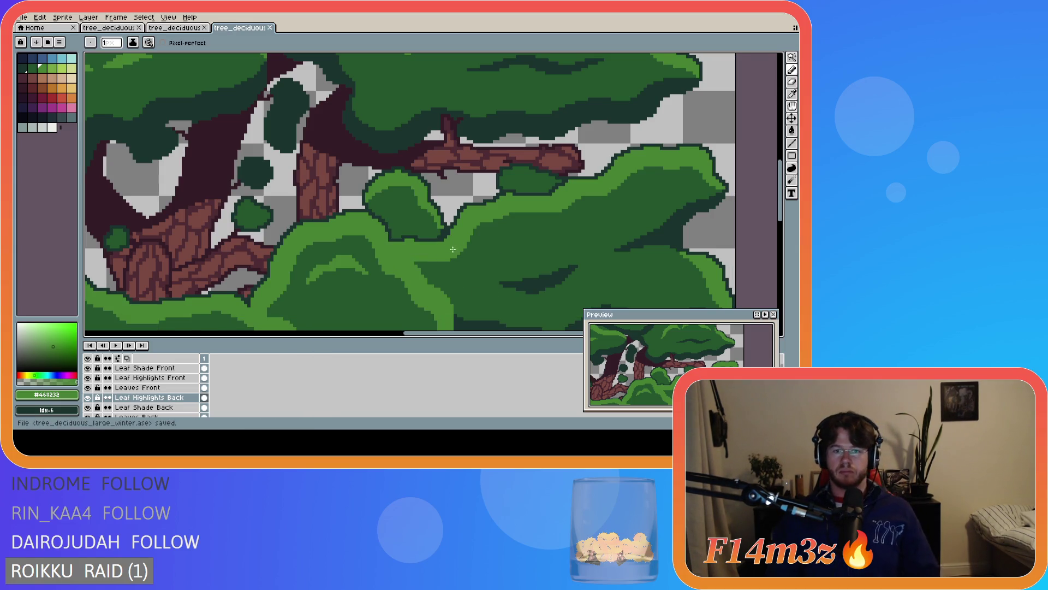
# Nudge the layer contents slightly, add a short bush highlight stroke, and save
pyautogui.scroll(-5, 453, 249)
pyautogui.scroll(3, 466, 251)
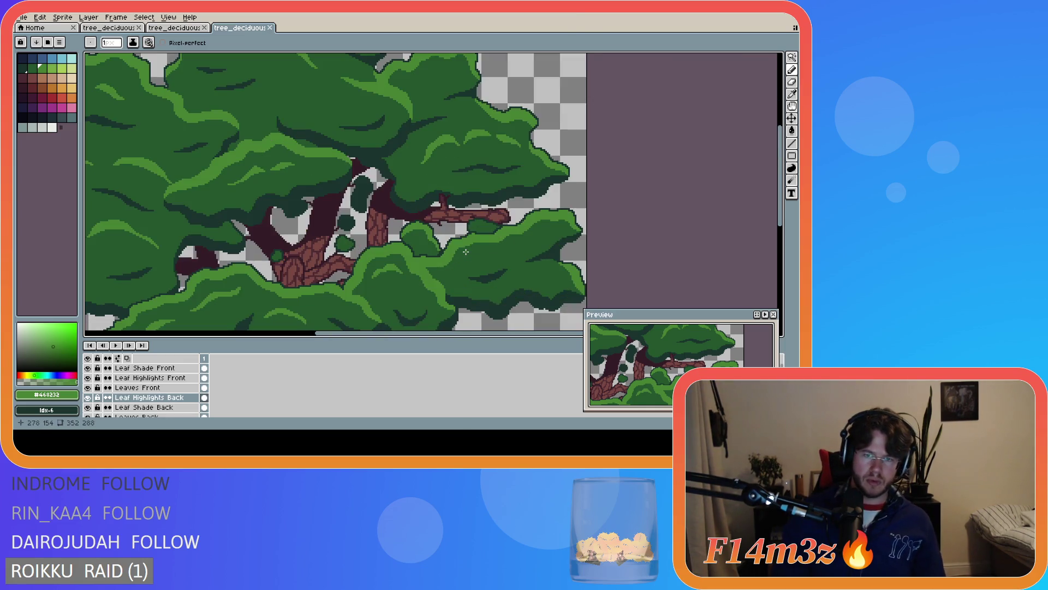
pyautogui.scroll(-2, 465, 252)
pyautogui.scroll(3, 462, 278)
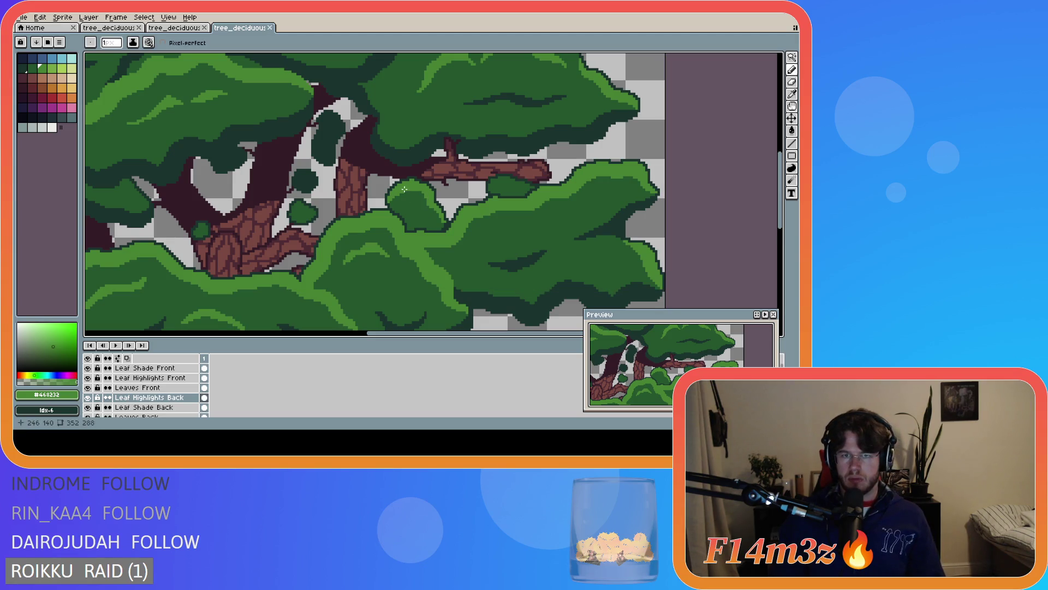
pyautogui.press('ctrl')
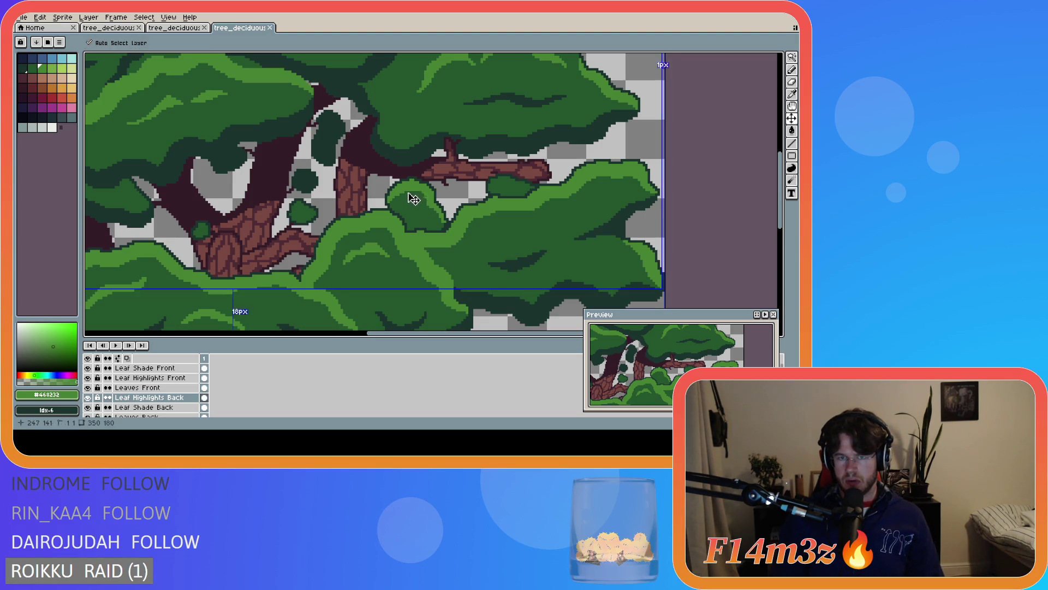
pyautogui.moveTo(412, 200); pyautogui.dragTo(424, 197)
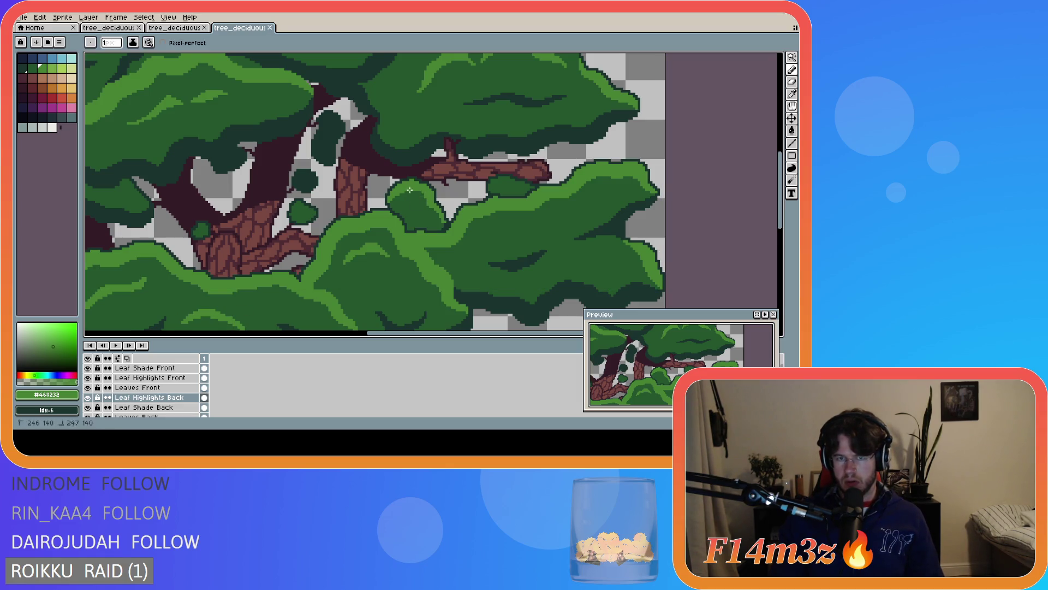
pyautogui.moveTo(405, 190)
pyautogui.mouseDown()
pyautogui.moveTo(427, 197)
pyautogui.moveTo(413, 189)
pyautogui.mouseUp()
pyautogui.hotkey('ctrl', 's')
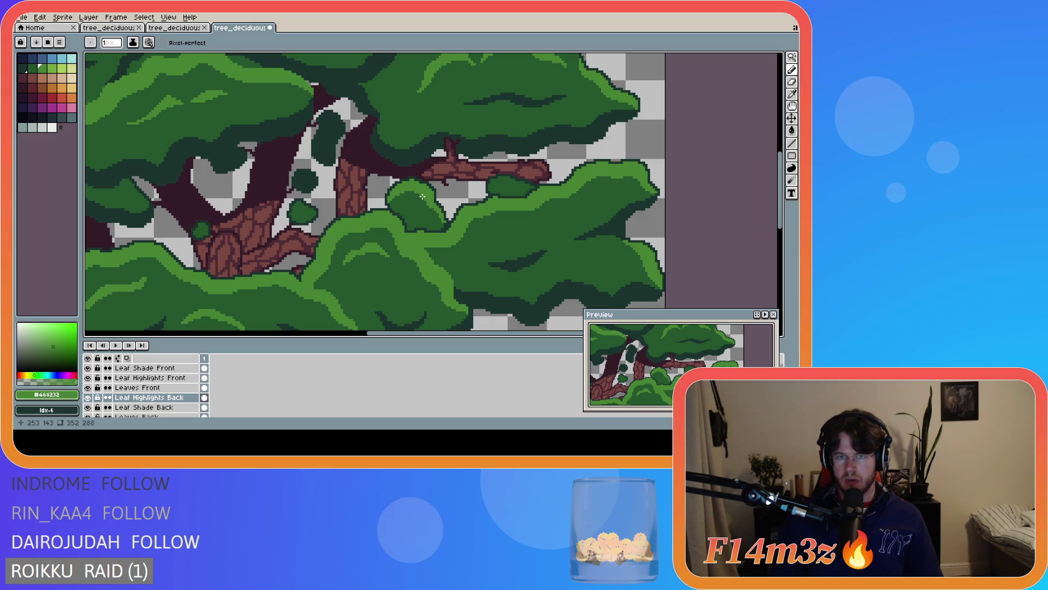
# Switch to the Move tool and back to the Pencil, save, and place a pixel among the branches
pyautogui.scroll(1, 424, 211)
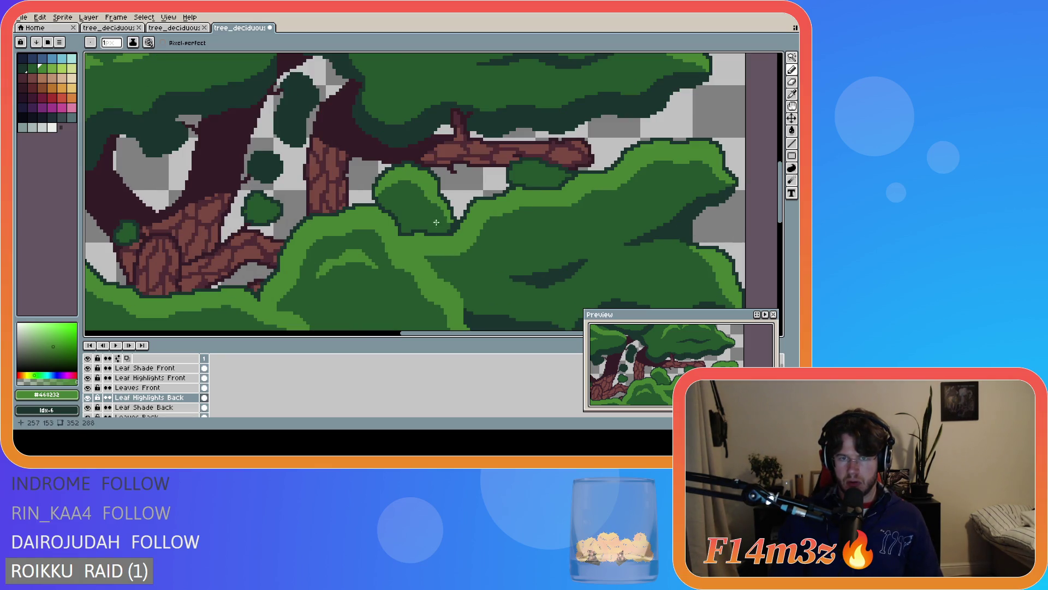
pyautogui.scroll(-1, 453, 250)
pyautogui.press('v')
pyautogui.press('b')
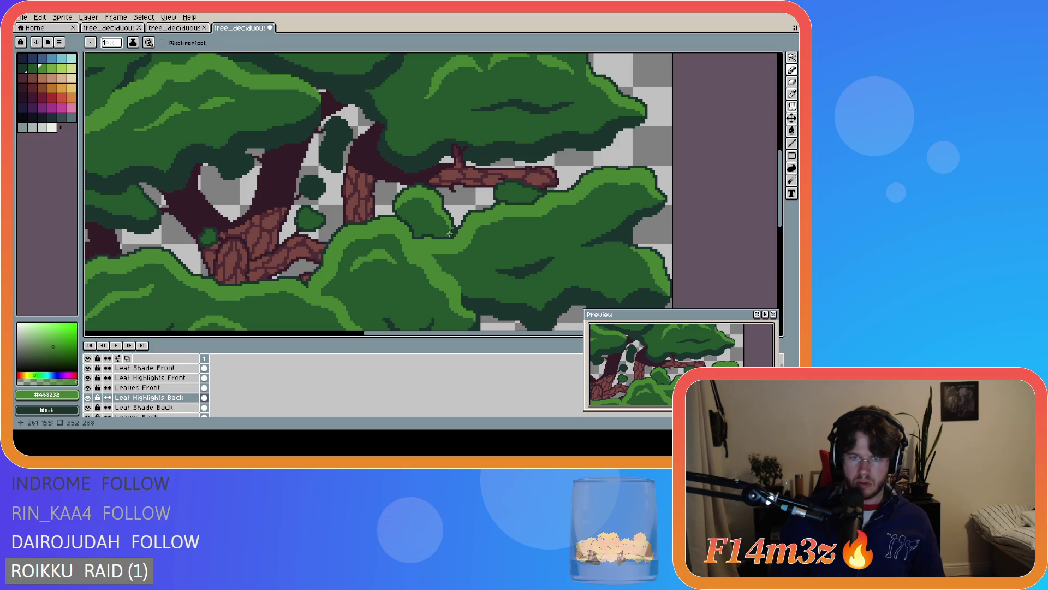
pyautogui.scroll(-1, 450, 234)
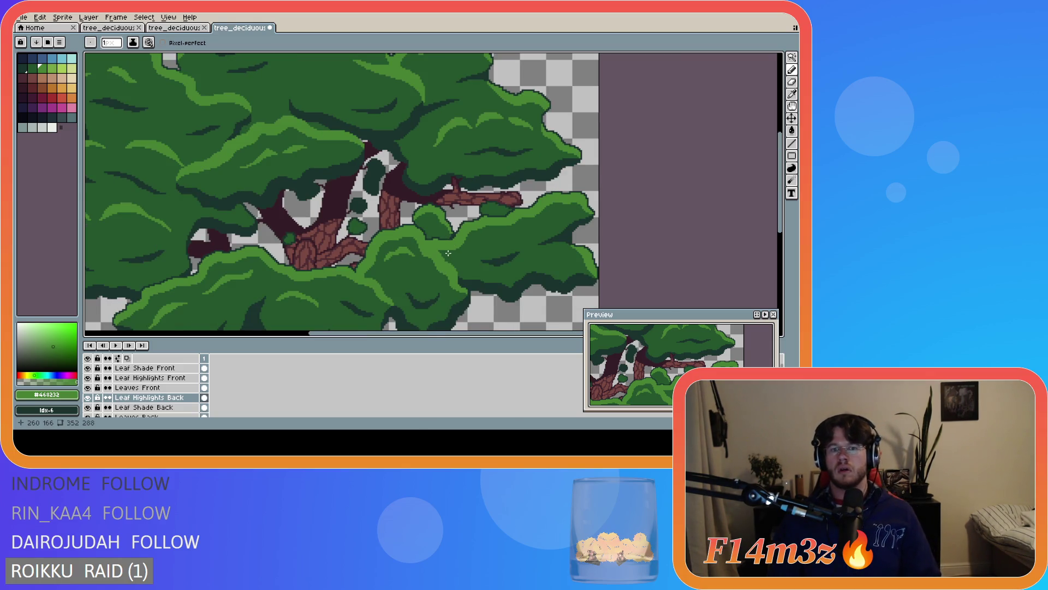
pyautogui.scroll(-2, 448, 253)
pyautogui.hotkey('ctrl', 's')
pyautogui.scroll(3, 479, 276)
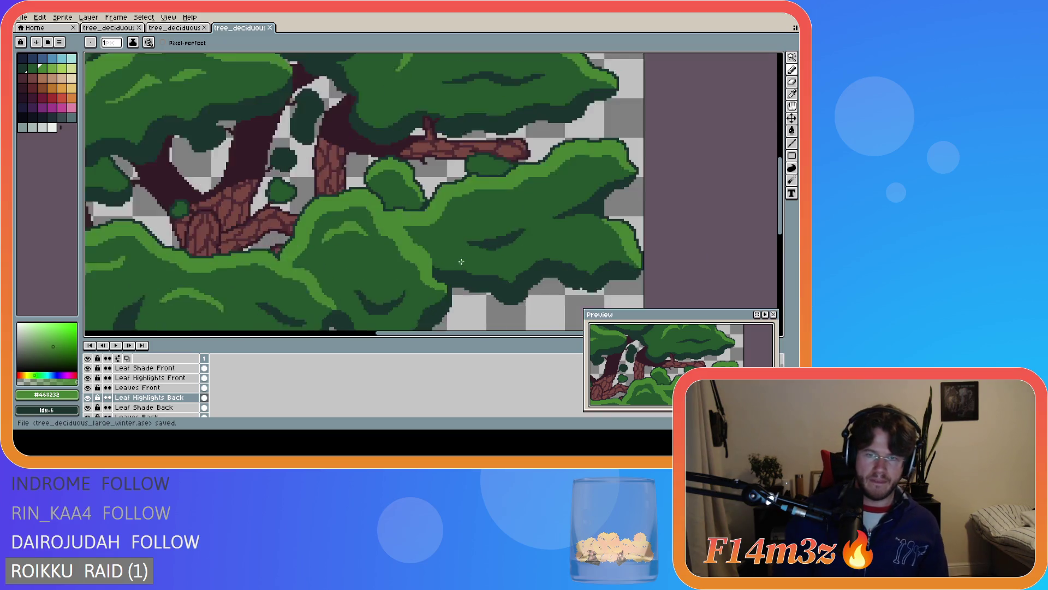
pyautogui.click(404, 172)
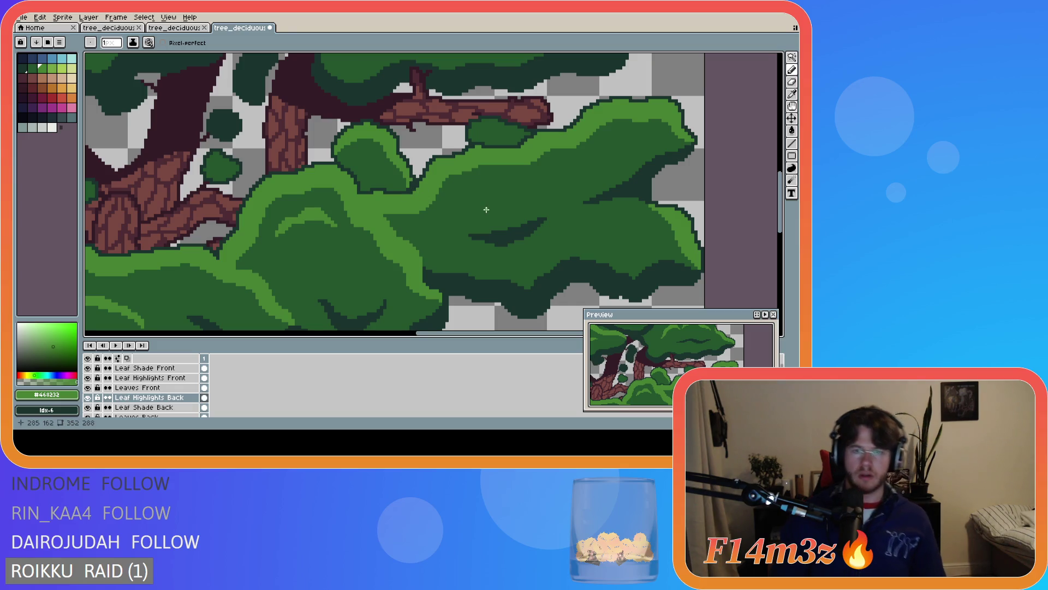
# Paint two light-green highlight strokes along the top of the right-branch leaf clump
pyautogui.scroll(-2, 482, 209)
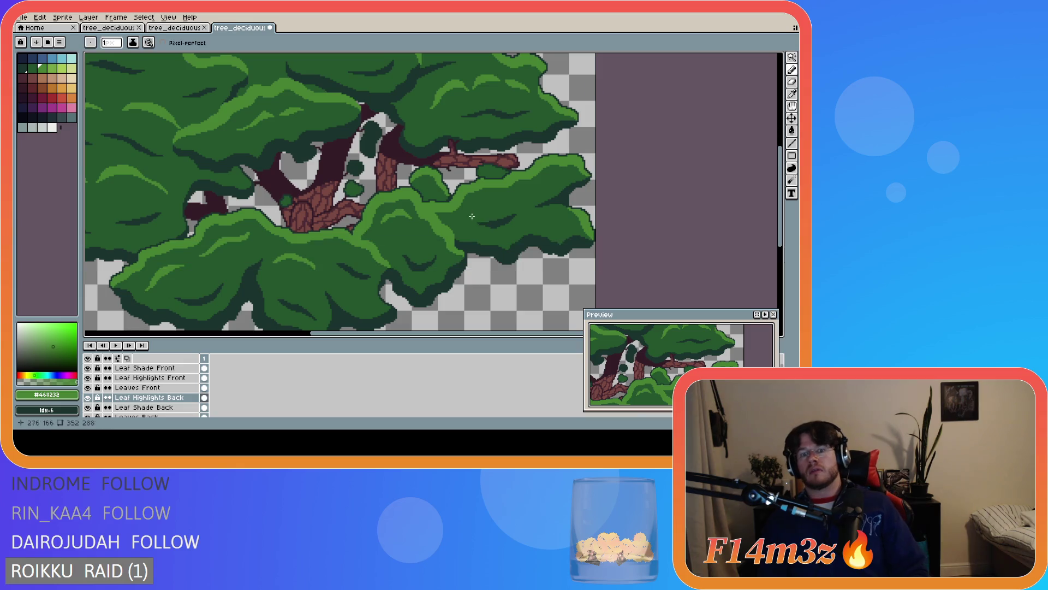
pyautogui.scroll(2, 482, 213)
pyautogui.scroll(-2, 464, 210)
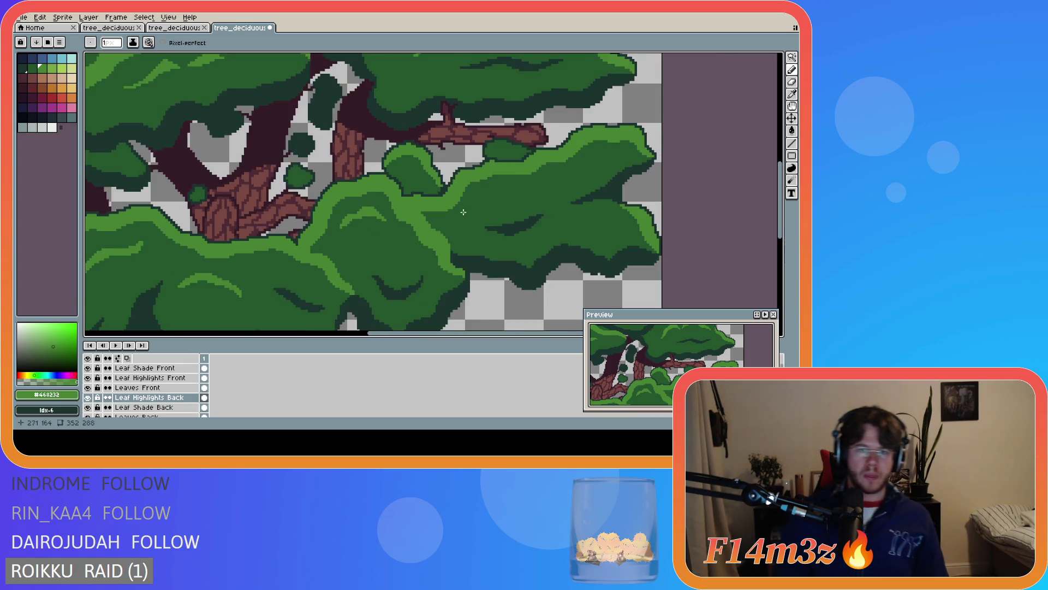
pyautogui.scroll(-3, 470, 202)
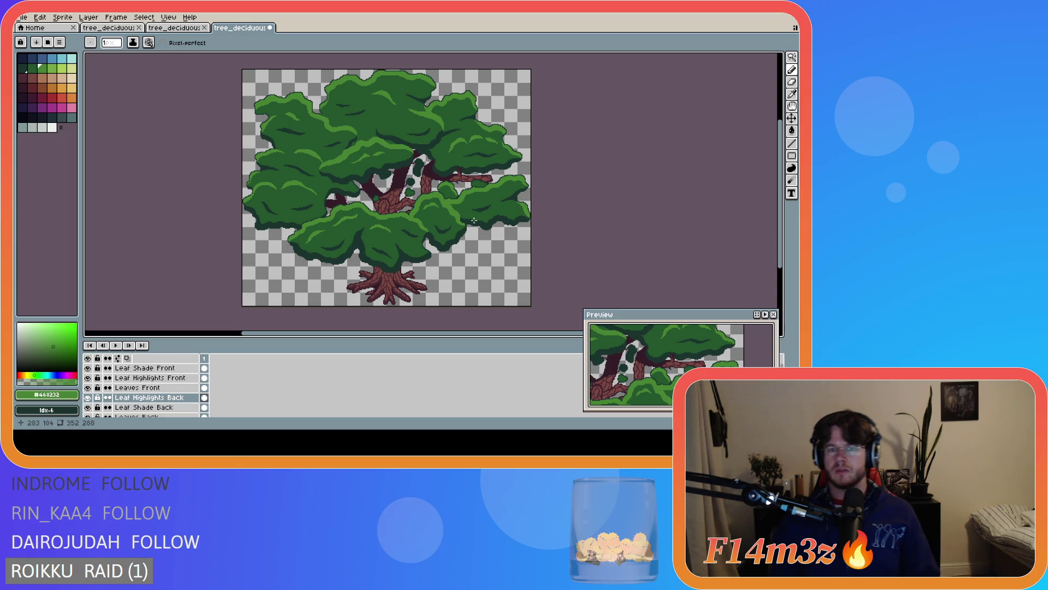
pyautogui.scroll(3, 484, 198)
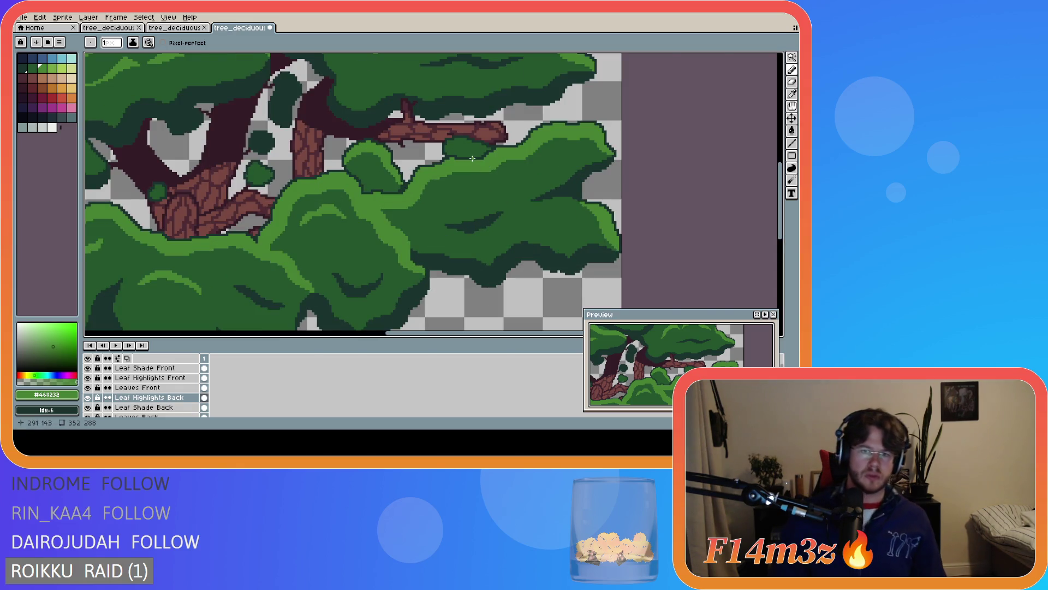
pyautogui.scroll(1, 472, 158)
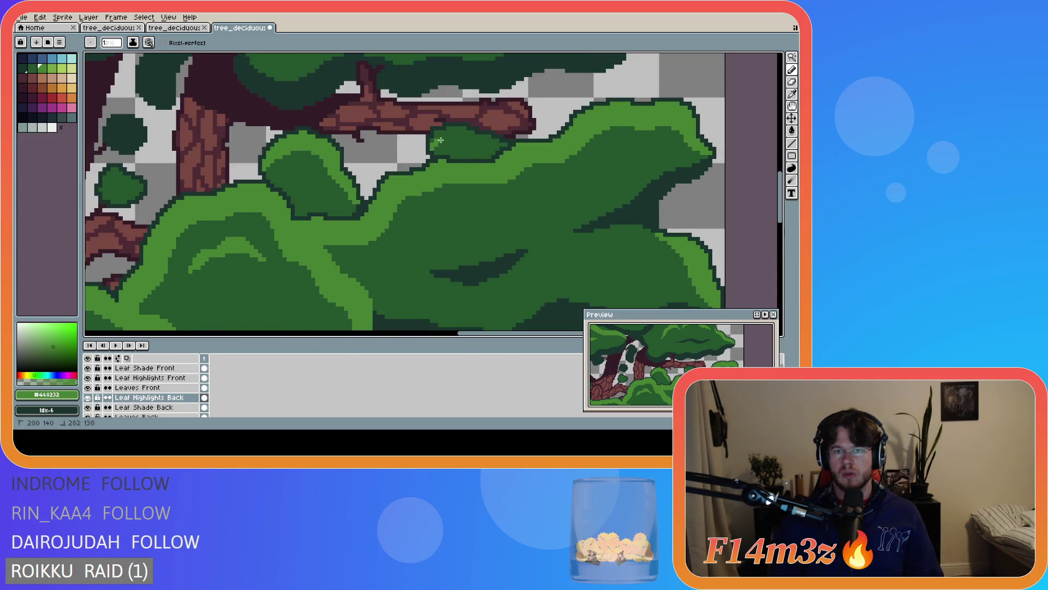
pyautogui.moveTo(431, 148)
pyautogui.mouseDown()
pyautogui.moveTo(499, 146)
pyautogui.moveTo(470, 136)
pyautogui.mouseUp()
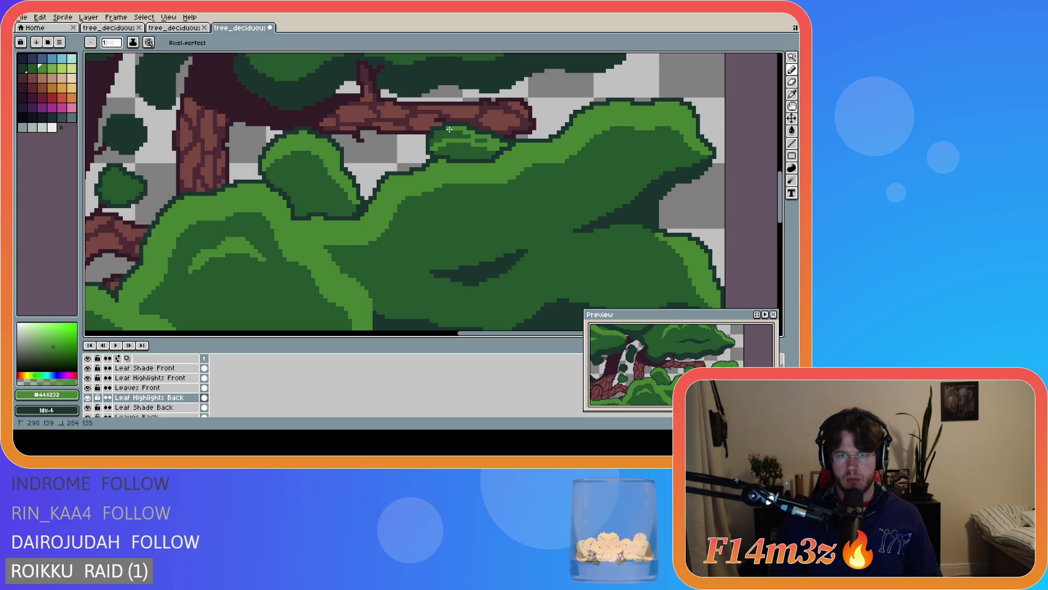
pyautogui.moveTo(437, 134); pyautogui.dragTo(442, 135)
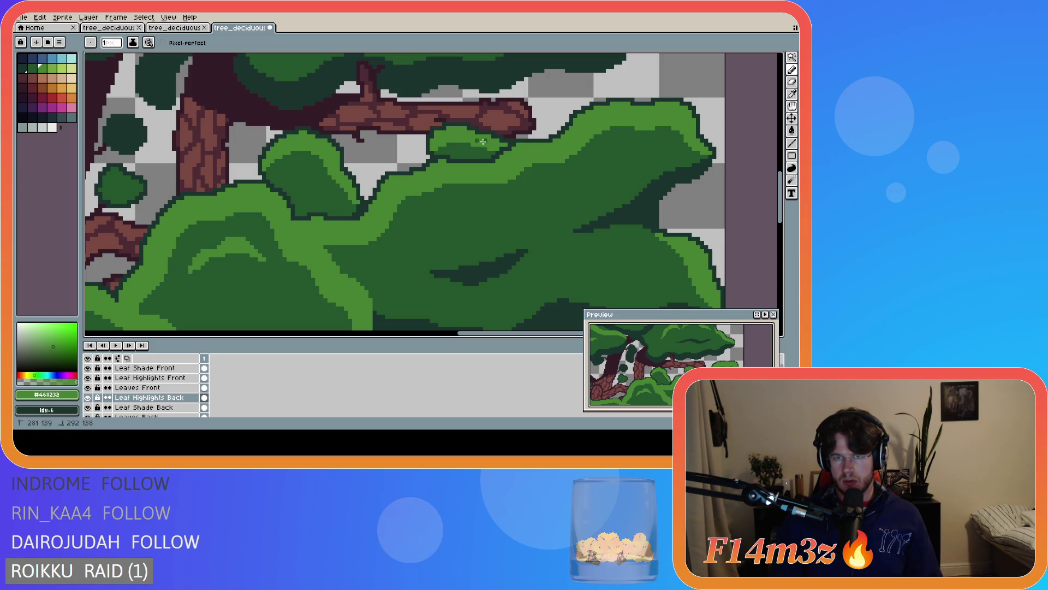
pyautogui.scroll(-1, 511, 170)
pyautogui.scroll(-4, 511, 170)
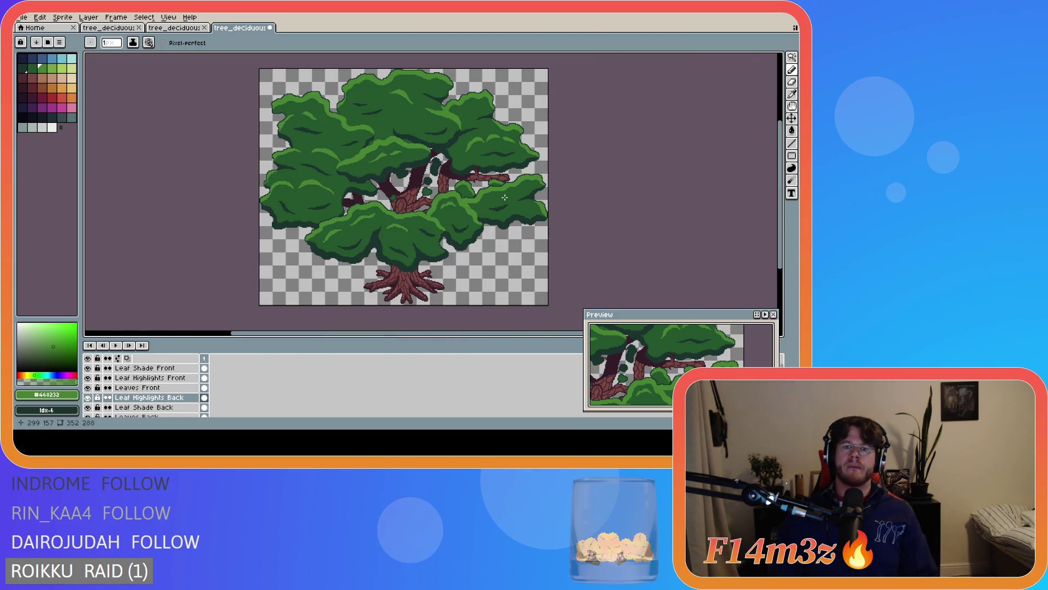
pyautogui.scroll(4, 440, 196)
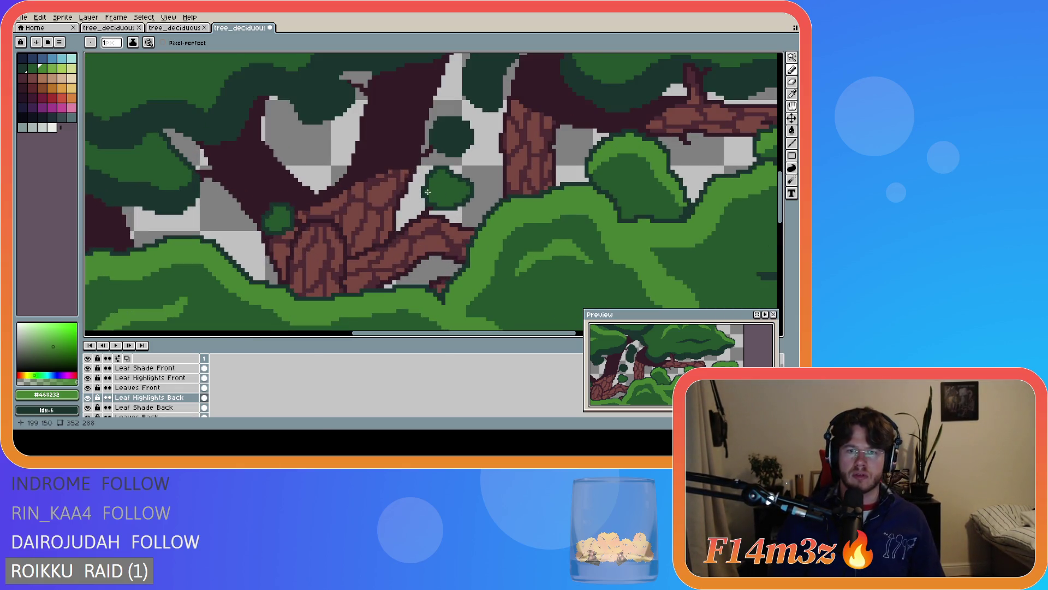
# On the Leaf Highlights Front layer, draw a light-green highlight across the leaf blob's top
pyautogui.click(143, 378)
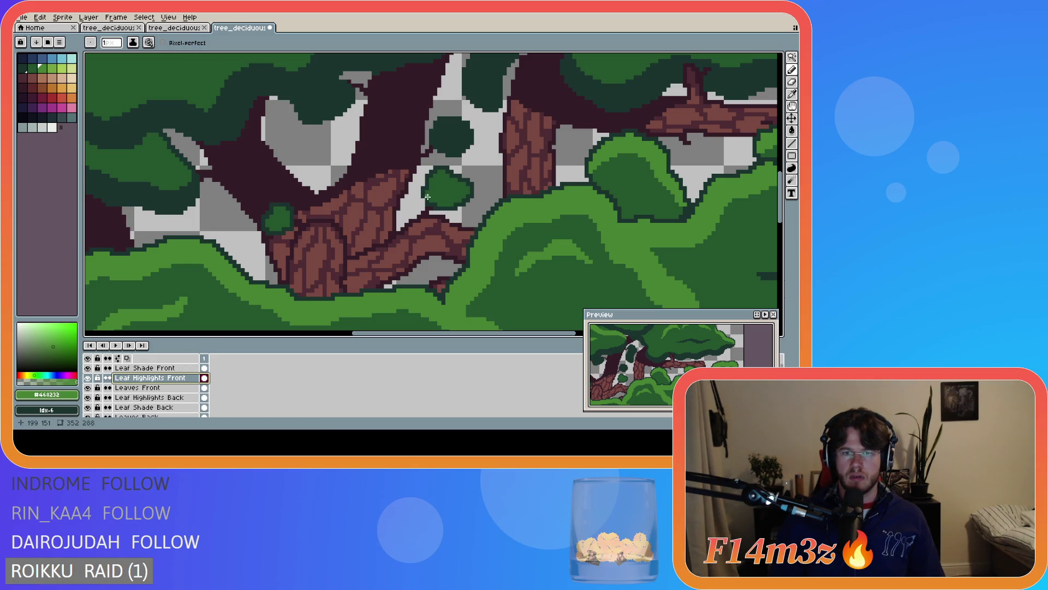
pyautogui.click(427, 193)
pyautogui.moveTo(427, 193); pyautogui.dragTo(460, 191)
pyautogui.click(466, 191)
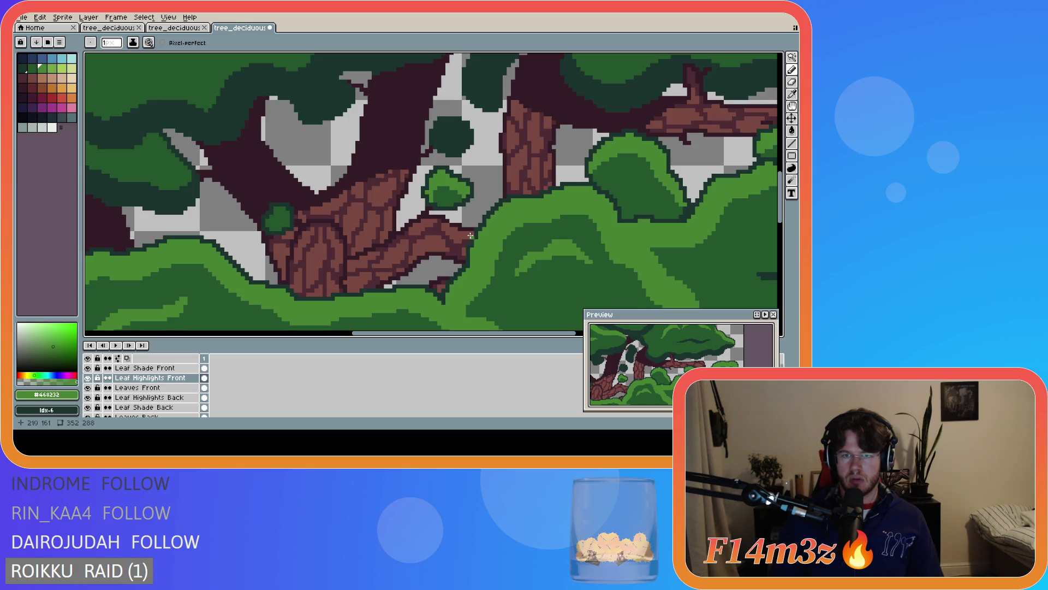
# Paint lighter green highlights on the small leaf clump by the trunk and save the file
pyautogui.scroll(-5, 425, 230)
pyautogui.scroll(3, 425, 246)
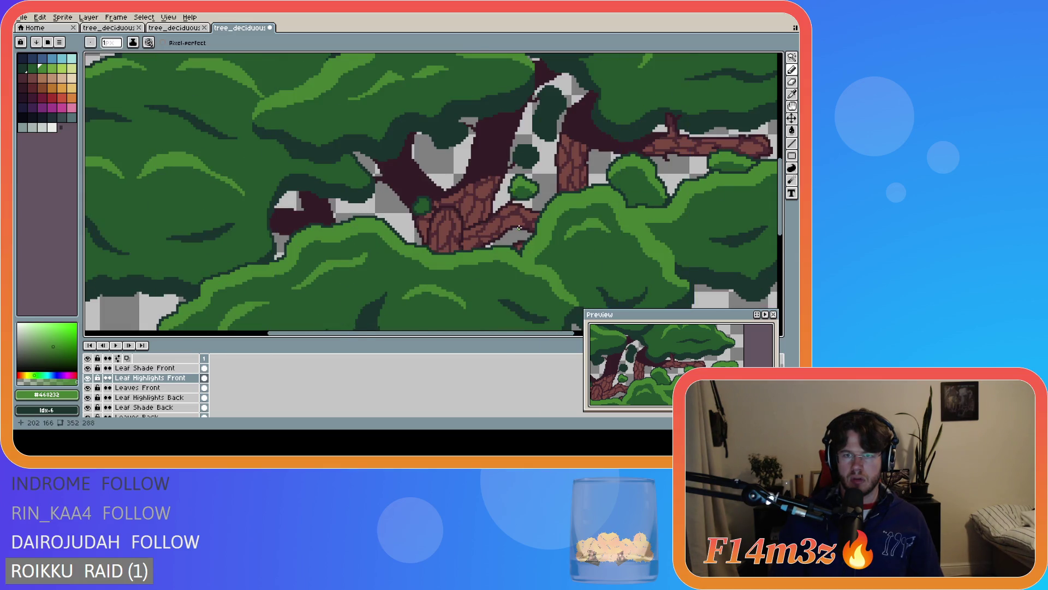
pyautogui.scroll(-3, 521, 234)
pyautogui.scroll(4, 522, 234)
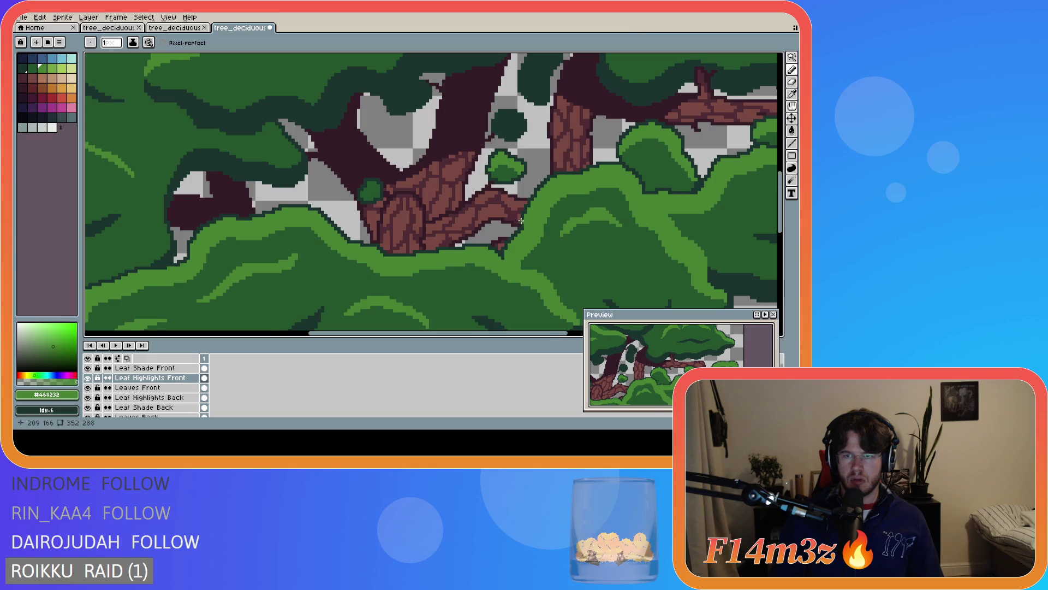
pyautogui.scroll(1, 516, 158)
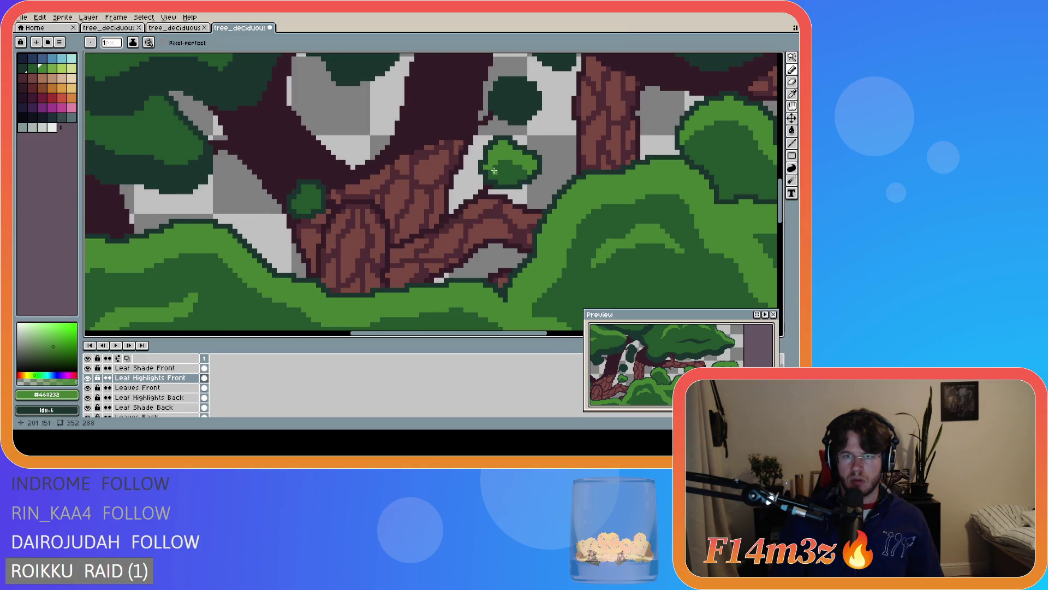
pyautogui.moveTo(294, 204); pyautogui.dragTo(303, 195)
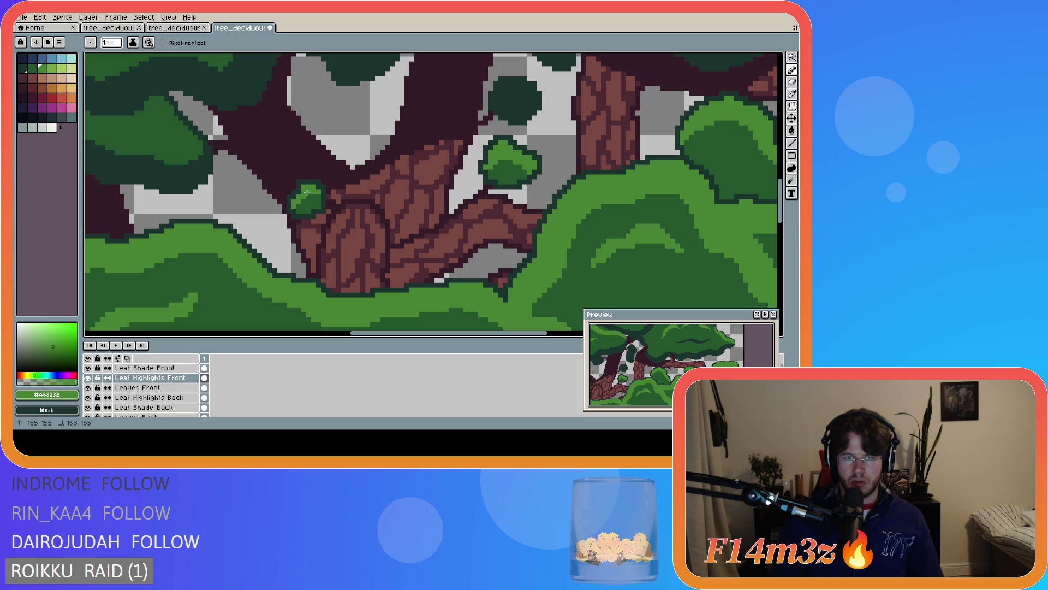
pyautogui.scroll(-4, 317, 226)
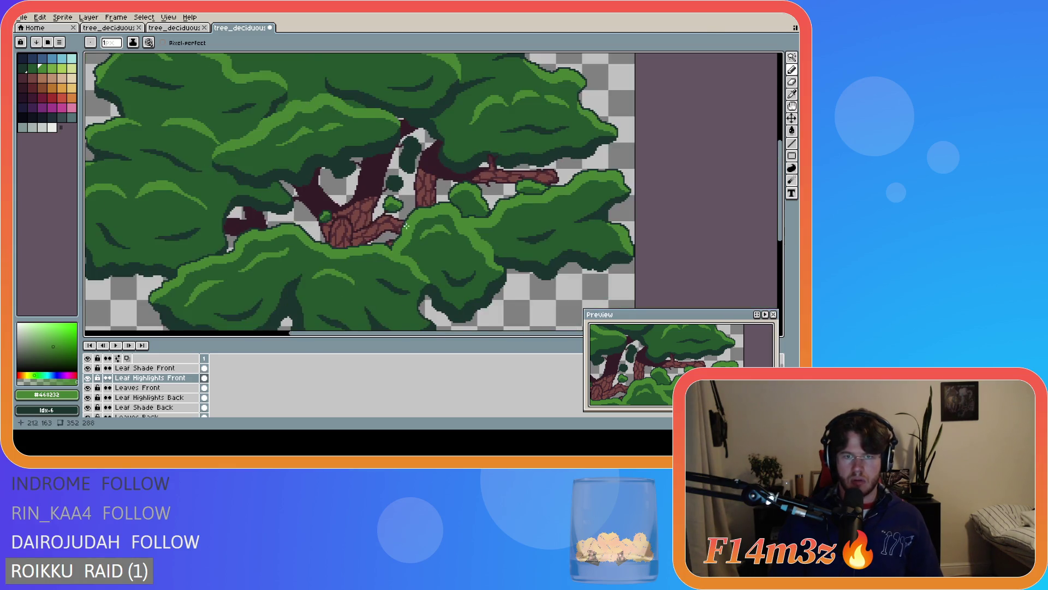
pyautogui.hotkey('ctrl', 's')
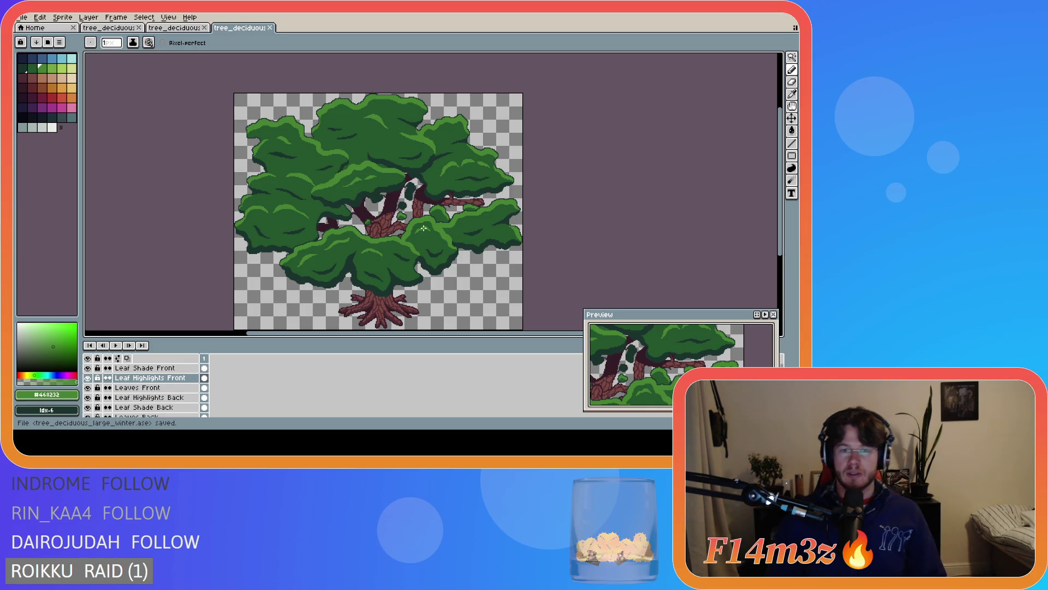
pyautogui.scroll(4, 389, 209)
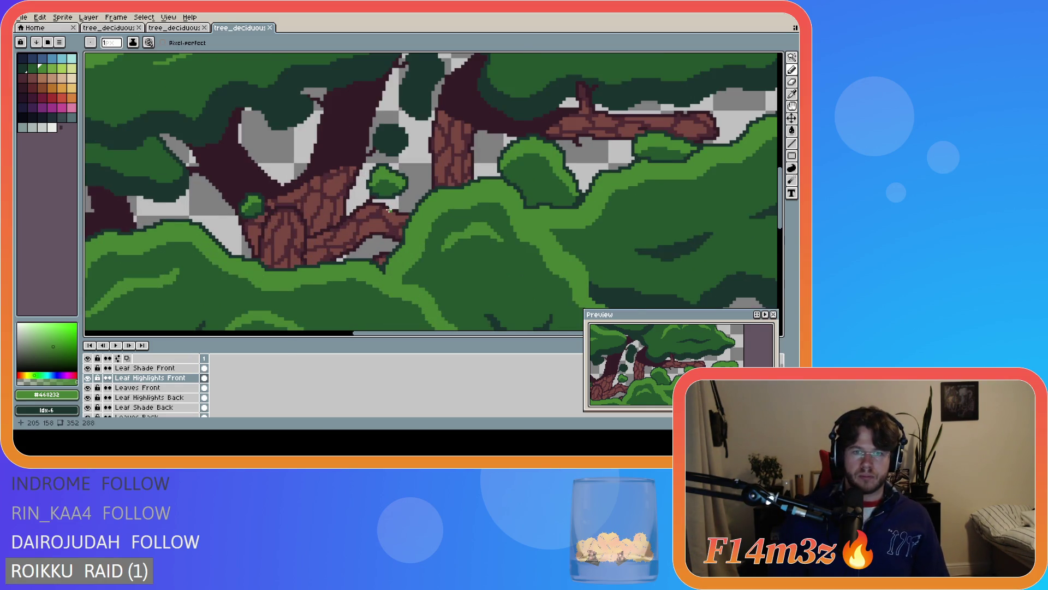
pyautogui.scroll(1, 388, 209)
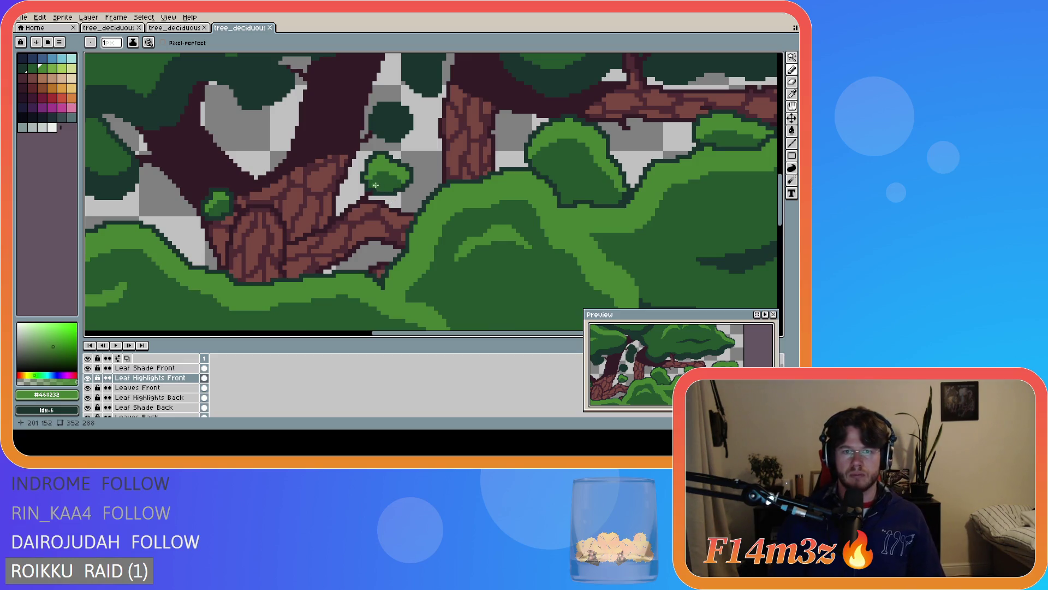
pyautogui.scroll(-2, 392, 191)
pyautogui.scroll(-3, 431, 196)
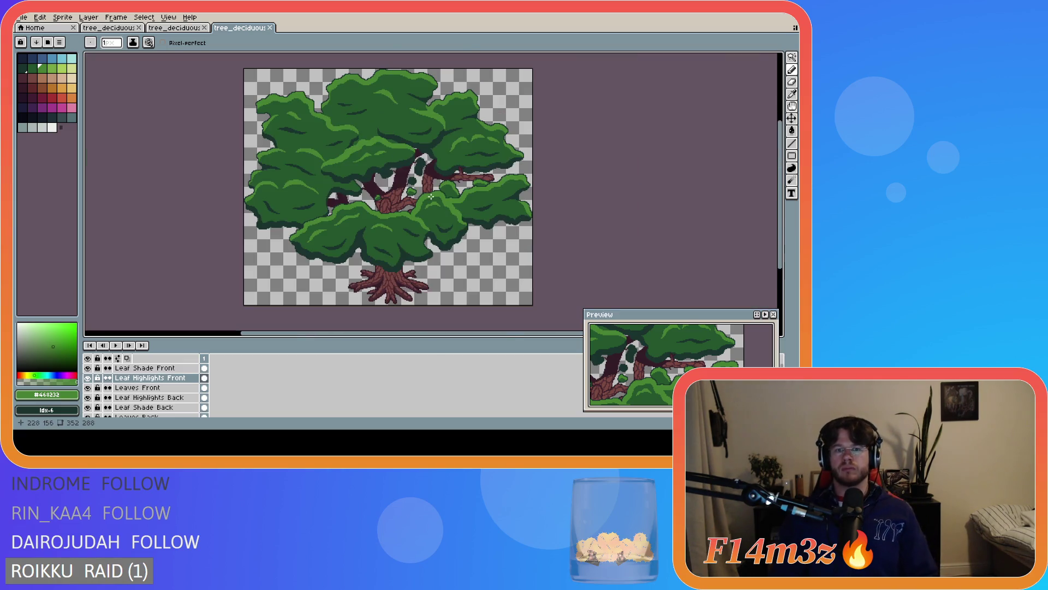
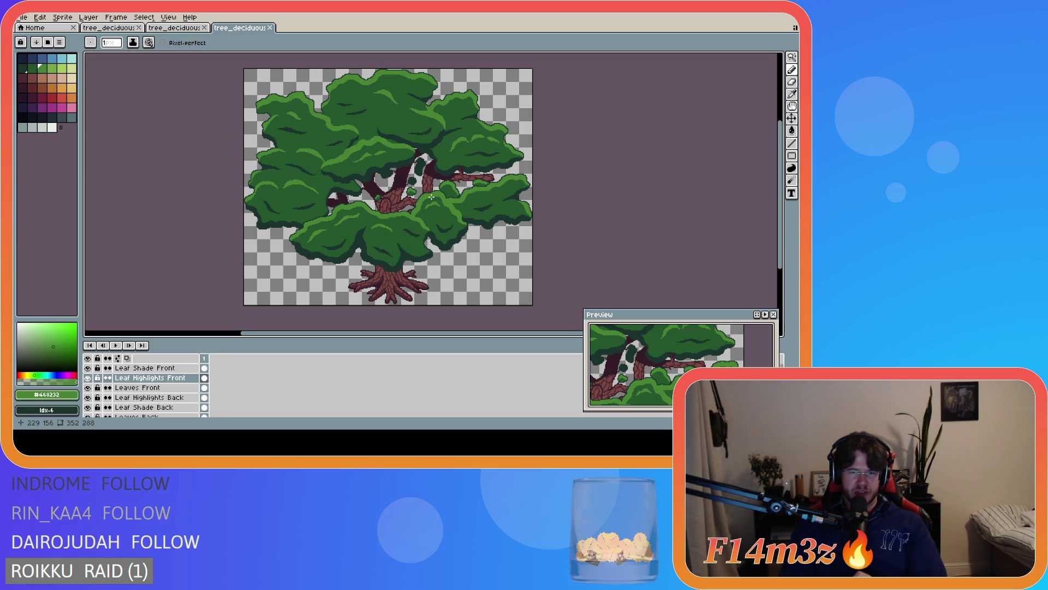
# Toggle the Leaves Front layer's visibility several times to compare what lies underneath
pyautogui.scroll(5, 431, 197)
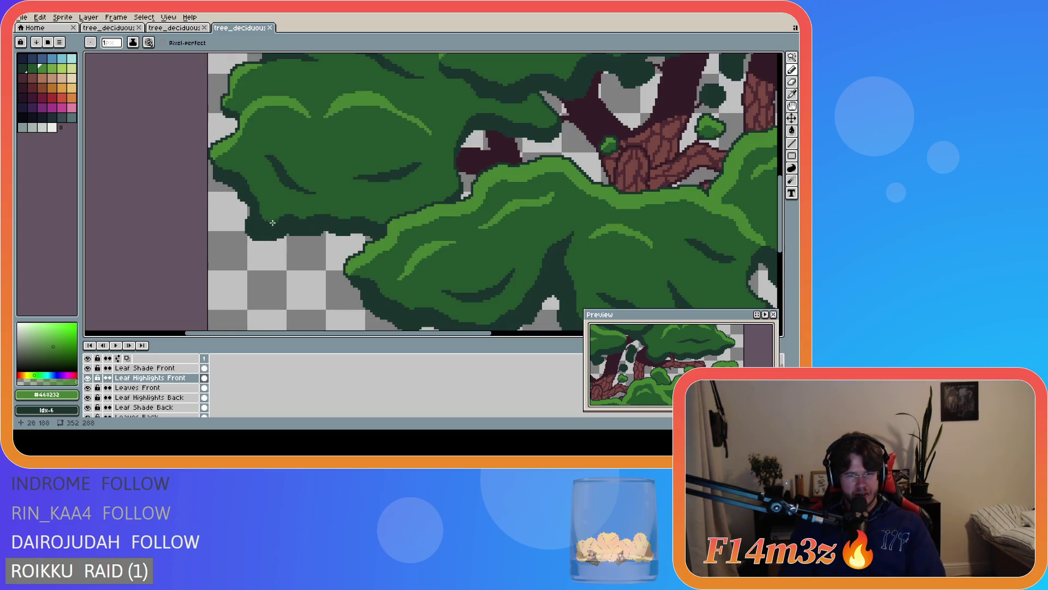
pyautogui.click(88, 387)
pyautogui.click(88, 388)
pyautogui.click(88, 387)
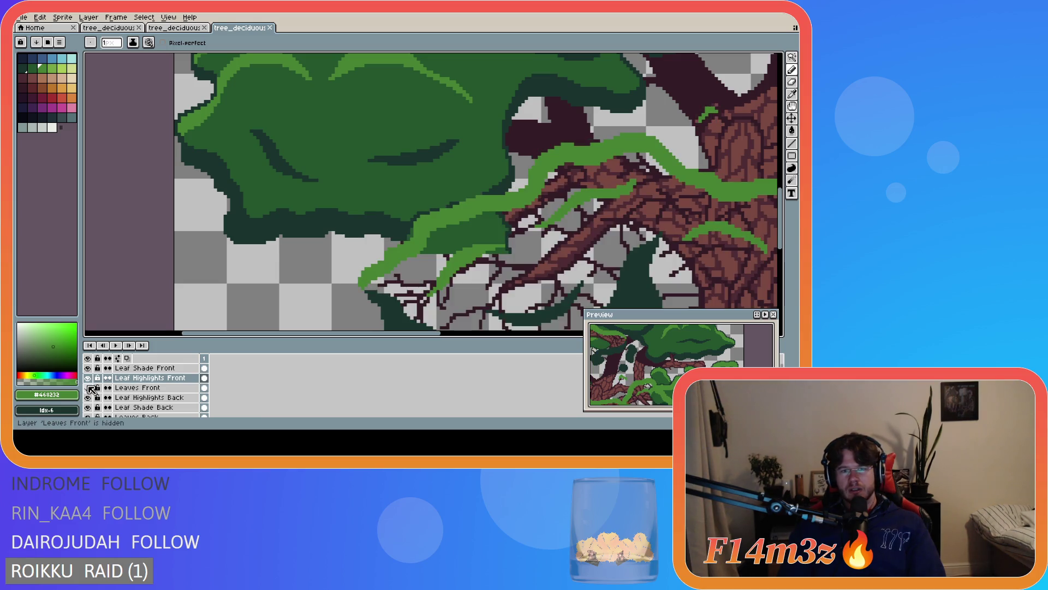
pyautogui.click(88, 388)
pyautogui.click(88, 388)
pyautogui.click(88, 388)
pyautogui.click(88, 387)
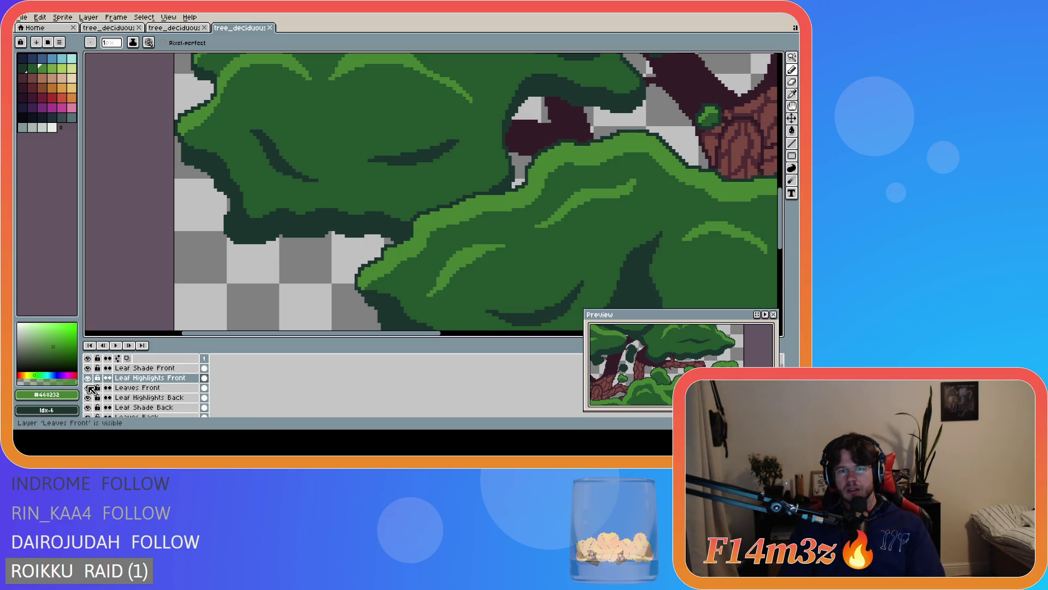
# On Leaves Front, erase stray pixels along the green leaf edge and lighten a dark pixel
pyautogui.scroll(2, 482, 194)
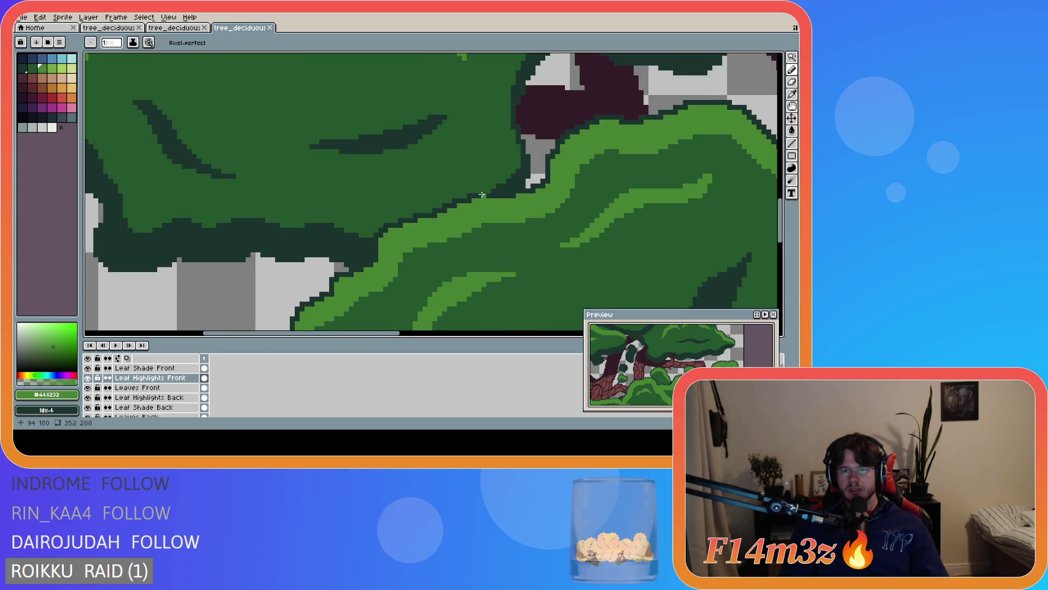
pyautogui.scroll(1, 482, 195)
pyautogui.press('e')
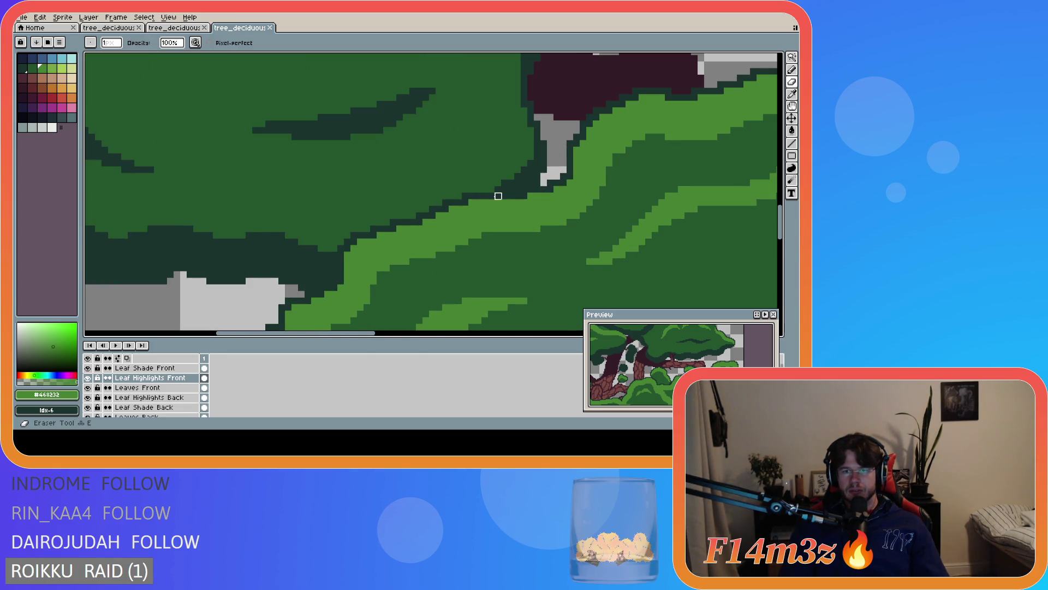
pyautogui.hotkey('alt', 'Down')
pyautogui.moveTo(498, 196); pyautogui.dragTo(419, 218)
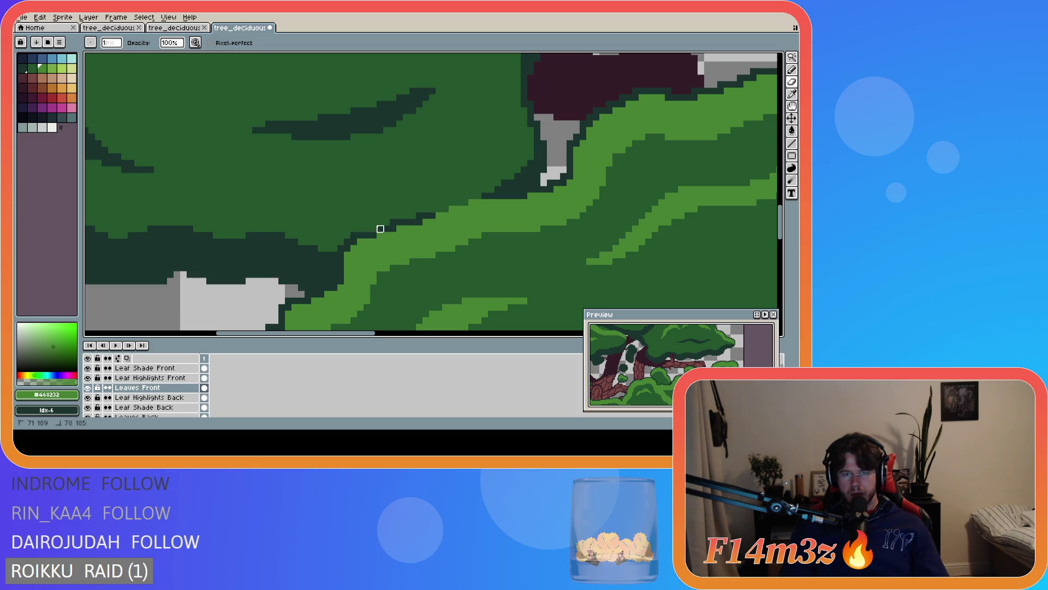
pyautogui.click(389, 222)
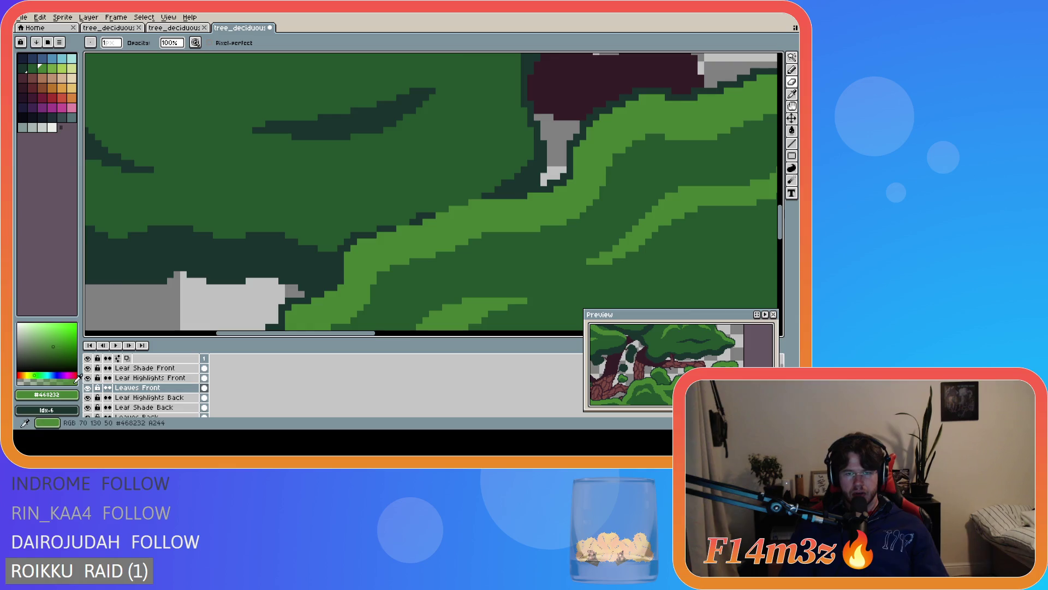
# Check the trunk behind Leaves Front, then hide all three front leaf layers
pyautogui.scroll(-3, 312, 262)
pyautogui.scroll(2, 311, 262)
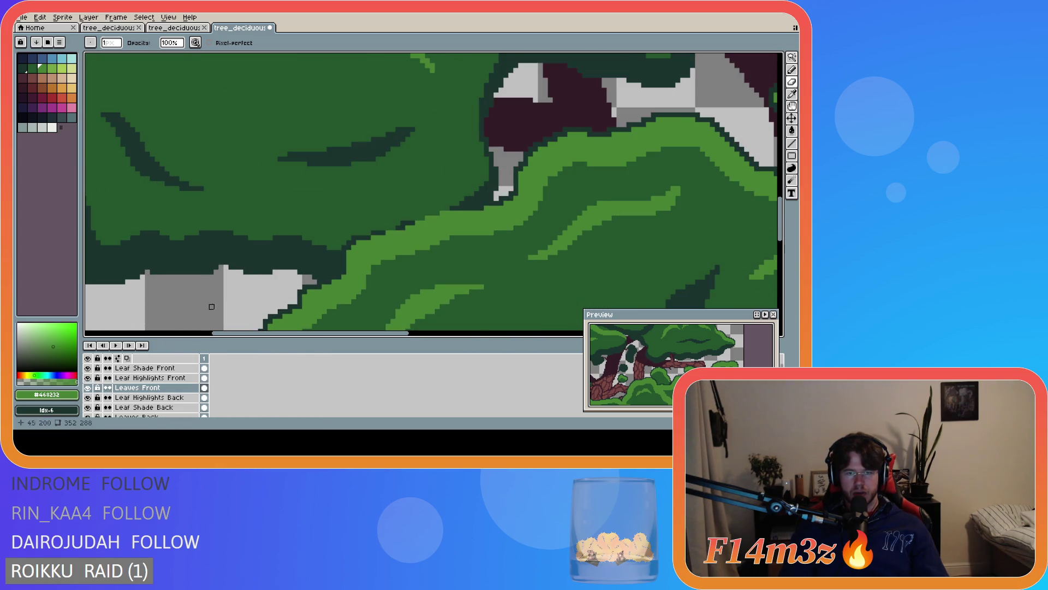
pyautogui.scroll(-3, 221, 305)
pyautogui.scroll(2, 221, 304)
pyautogui.scroll(1, 221, 304)
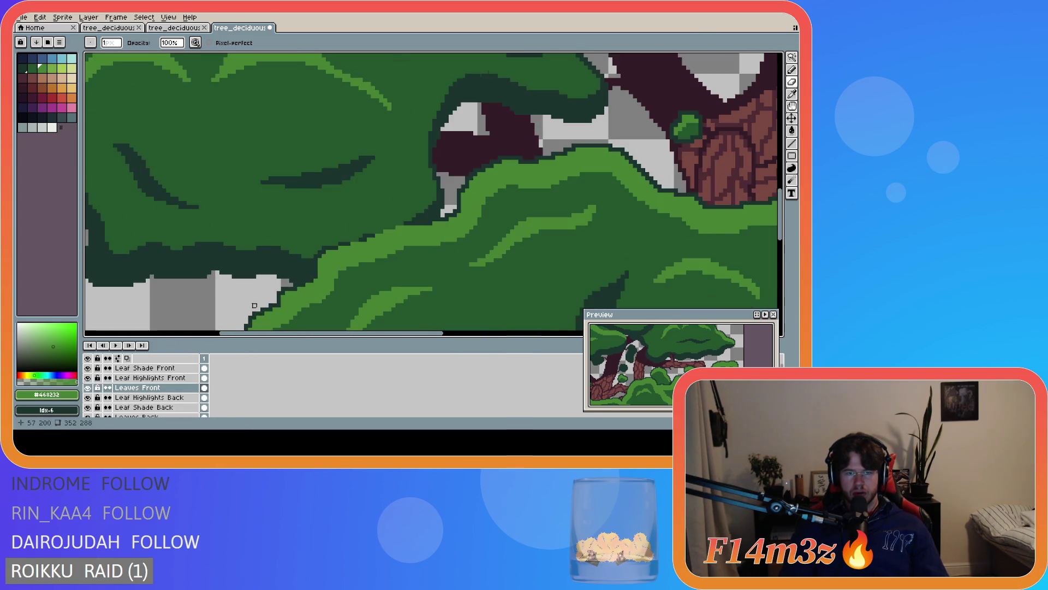
pyautogui.click(88, 387)
pyautogui.click(88, 388)
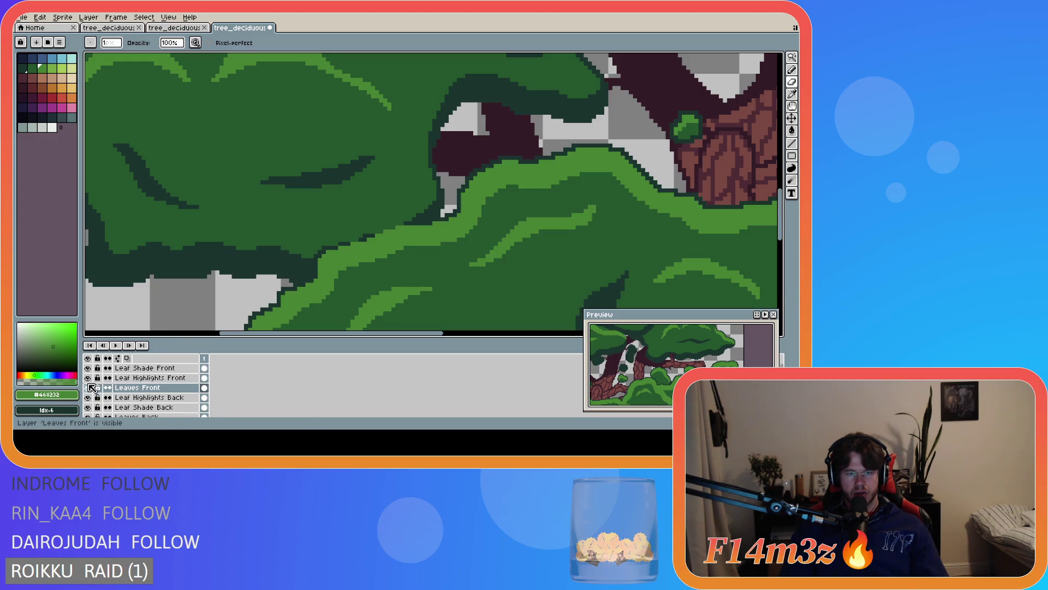
pyautogui.moveTo(87, 388); pyautogui.dragTo(88, 368)
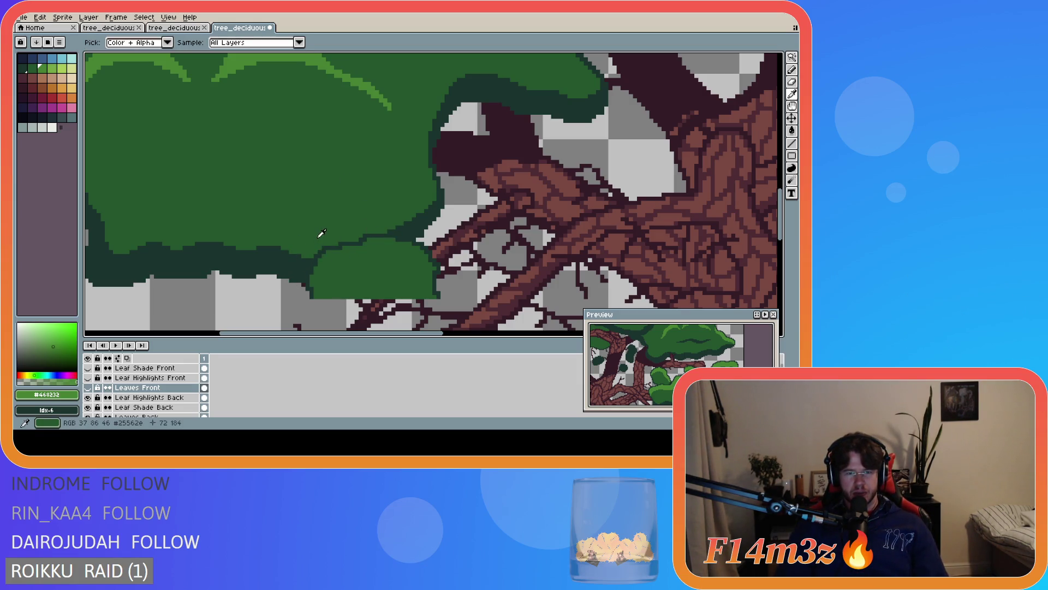
# Pick the dark outline green and fix a couple of pixels on the Leaves Back canopy edge
pyautogui.keyDown('alt'); pyautogui.click(307, 278); pyautogui.keyUp('alt')
pyautogui.press('e')
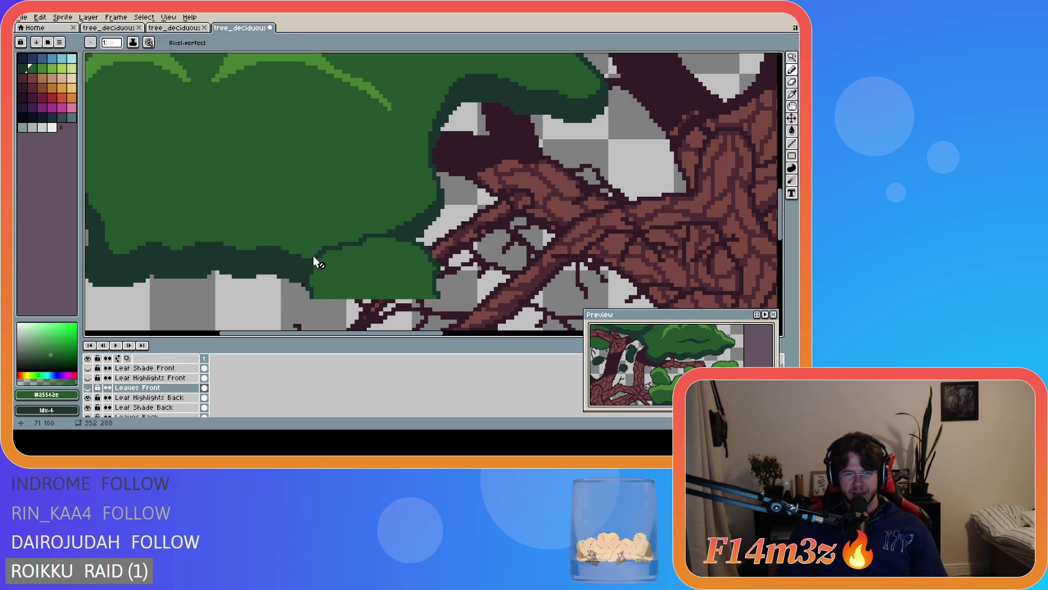
pyautogui.press('Down')
pyautogui.press('Down')
pyautogui.press('Down')
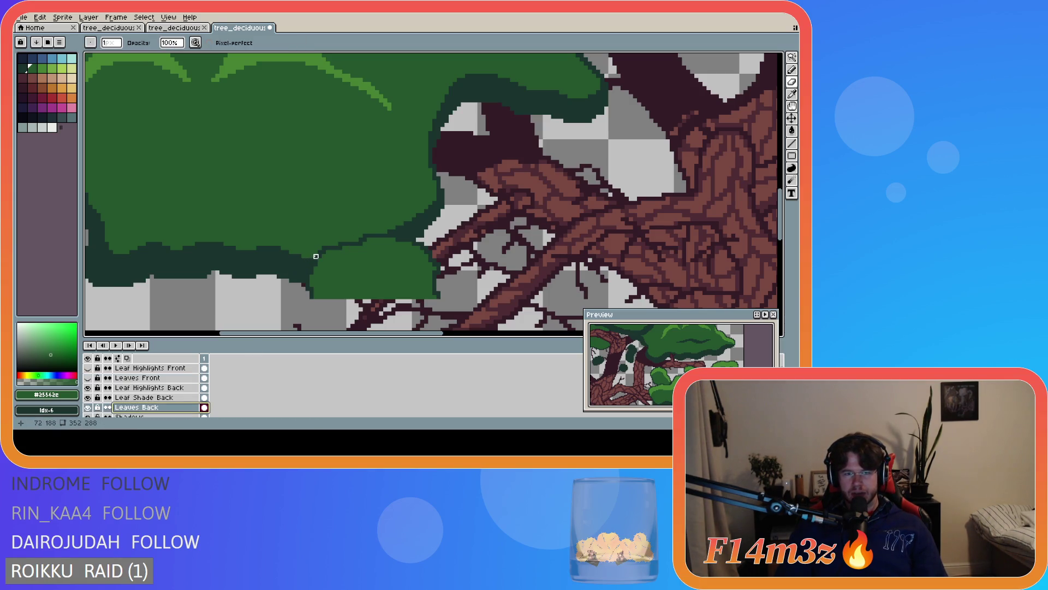
pyautogui.press('e')
pyautogui.moveTo(316, 255); pyautogui.dragTo(343, 246)
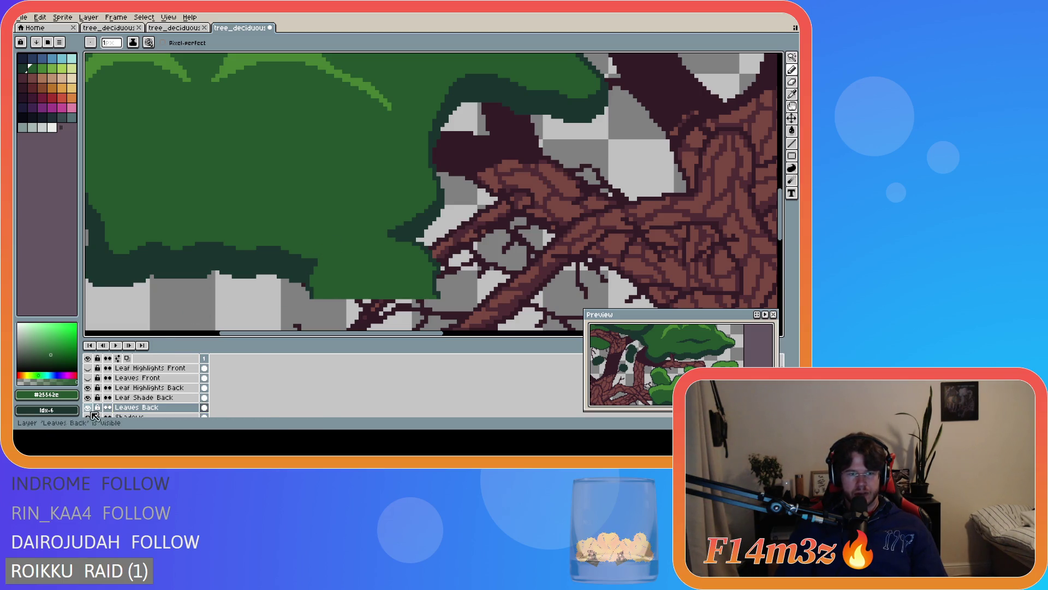
# Make the three front leaf layers visible again to restore the shaded canopy
pyautogui.scroll(1, 141, 387)
pyautogui.moveTo(88, 387); pyautogui.dragTo(89, 369)
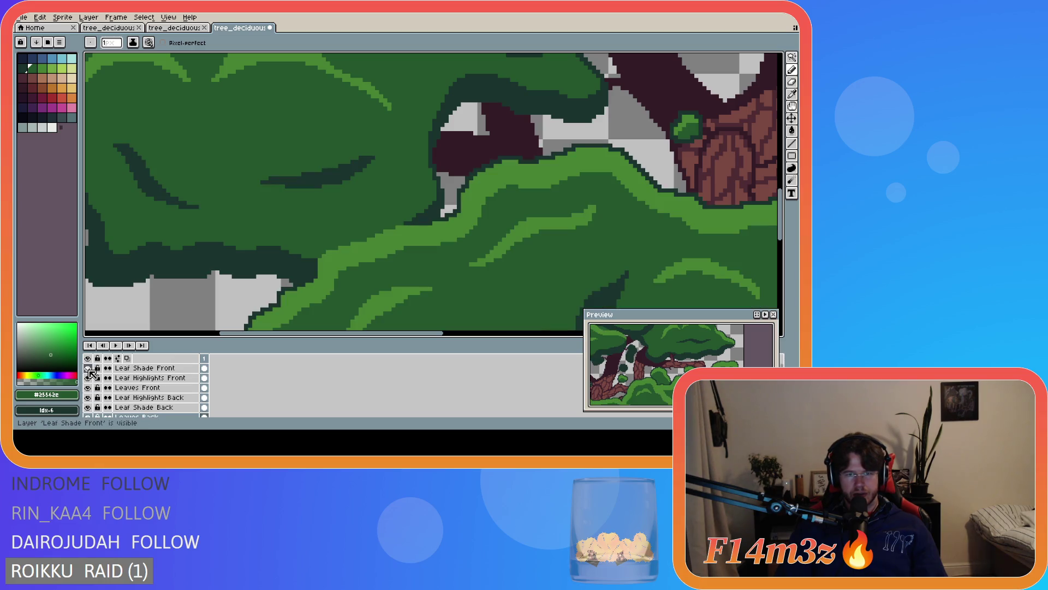
pyautogui.scroll(-3, 418, 328)
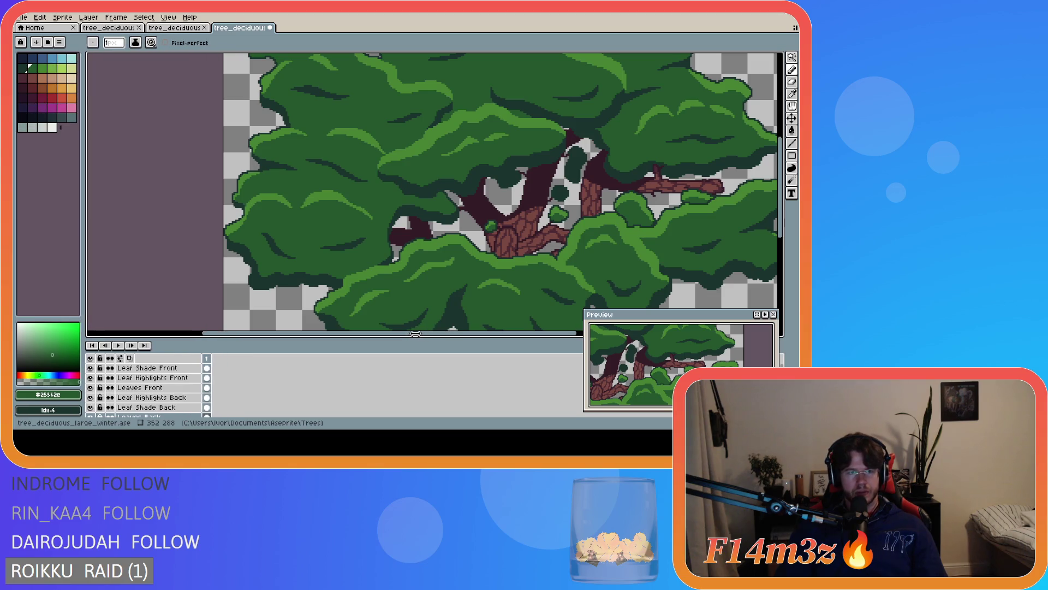
pyautogui.moveTo(412, 333); pyautogui.dragTo(486, 336)
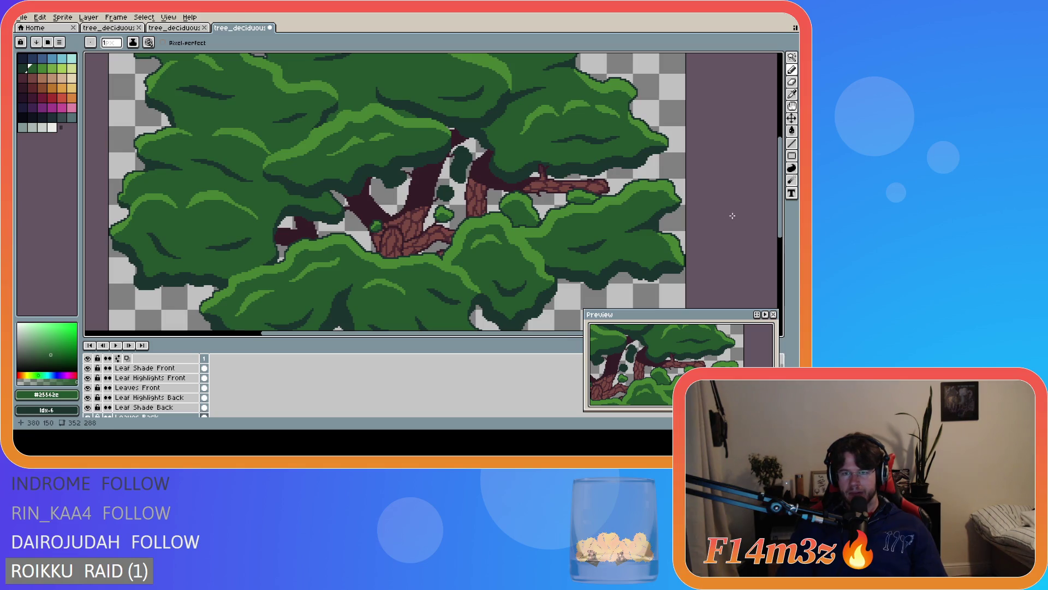
pyautogui.scroll(-4, 749, 199)
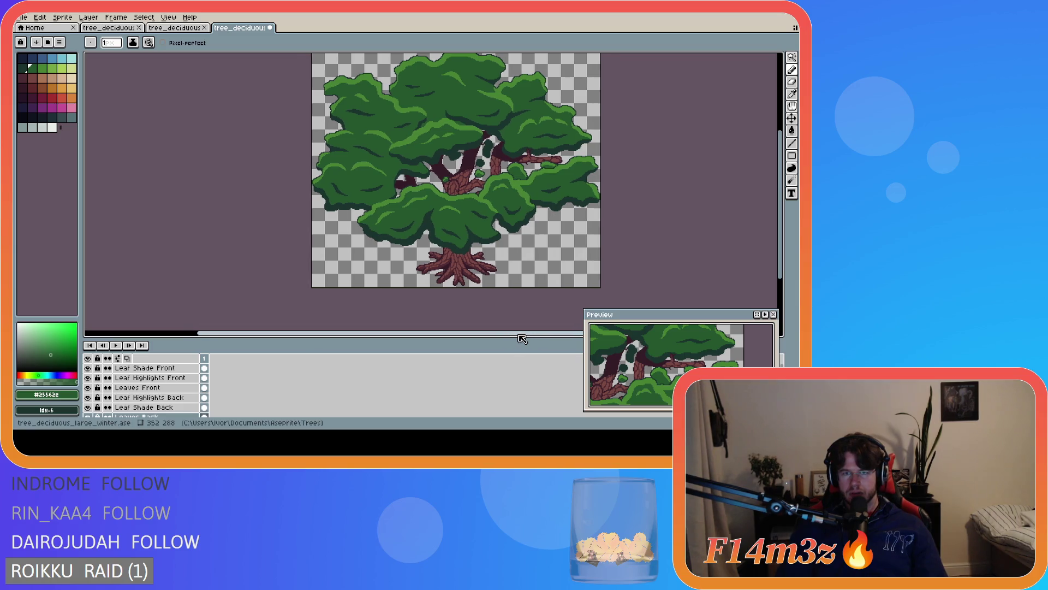
# Review the whole tree and save it as tree_deciduous_large_winter.ase
pyautogui.moveTo(519, 334); pyautogui.dragTo(554, 334)
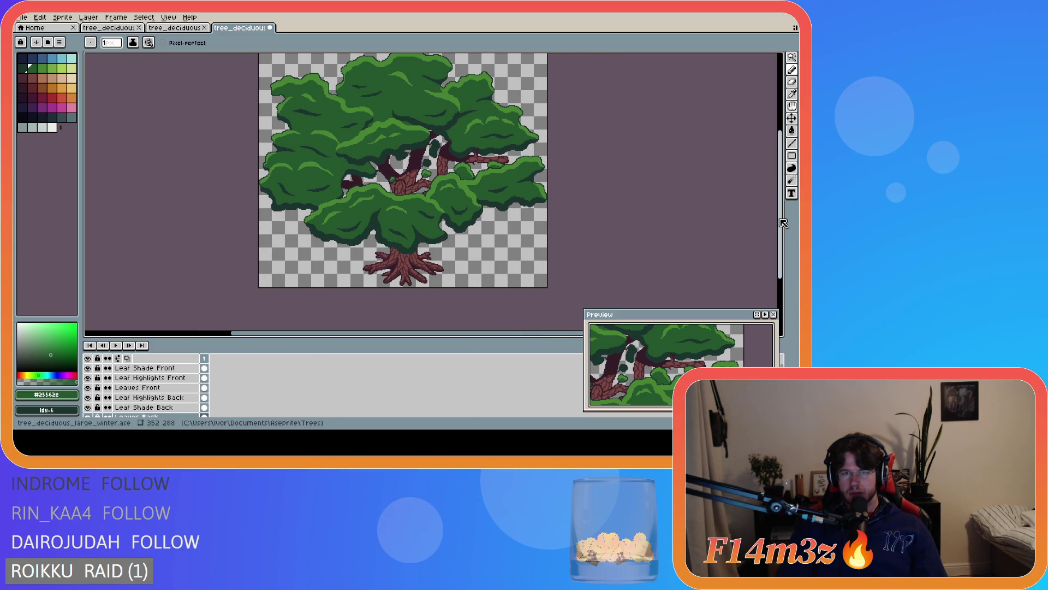
pyautogui.scroll(3, 783, 222)
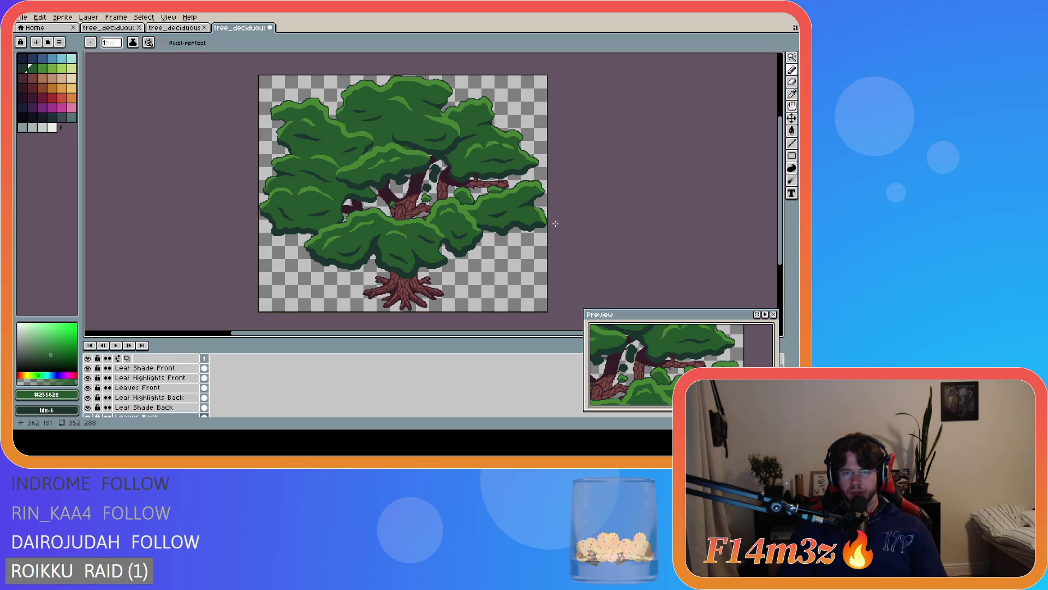
pyautogui.scroll(2, 555, 223)
pyautogui.scroll(-2, 539, 216)
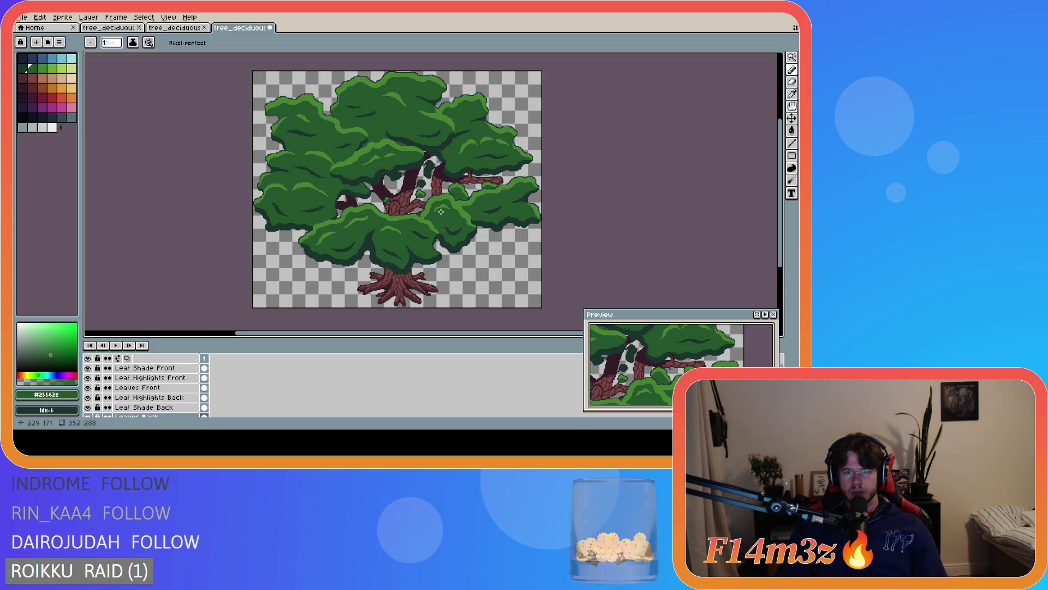
pyautogui.hotkey('ctrl', 's')
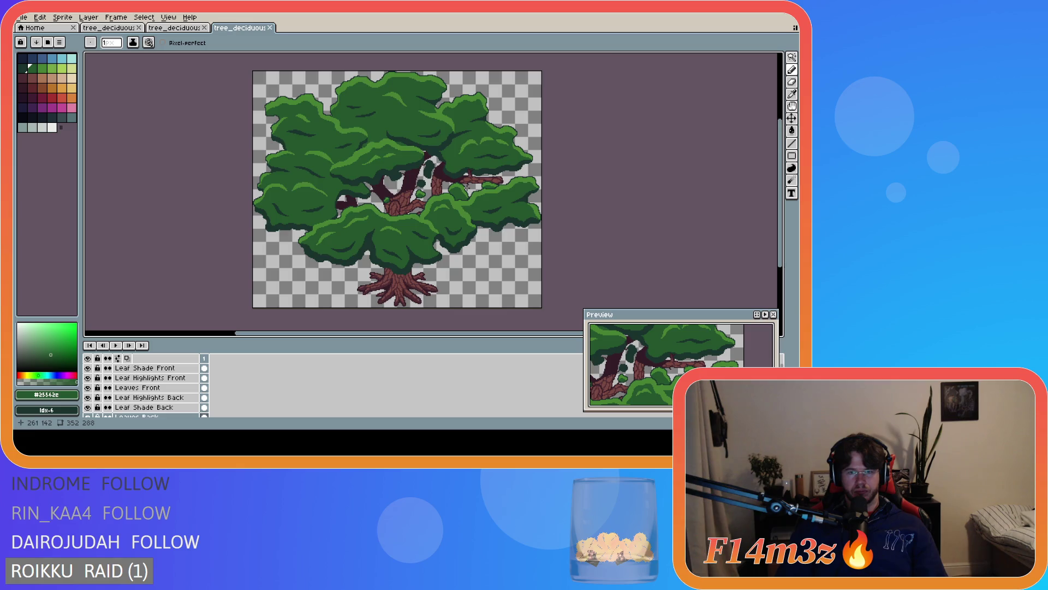
pyautogui.scroll(3, 469, 197)
pyautogui.scroll(1, 441, 226)
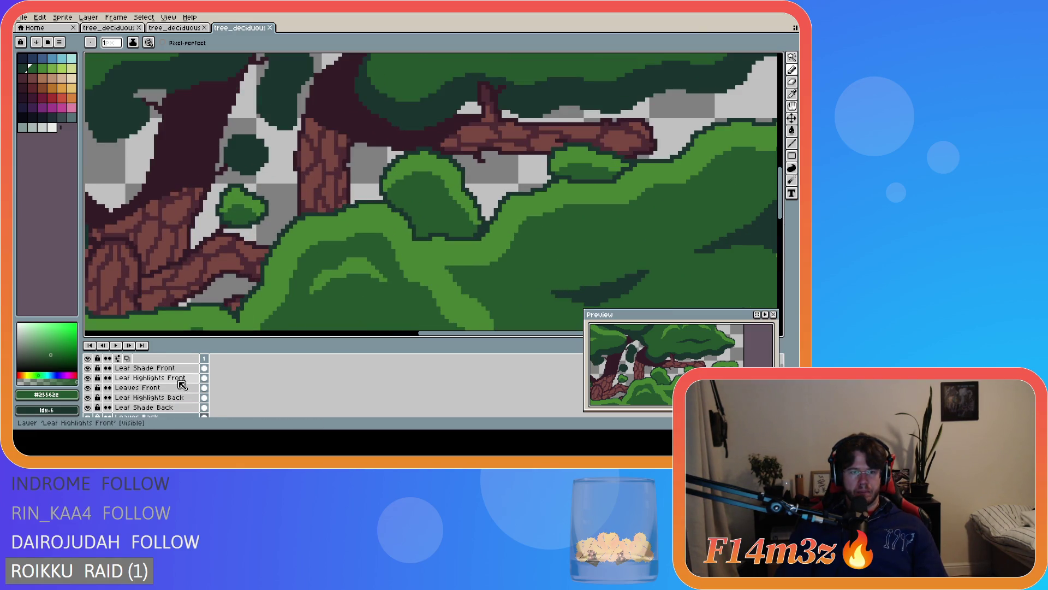
# On Leaf Shade Back, draw a dark outline stroke along the leaf edge in the eyedropped darkest green
pyautogui.click(169, 407)
pyautogui.press('i')
pyautogui.click(409, 221)
pyautogui.press('b')
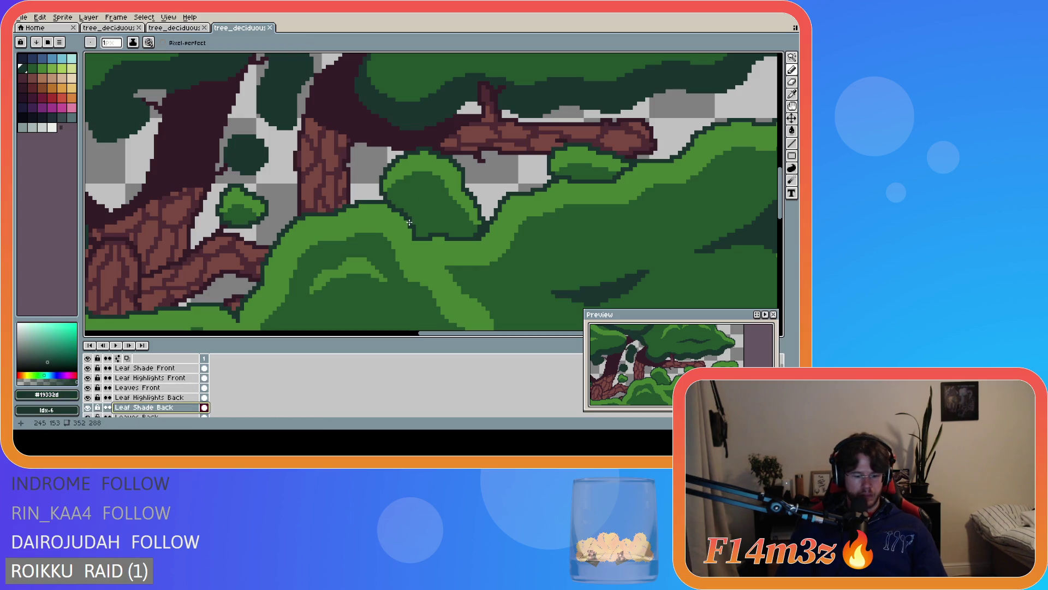
pyautogui.moveTo(410, 222); pyautogui.dragTo(470, 235)
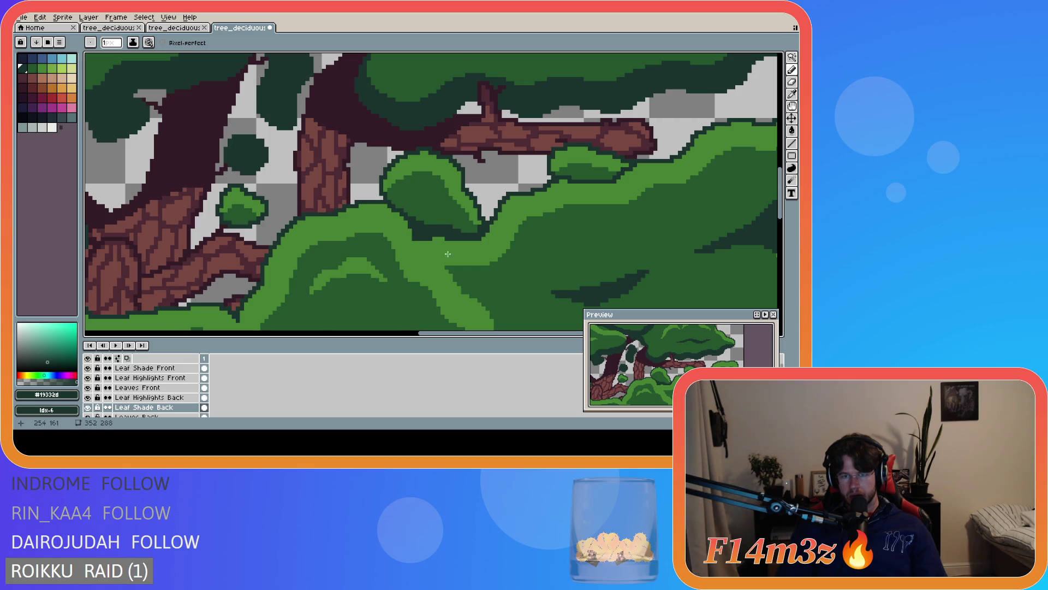
pyautogui.scroll(-3, 480, 284)
pyautogui.scroll(3, 479, 313)
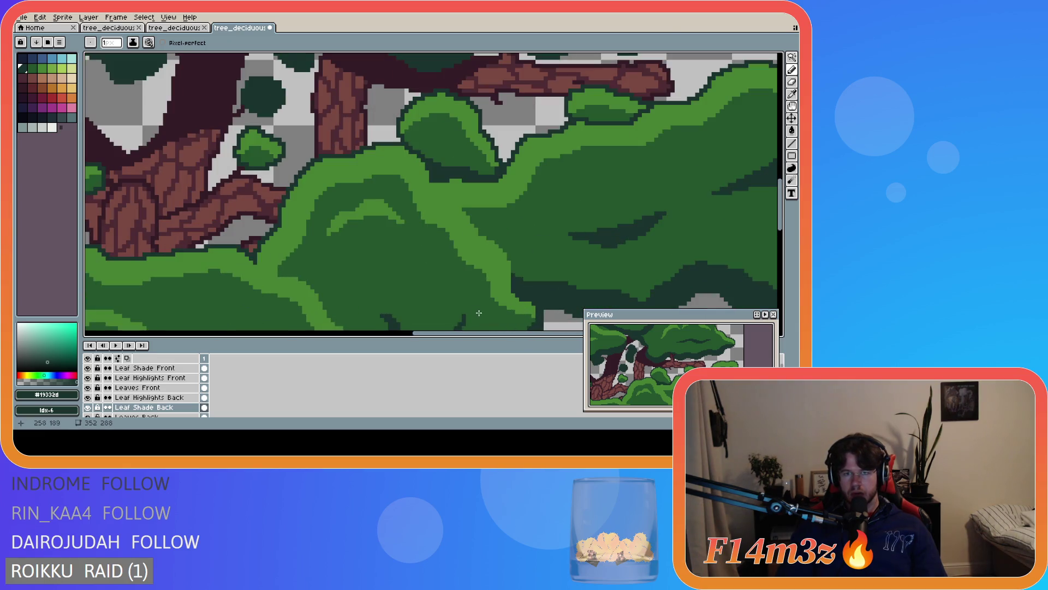
# Choose mid green #468232 on Leaf Highlights Front, save, and zoom out to see the whole tree
pyautogui.keyDown('alt'); pyautogui.click(426, 196); pyautogui.keyUp('alt')
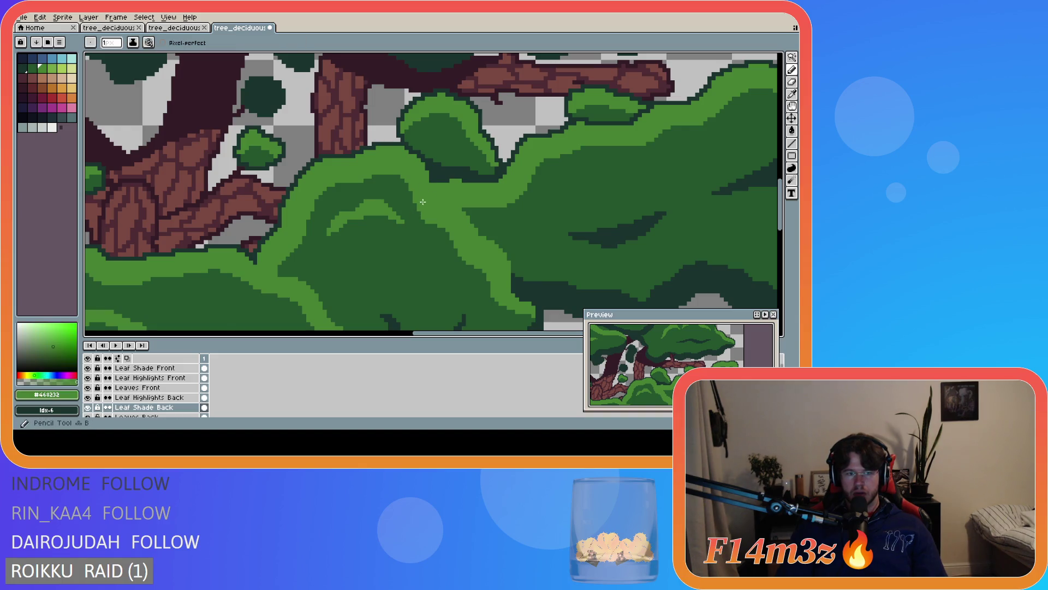
pyautogui.click(162, 379)
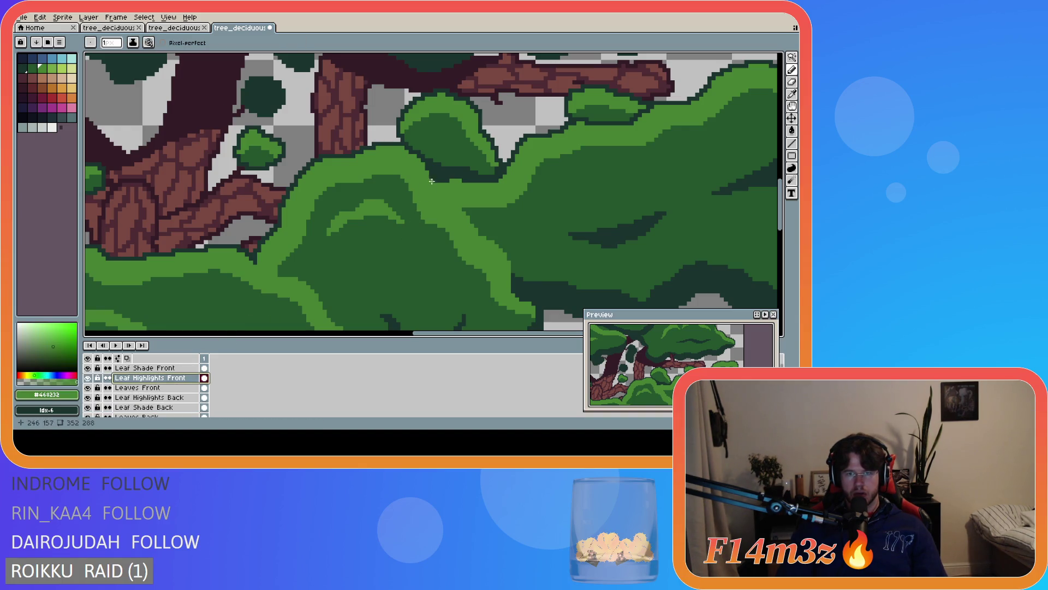
pyautogui.scroll(-1, 379, 294)
pyautogui.scroll(-1, 379, 294)
pyautogui.hotkey('ctrl', 's')
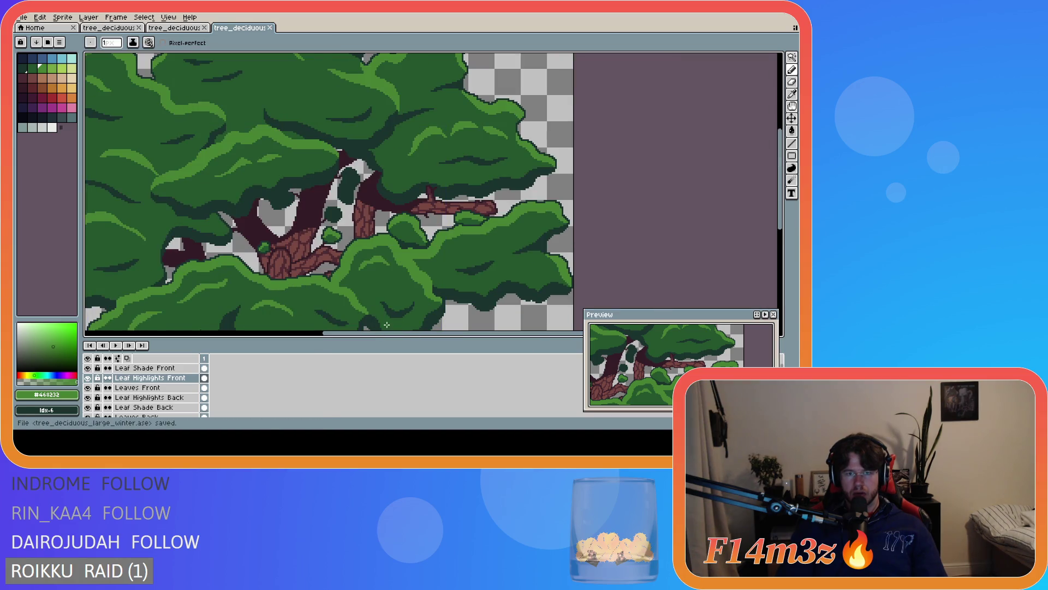
pyautogui.moveTo(379, 332); pyautogui.dragTo(344, 333)
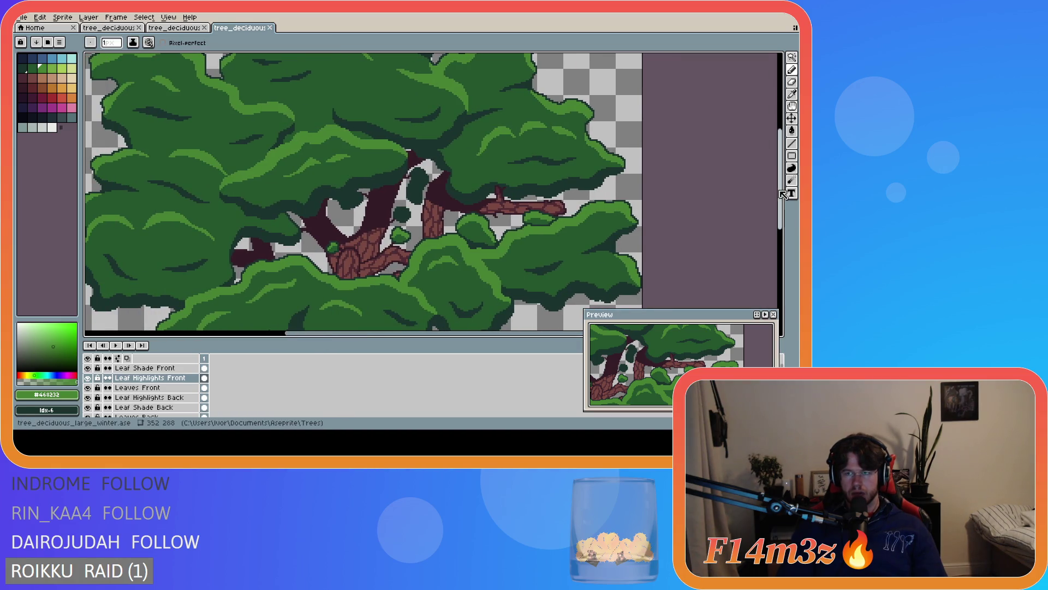
pyautogui.moveTo(779, 196); pyautogui.dragTo(766, 215)
pyautogui.scroll(-3, 766, 214)
pyautogui.scroll(1, 707, 220)
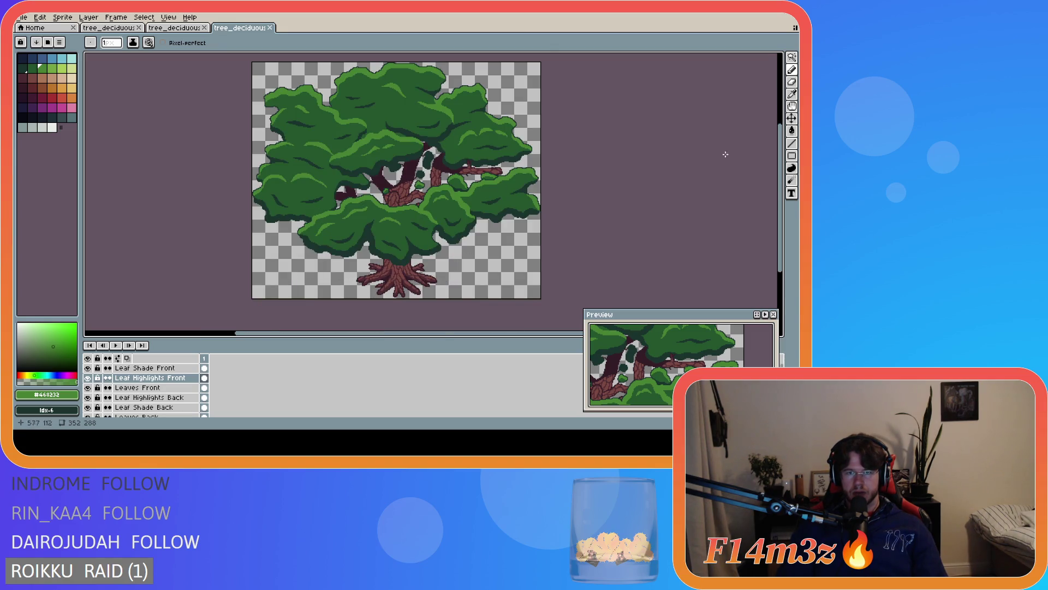
pyautogui.scroll(3, 483, 178)
pyautogui.scroll(1, 481, 186)
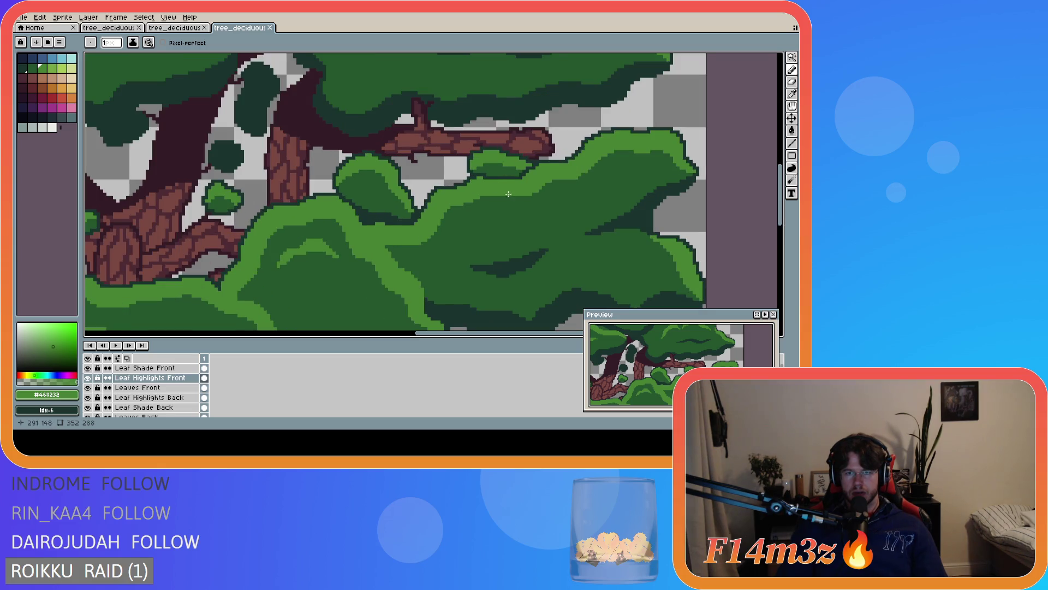
pyautogui.scroll(-4, 464, 186)
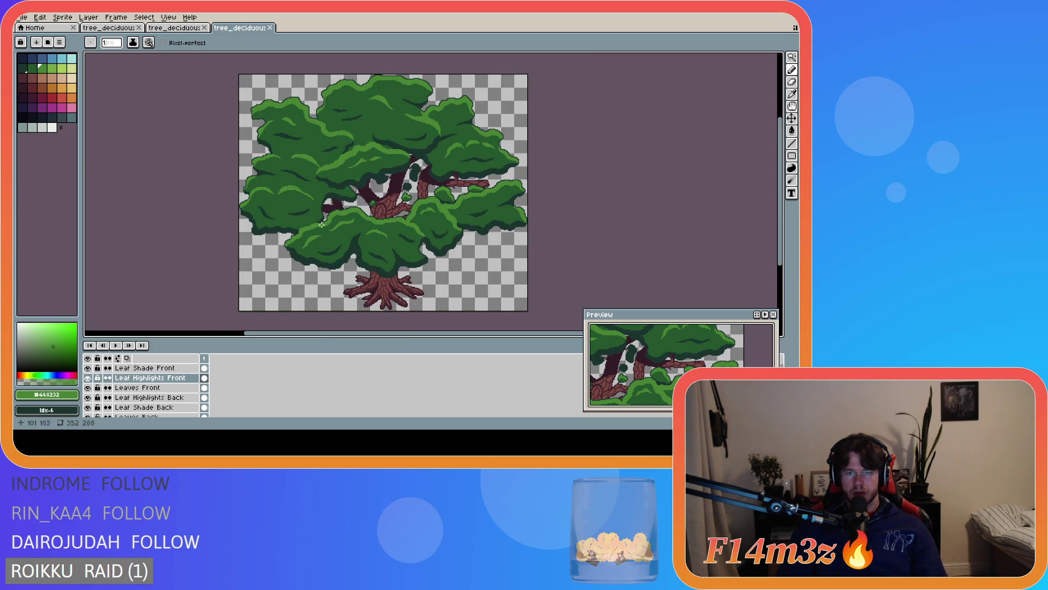
# Save the large tree file tree_deciduous_large_winter.ase
pyautogui.moveTo(451, 335)
pyautogui.mouseDown()
pyautogui.moveTo(421, 339)
pyautogui.moveTo(432, 337)
pyautogui.mouseUp()
pyautogui.moveTo(785, 223); pyautogui.dragTo(782, 216)
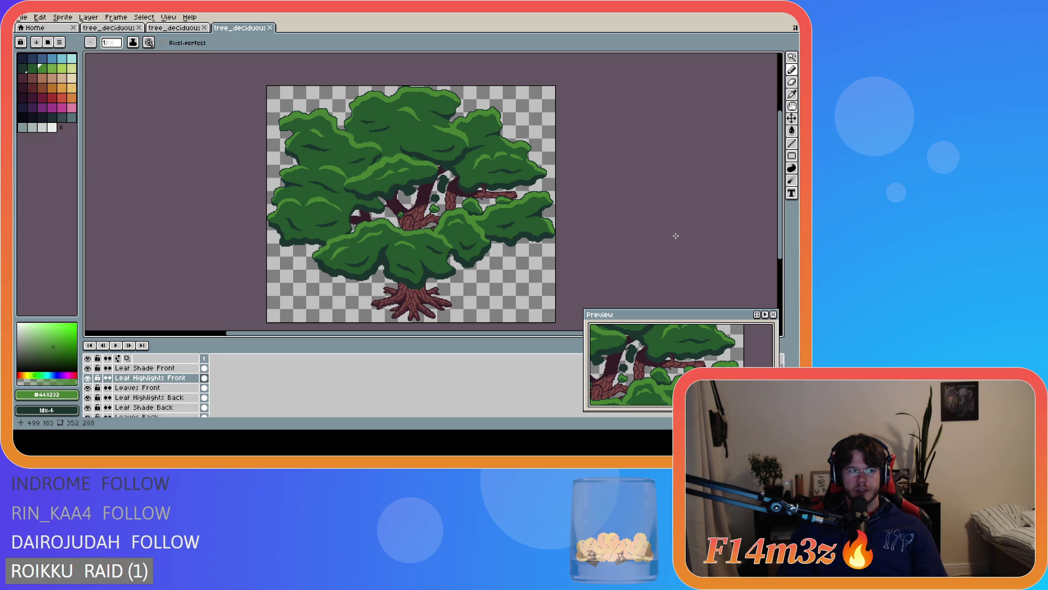
pyautogui.hotkey('ctrl', 's')
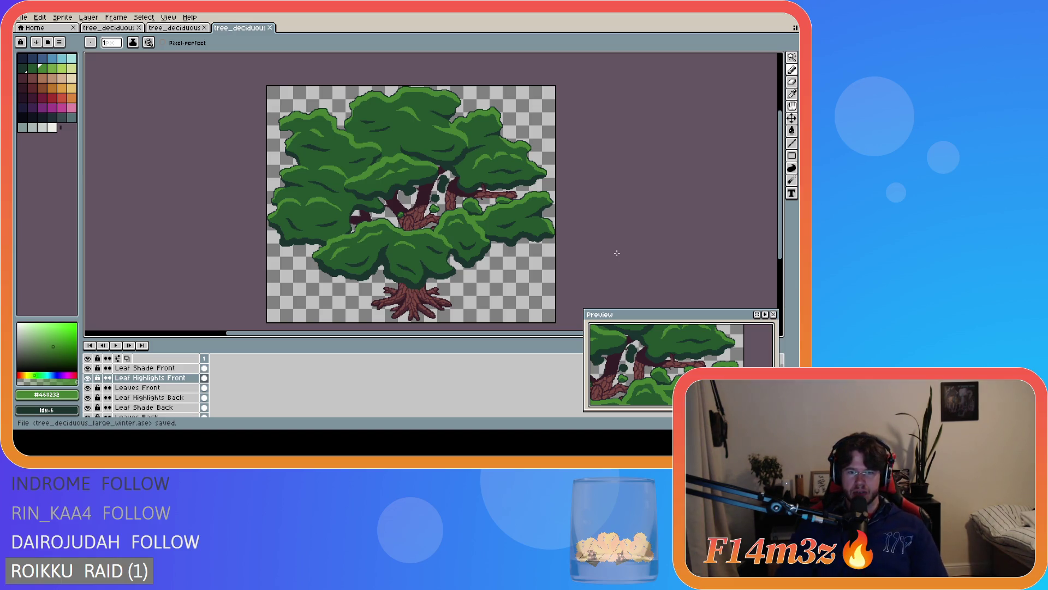
# Zoom in and out on the roots, then switch to the orange autumn tree document
pyautogui.scroll(3, 409, 300)
pyautogui.scroll(1, 410, 300)
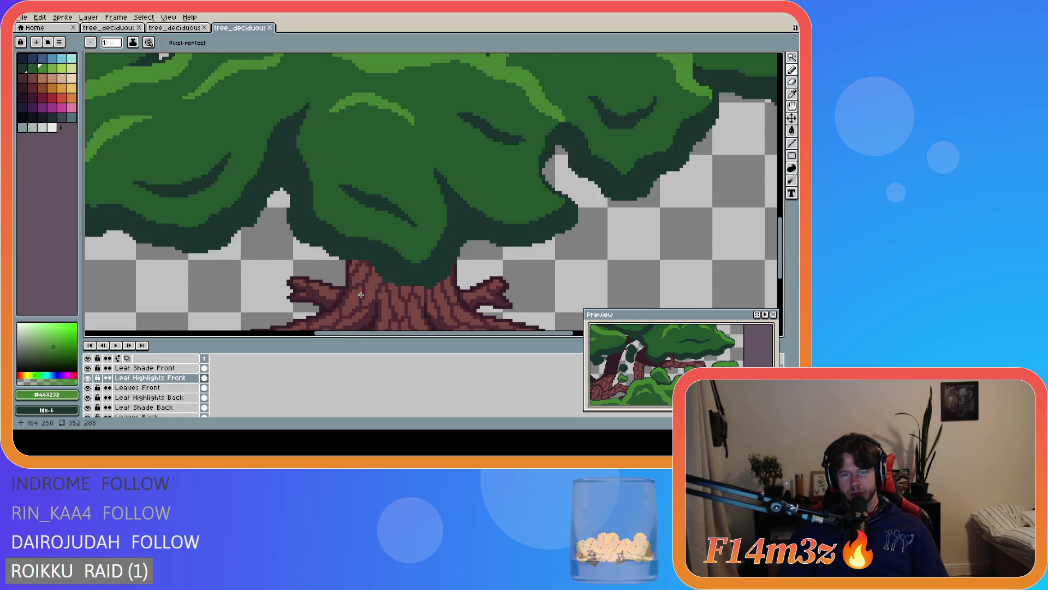
pyautogui.scroll(-2, 680, 280)
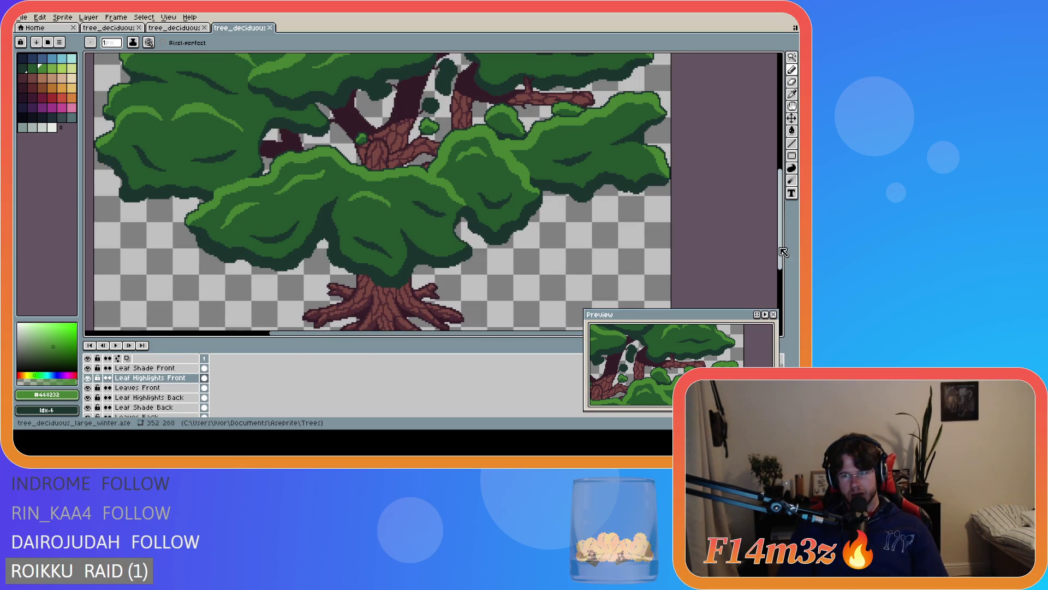
pyautogui.scroll(2, 387, 238)
pyautogui.scroll(-3, 387, 238)
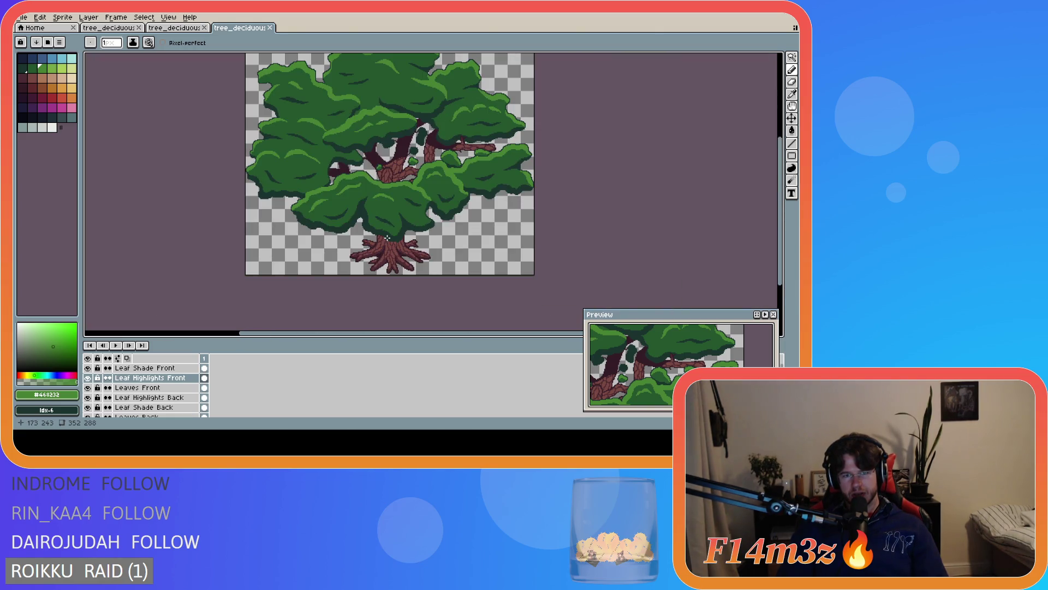
pyautogui.scroll(1, 387, 238)
pyautogui.scroll(-1, 387, 238)
pyautogui.scroll(1, 391, 236)
pyautogui.scroll(-1, 390, 236)
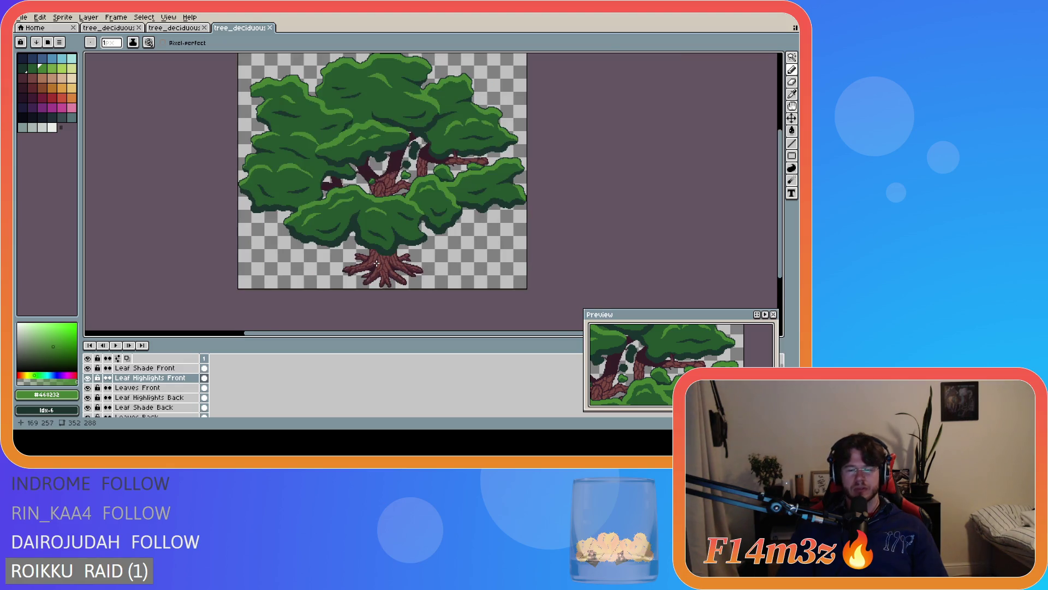
pyautogui.scroll(1, 383, 271)
pyautogui.scroll(-1, 382, 276)
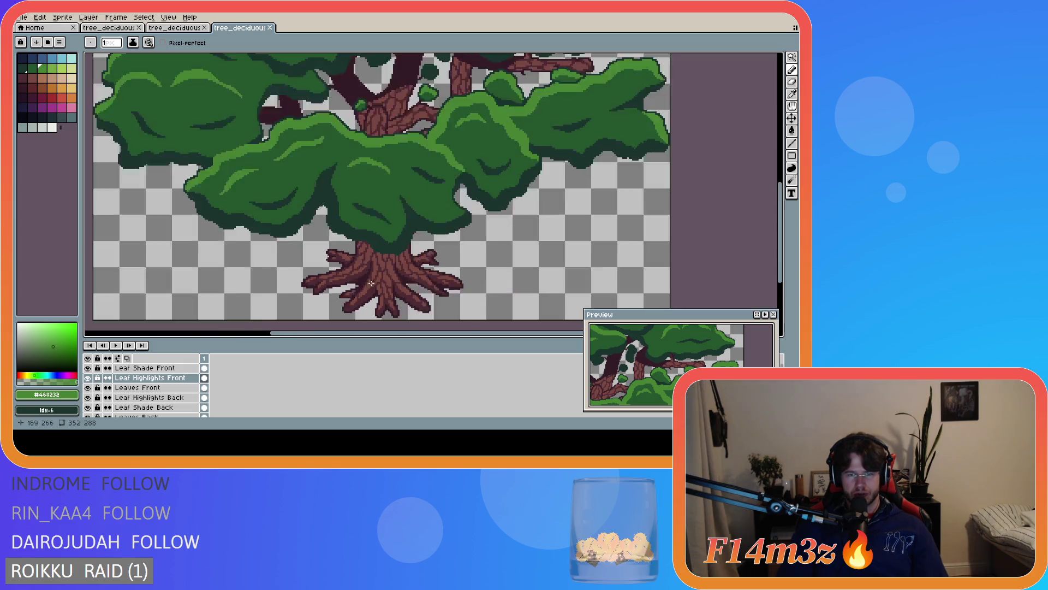
pyautogui.scroll(1, 379, 288)
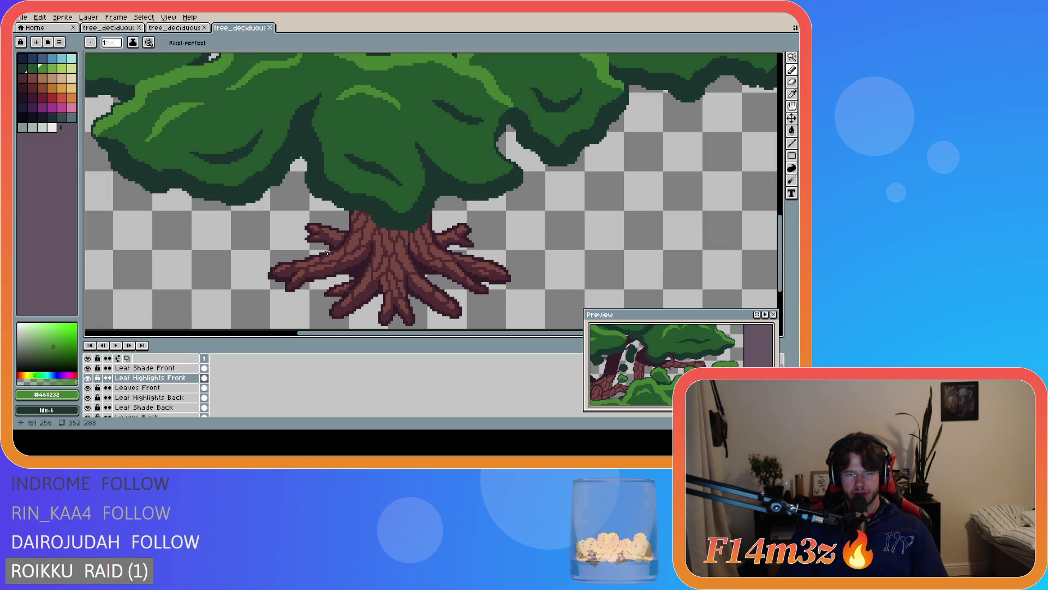
pyautogui.scroll(-2, 396, 256)
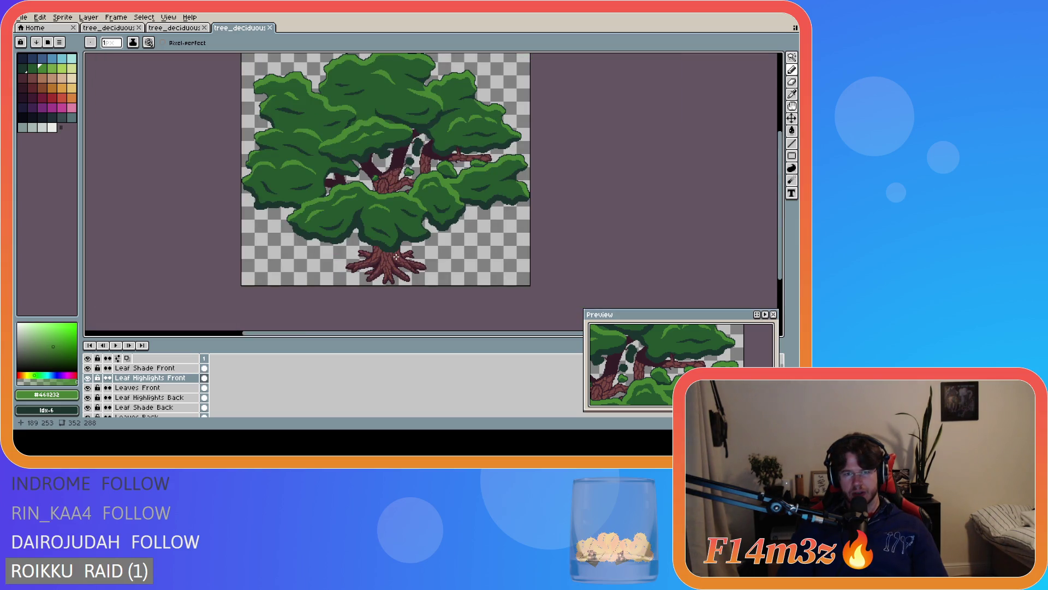
pyautogui.click(170, 28)
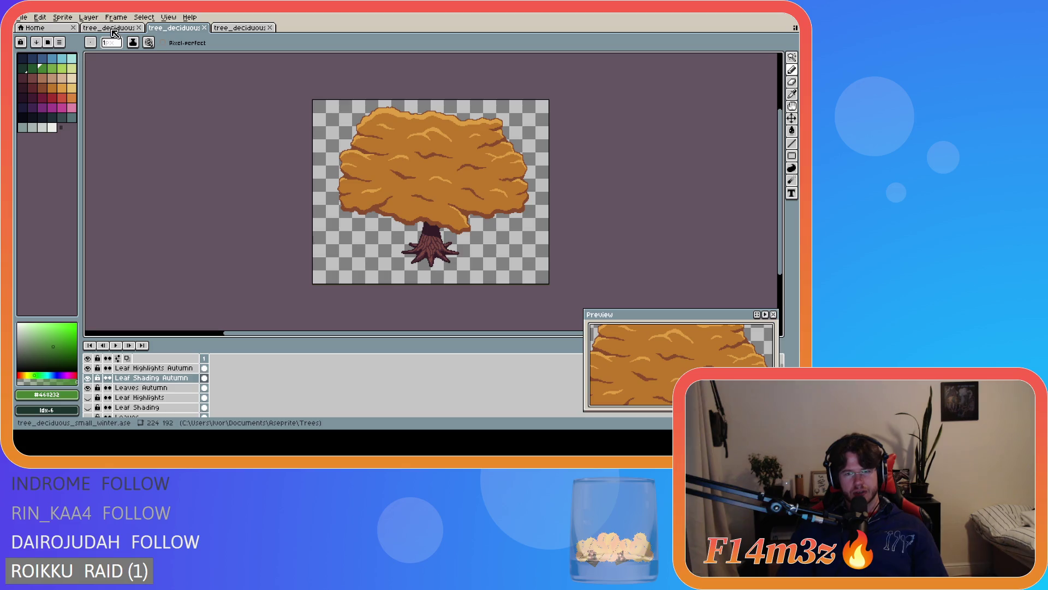
# Flip between the small green and orange autumn tree documents to compare them
pyautogui.click(112, 28)
pyautogui.click(171, 28)
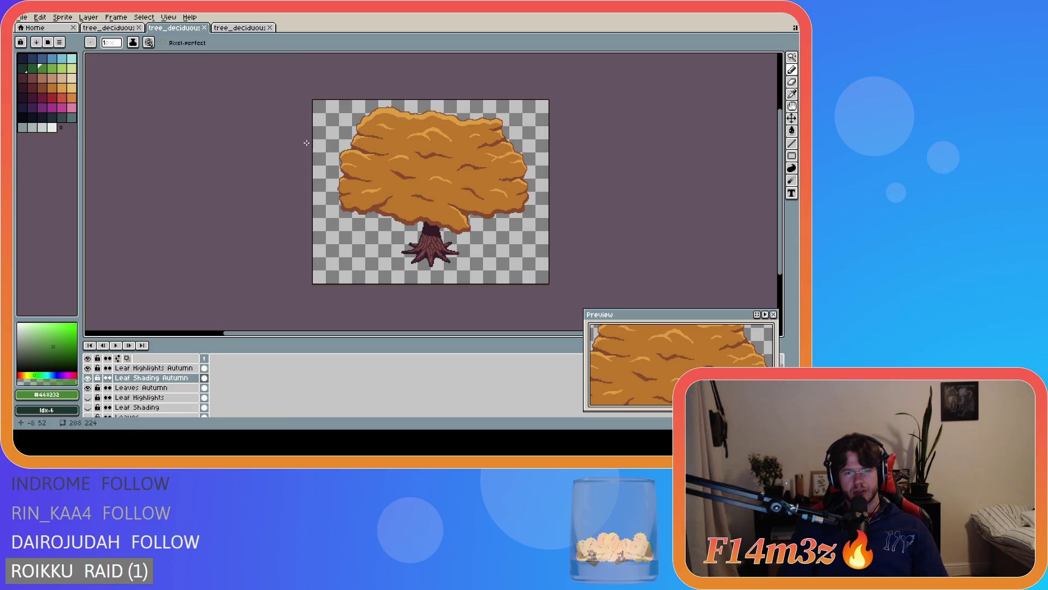
pyautogui.click(112, 28)
pyautogui.scroll(-3, 421, 163)
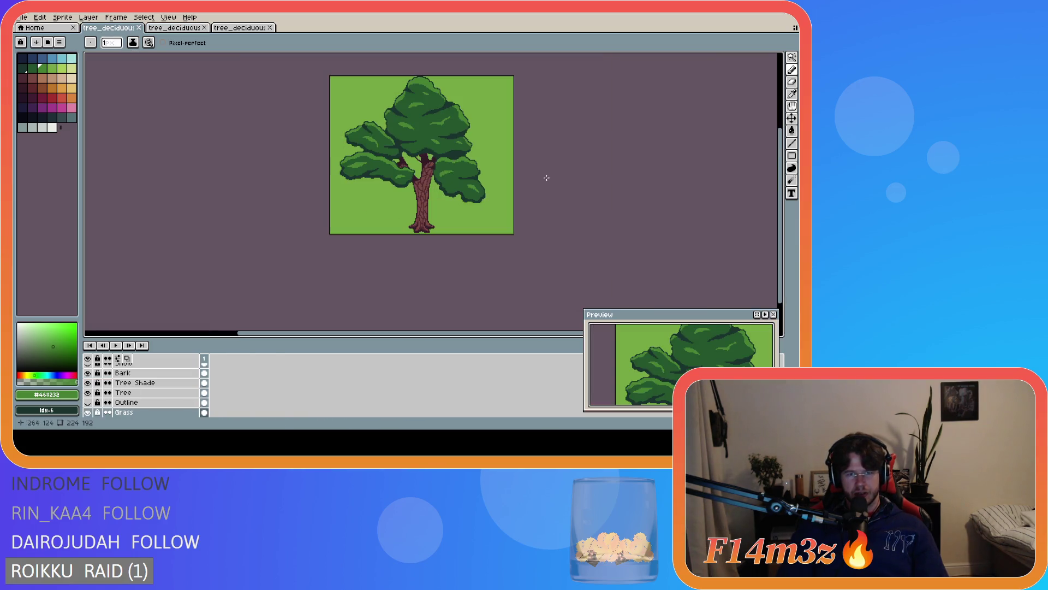
pyautogui.moveTo(779, 233); pyautogui.dragTo(774, 201)
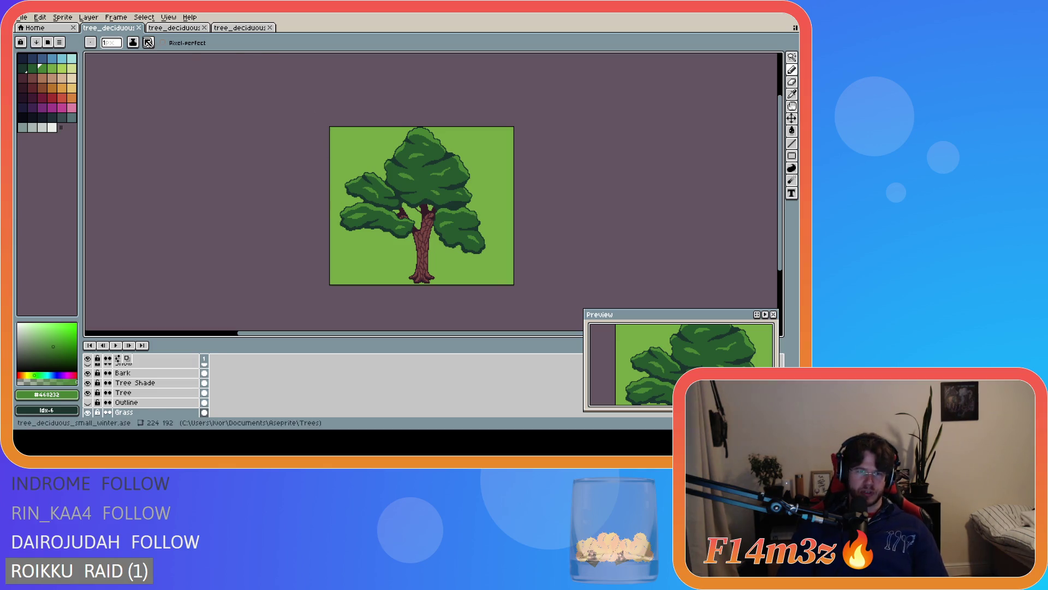
pyautogui.click(175, 28)
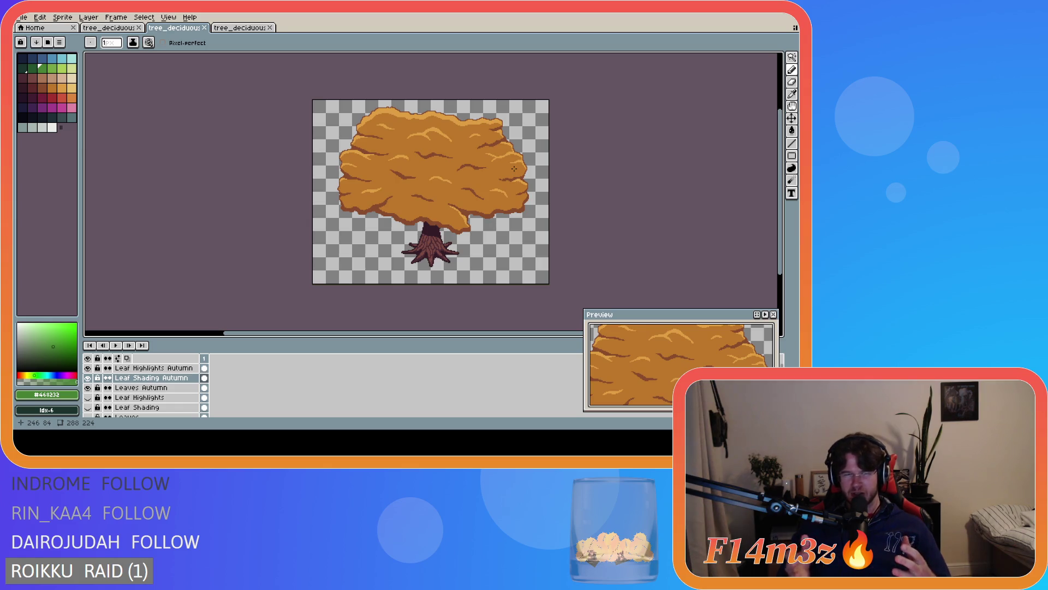
# Compare the large green tree against the autumn and small green versions, ending on the large one
pyautogui.click(232, 28)
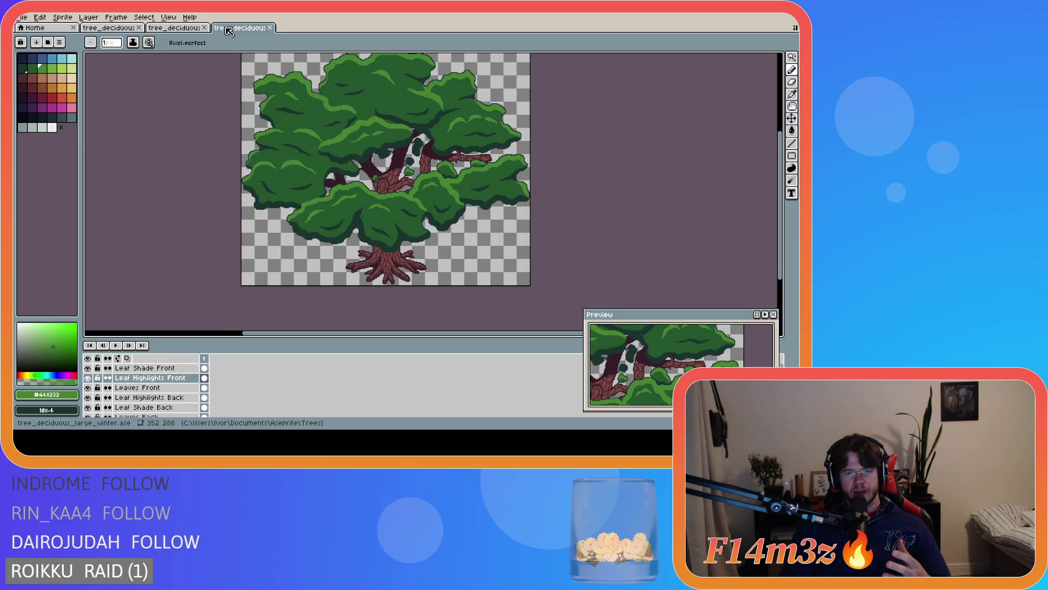
pyautogui.moveTo(781, 190); pyautogui.dragTo(783, 176)
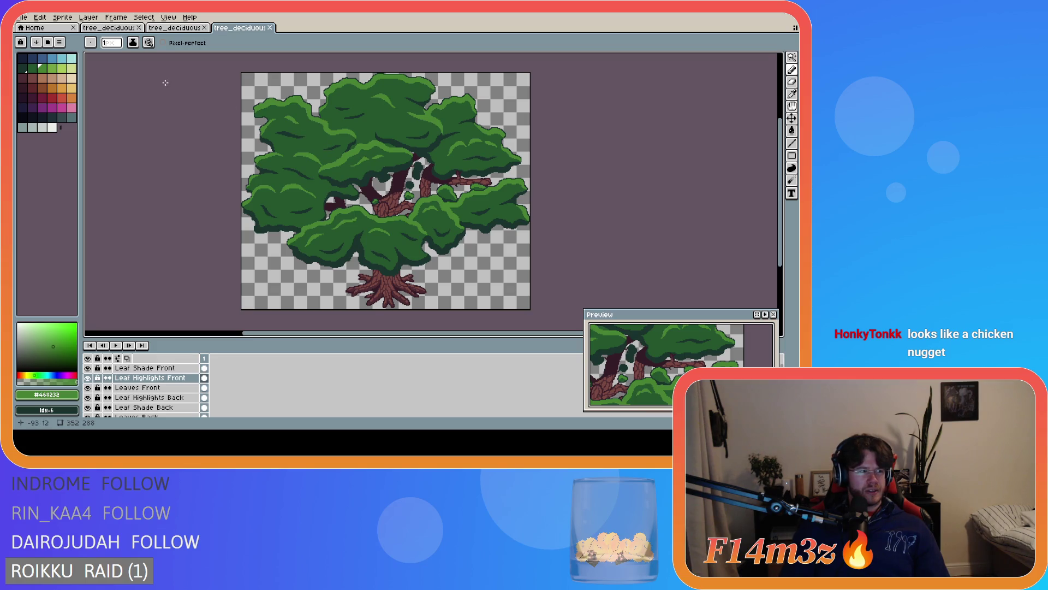
pyautogui.click(180, 28)
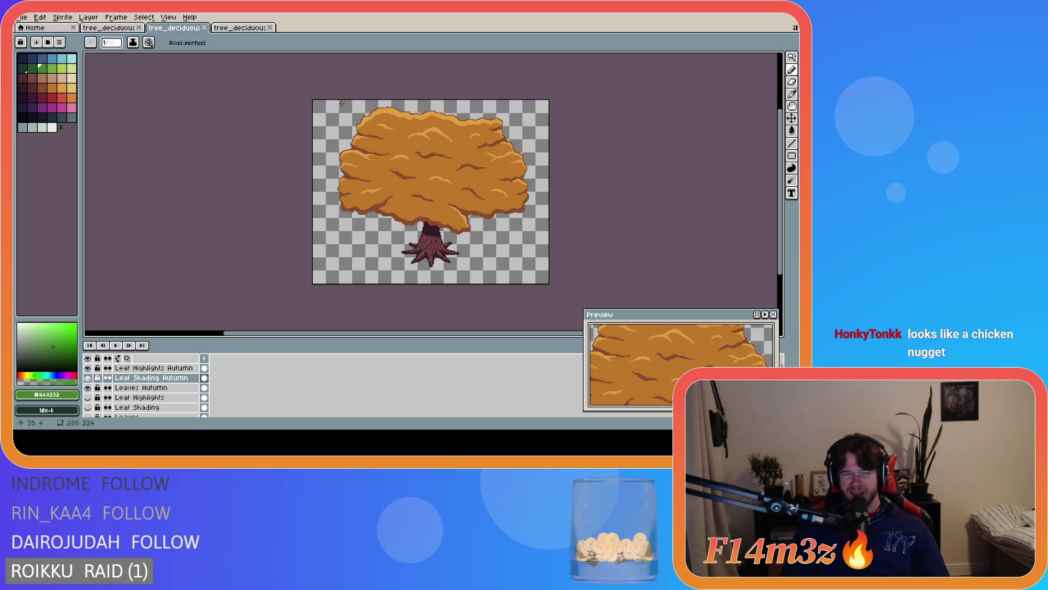
pyautogui.click(227, 28)
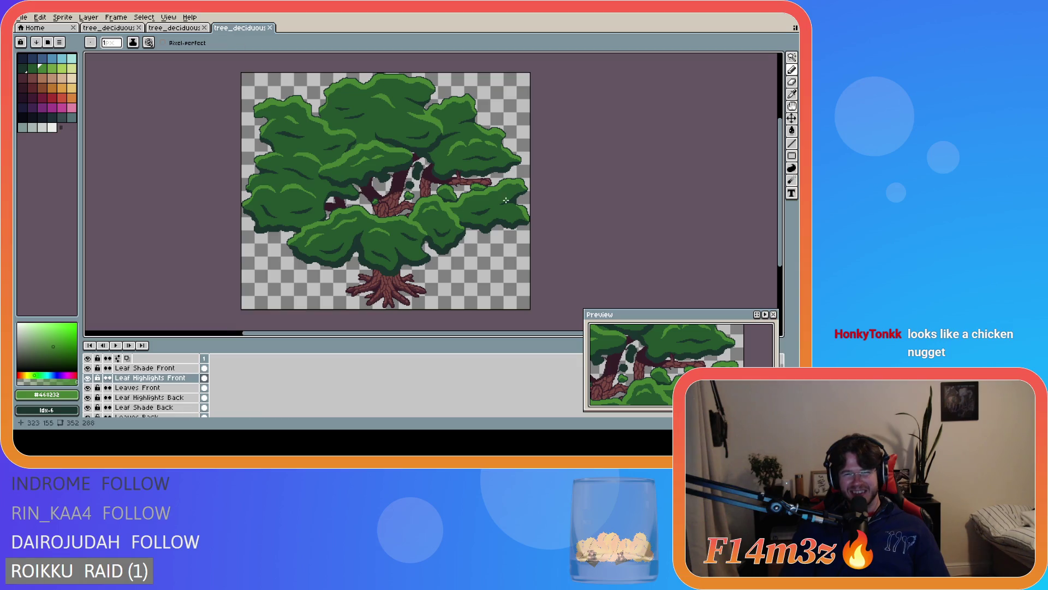
pyautogui.click(159, 30)
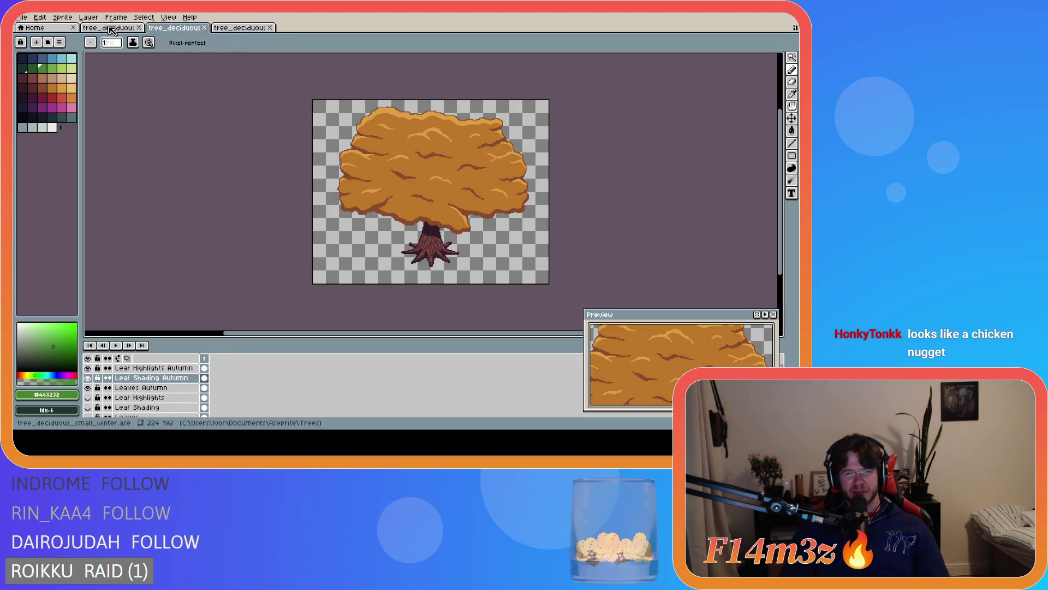
pyautogui.click(112, 29)
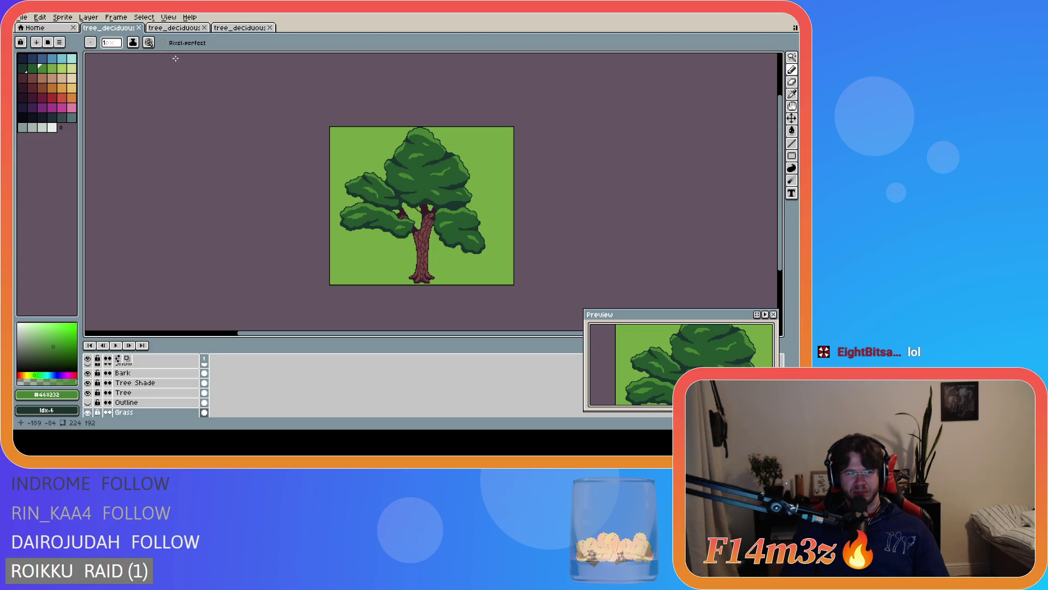
pyautogui.click(241, 29)
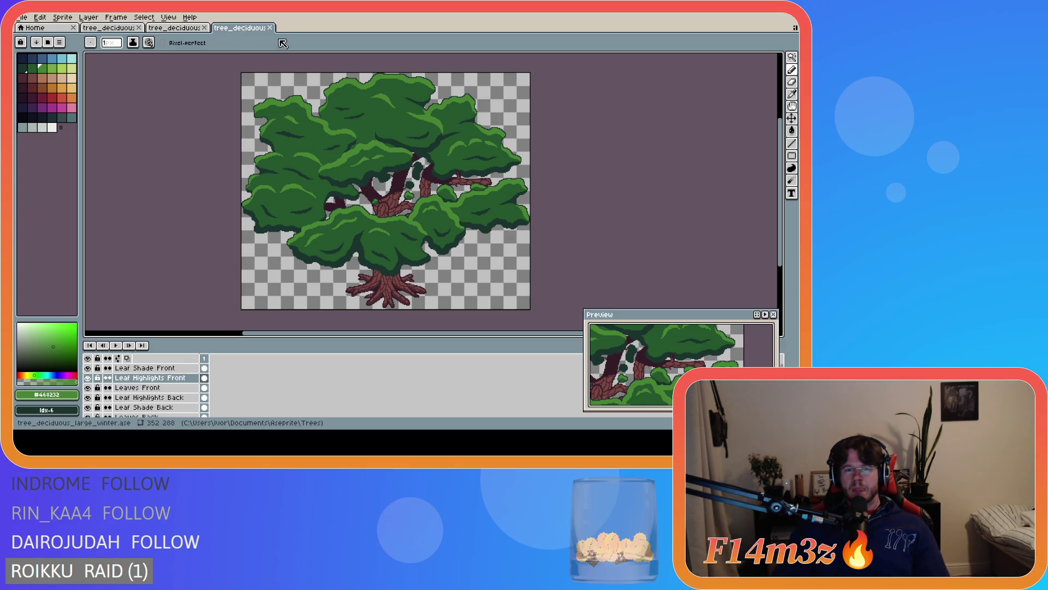
# Select the Shadows layer and pick the dark trunk colour #341c27 from the canvas
pyautogui.scroll(2, 406, 139)
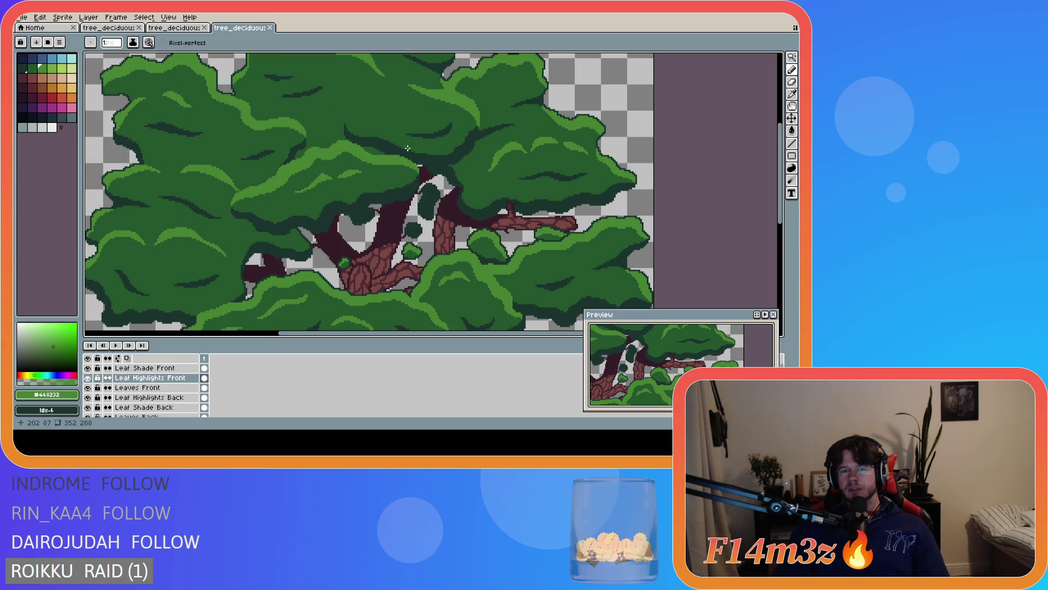
pyautogui.scroll(-2, 407, 146)
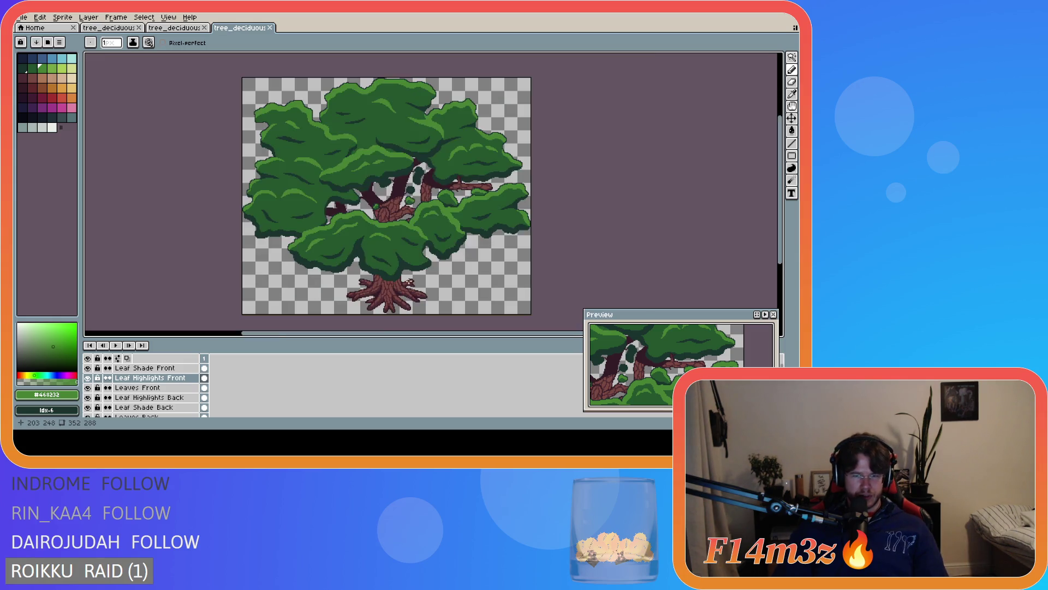
pyautogui.scroll(3, 409, 282)
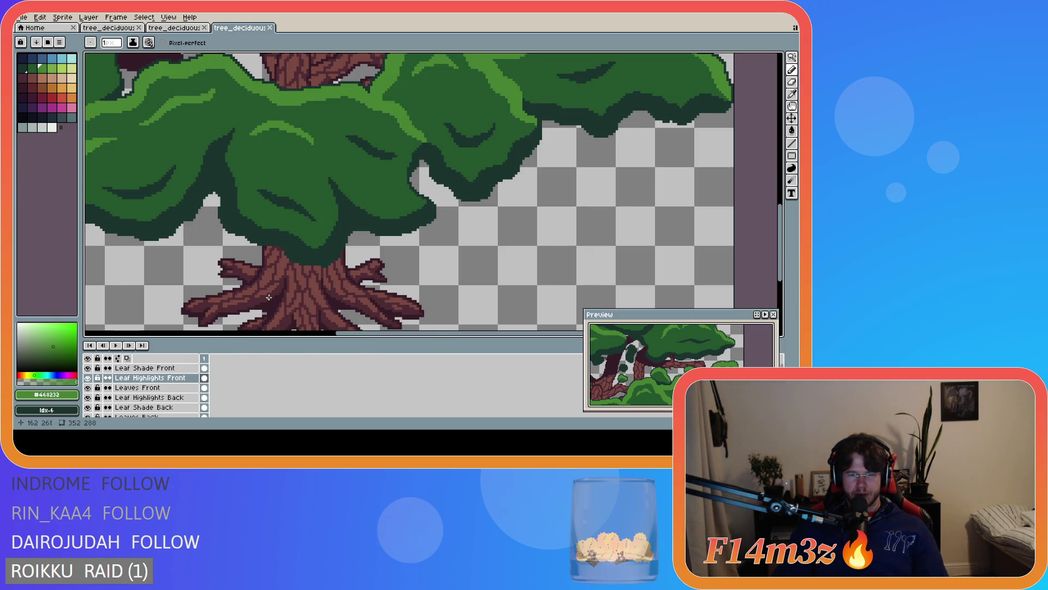
pyautogui.scroll(-4, 163, 390)
pyautogui.click(165, 389)
pyautogui.press('i')
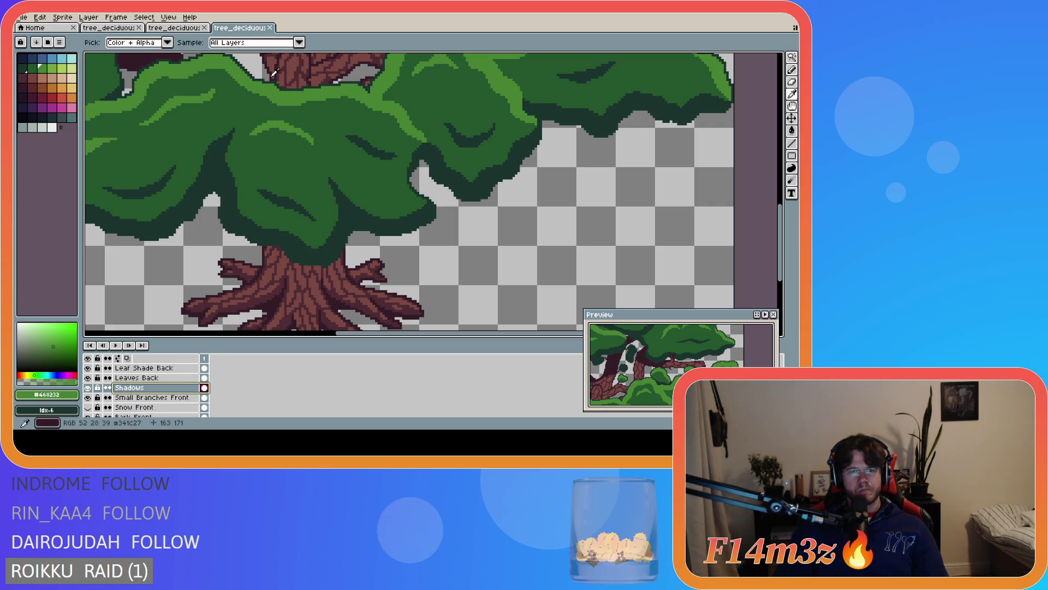
pyautogui.click(274, 72)
pyautogui.press('b')
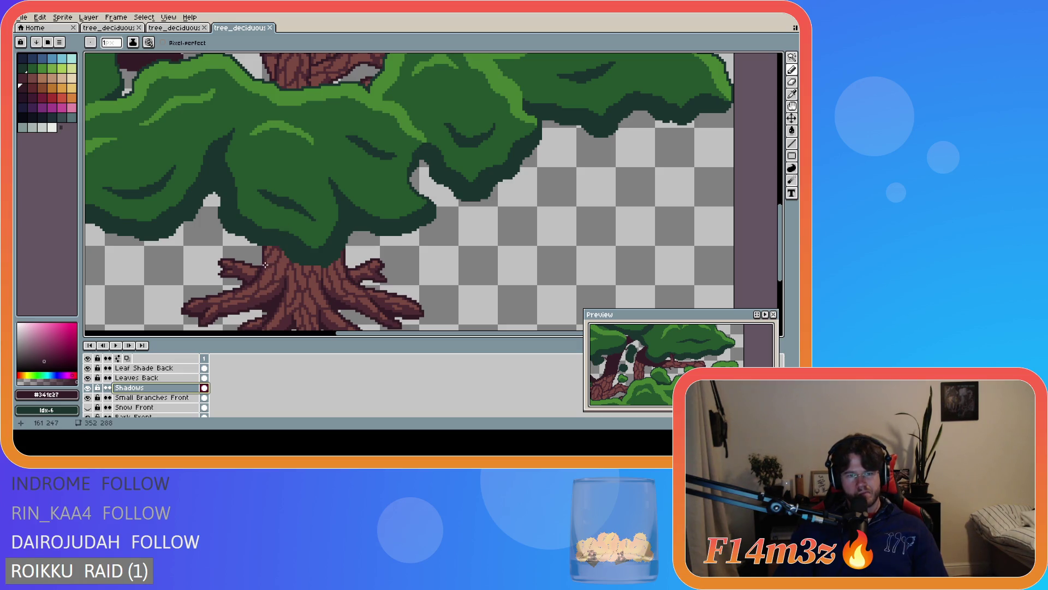
# Draw a dark shadow line across the trunk top, undoing an extra stroke
pyautogui.moveTo(264, 263)
pyautogui.mouseDown()
pyautogui.moveTo(297, 278)
pyautogui.moveTo(347, 266)
pyautogui.mouseUp()
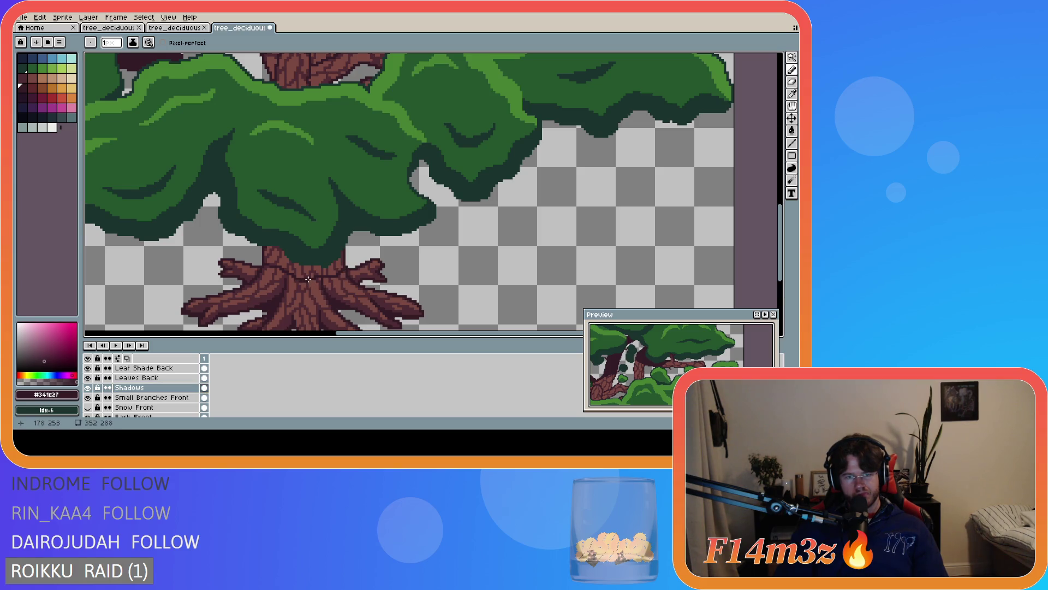
pyautogui.scroll(2, 335, 268)
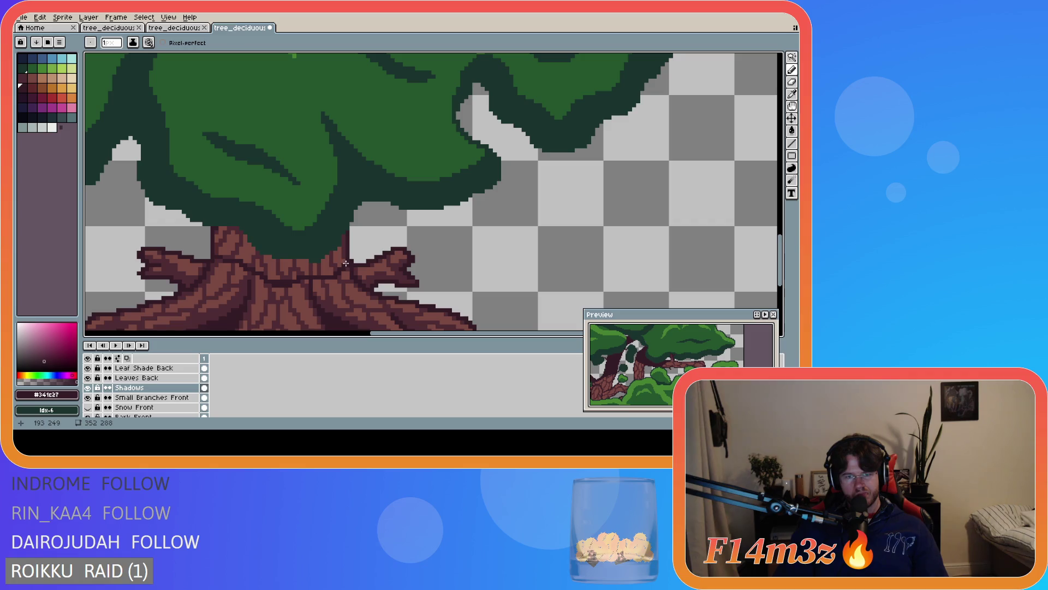
pyautogui.moveTo(347, 262)
pyautogui.mouseDown()
pyautogui.moveTo(340, 232)
pyautogui.moveTo(335, 244)
pyautogui.mouseUp()
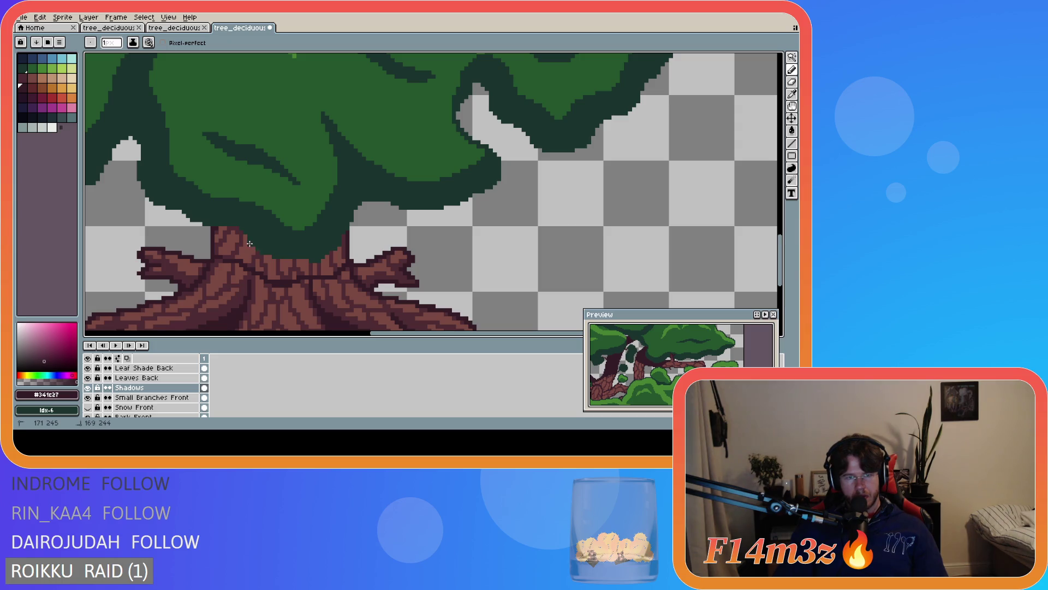
pyautogui.hotkey('ctrl', 'z')
pyautogui.press('v')
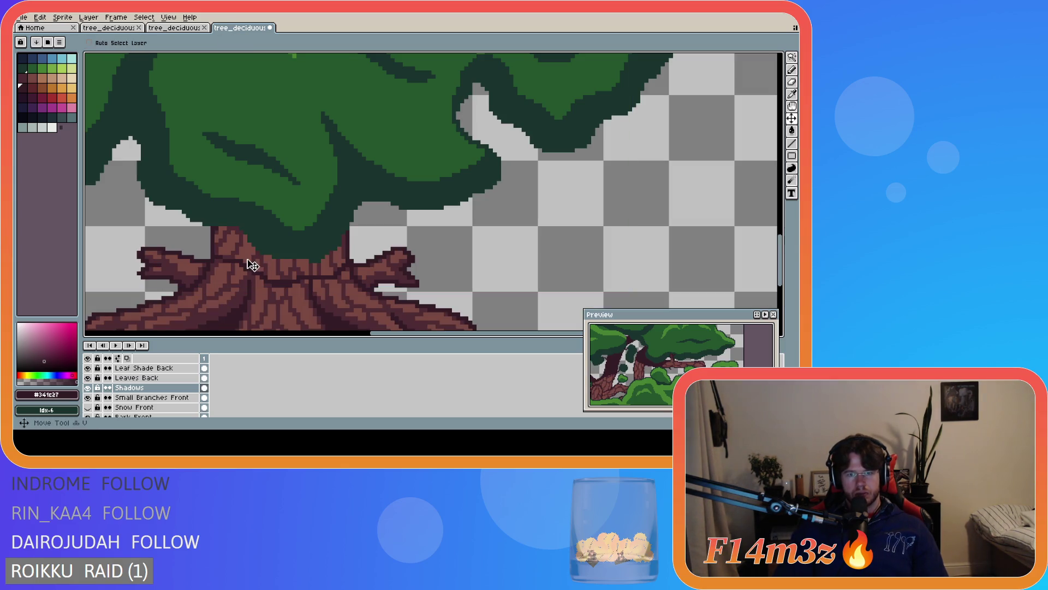
pyautogui.scroll(-3, 136, 404)
pyautogui.scroll(-5, 136, 403)
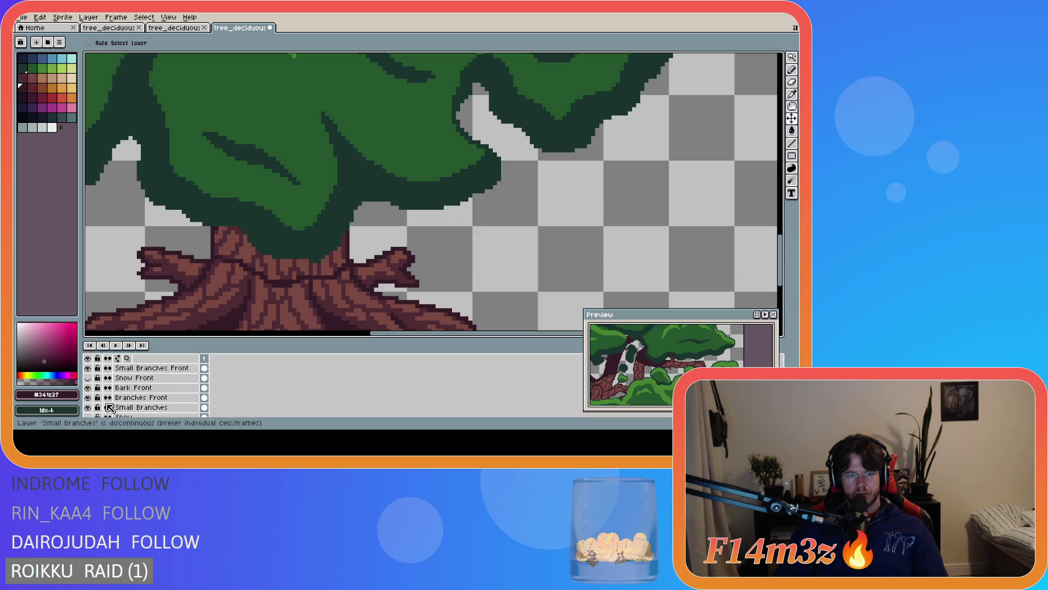
# Check the Tree layer, then fill the top of the trunk with dark purple #341c27
pyautogui.click(89, 388)
pyautogui.click(89, 388)
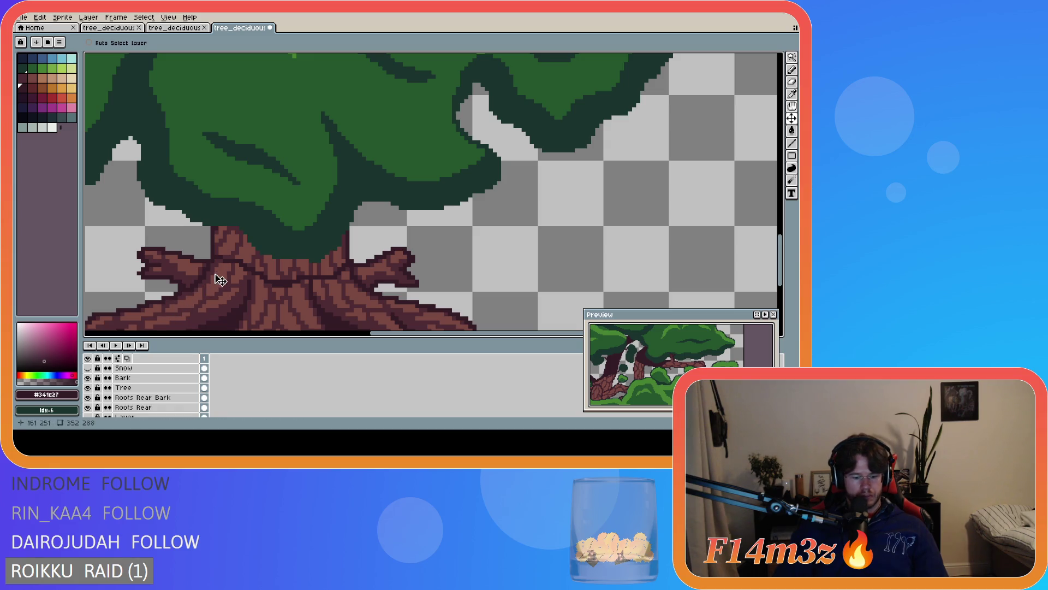
pyautogui.press('b')
pyautogui.moveTo(211, 253); pyautogui.dragTo(211, 247)
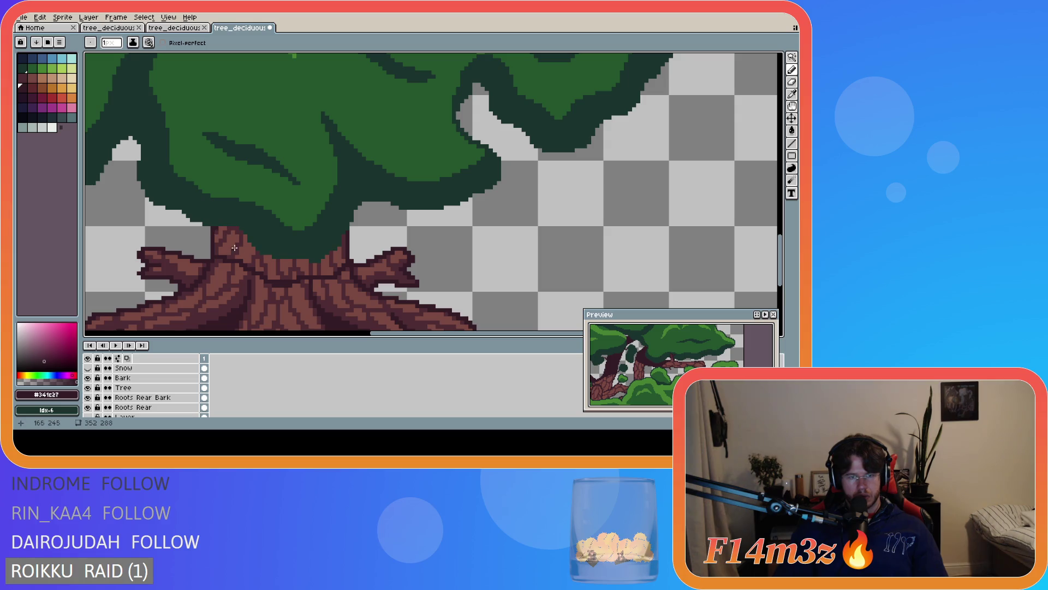
pyautogui.press('g')
pyautogui.click(234, 253)
pyautogui.scroll(-3, 233, 253)
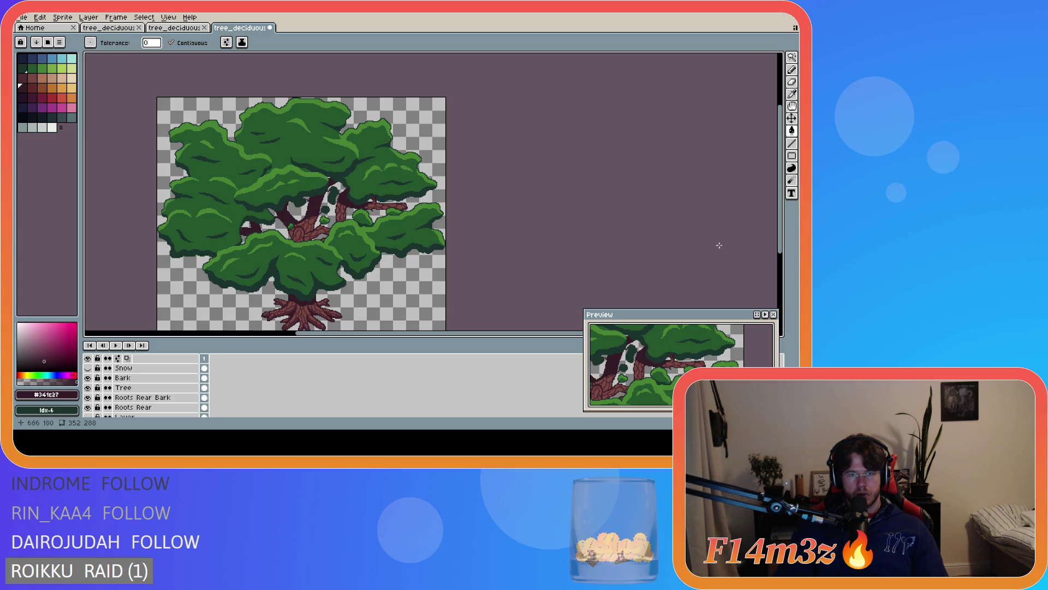
pyautogui.scroll(3, 340, 328)
pyautogui.scroll(1, 253, 288)
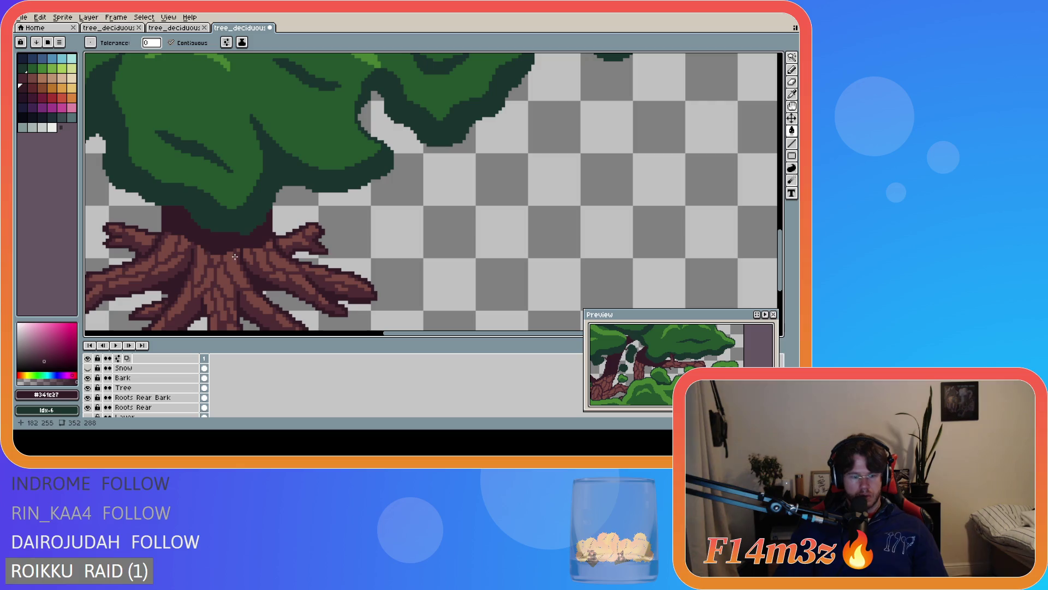
# Add dark #341c27 pencil strokes over the trunk and root base
pyautogui.press('b')
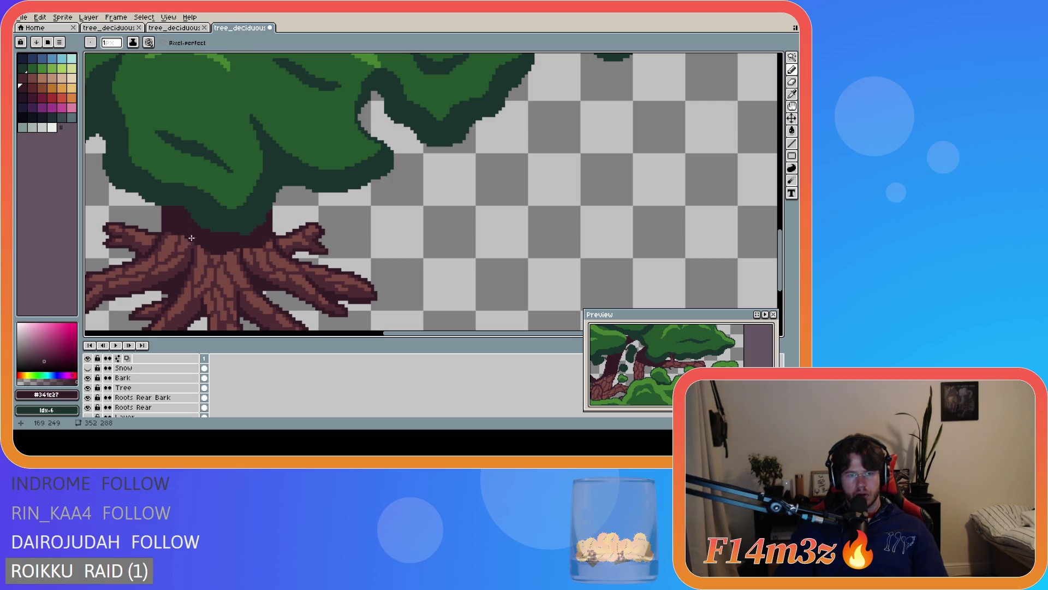
pyautogui.moveTo(166, 228); pyautogui.dragTo(215, 256)
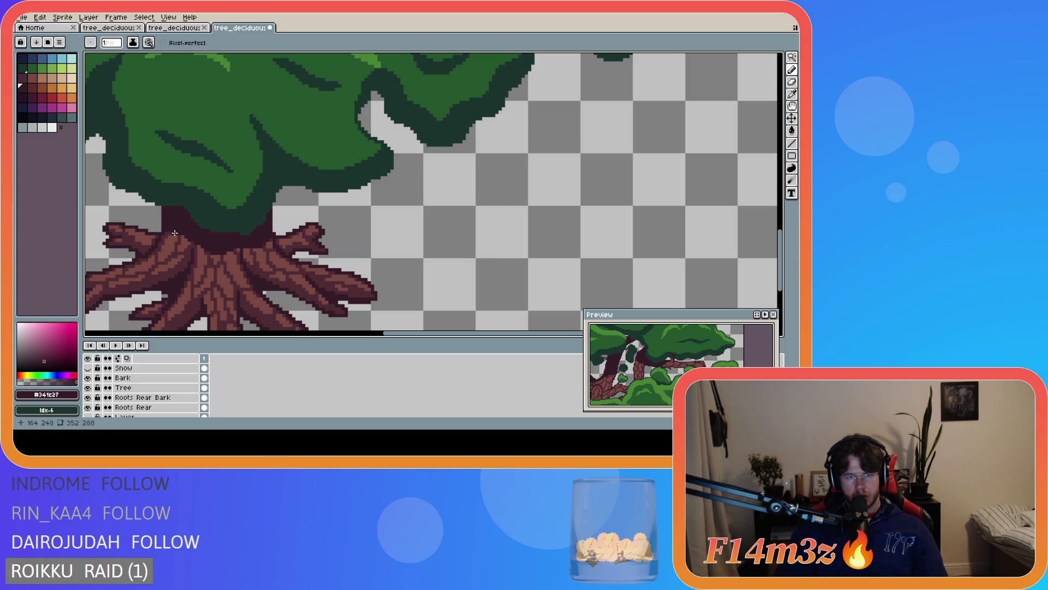
pyautogui.moveTo(167, 230); pyautogui.dragTo(176, 238)
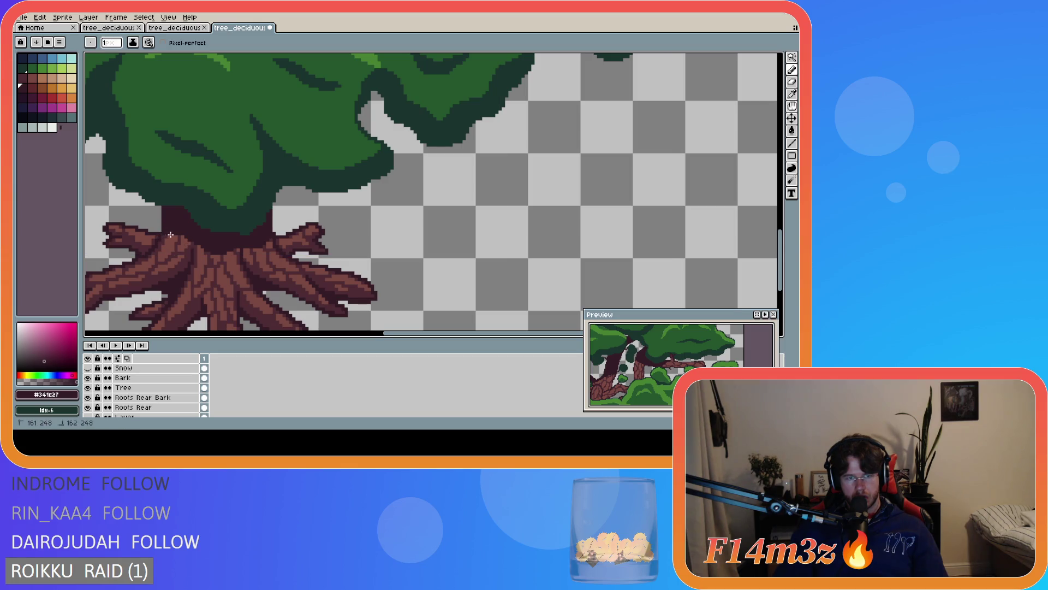
pyautogui.moveTo(165, 233)
pyautogui.mouseDown()
pyautogui.moveTo(207, 254)
pyautogui.moveTo(190, 241)
pyautogui.moveTo(239, 246)
pyautogui.moveTo(218, 259)
pyautogui.moveTo(196, 246)
pyautogui.moveTo(221, 256)
pyautogui.mouseUp()
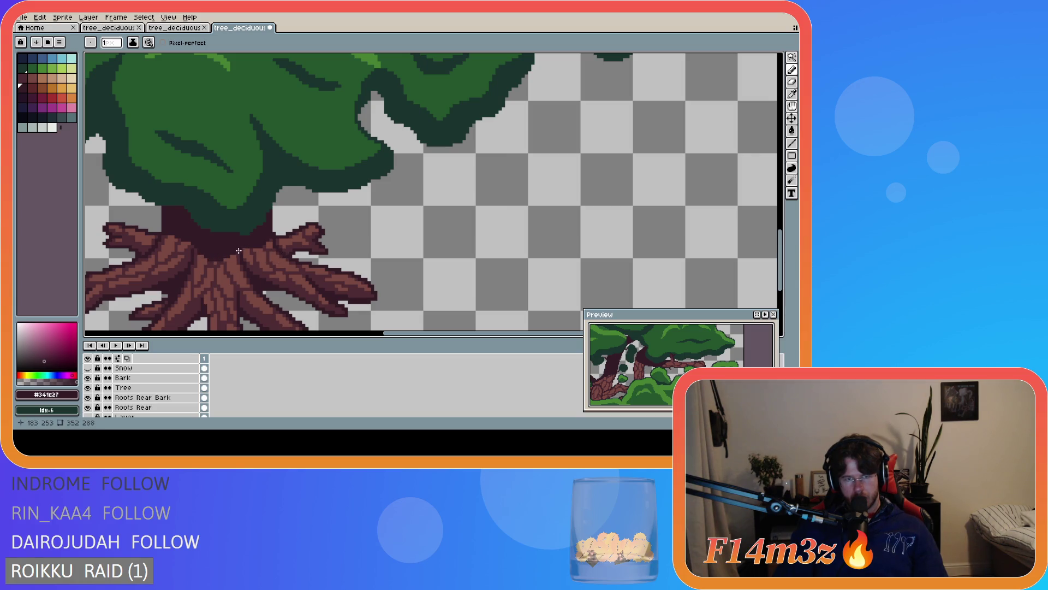
# Add a dark purple pixel and a short dark stroke at the root base, then save
pyautogui.click(272, 234)
pyautogui.moveTo(260, 244); pyautogui.dragTo(271, 253)
pyautogui.scroll(-2, 250, 250)
pyautogui.scroll(2, 250, 275)
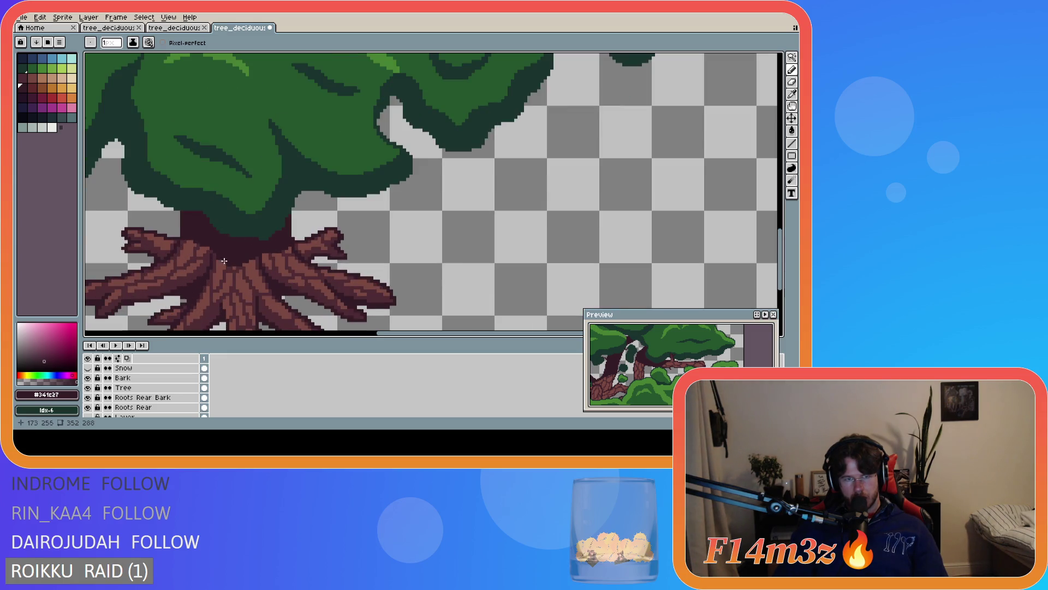
pyautogui.scroll(-2, 246, 265)
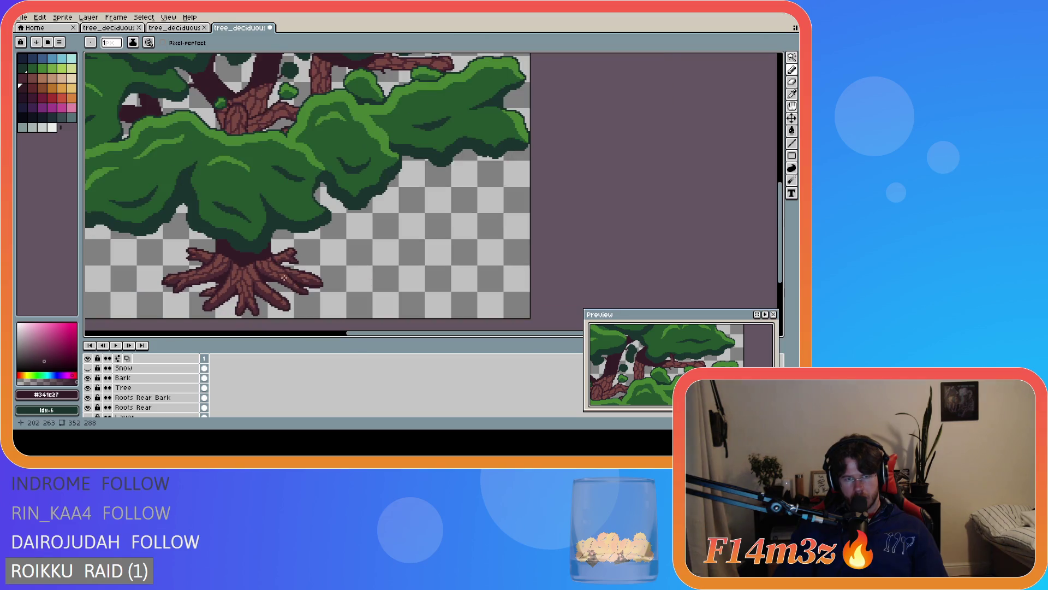
pyautogui.scroll(-2, 252, 281)
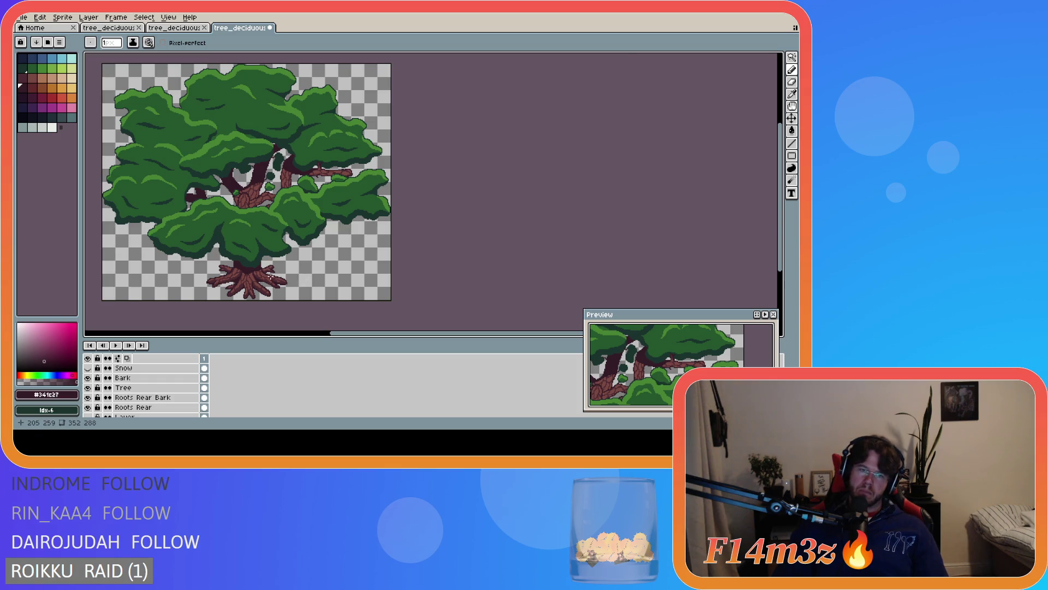
pyautogui.scroll(4, 252, 270)
pyautogui.scroll(1, 204, 256)
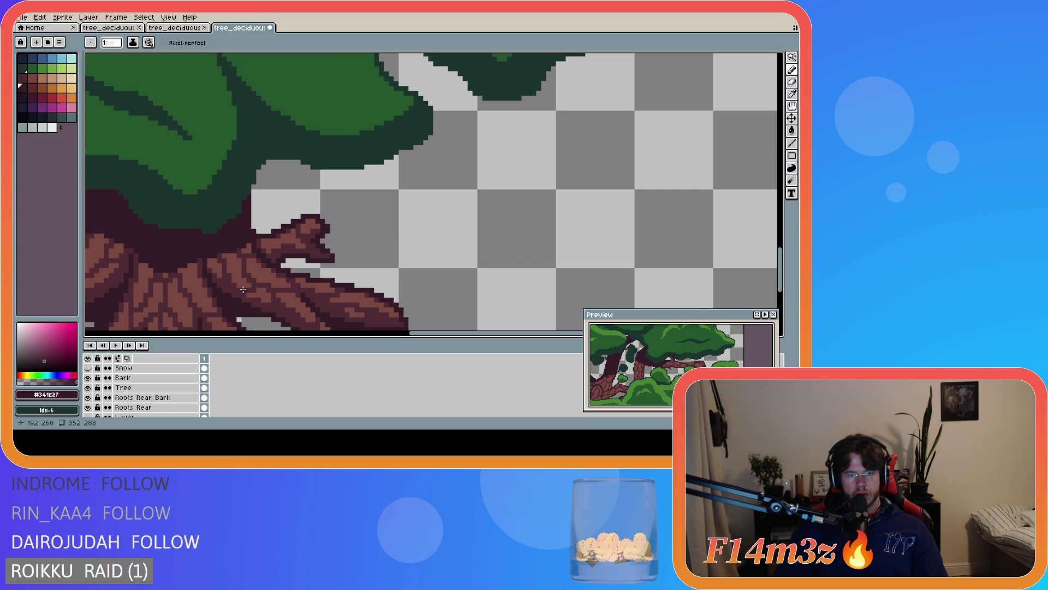
pyautogui.scroll(-2, 229, 294)
pyautogui.hotkey('ctrl', 's')
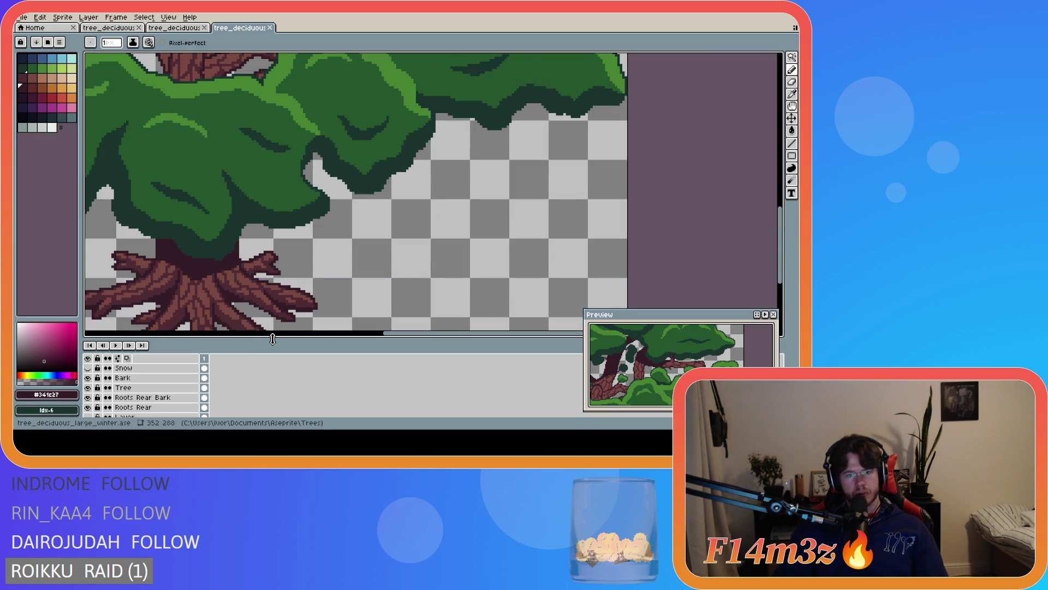
# Erase a pixel on the roots, then undo that unwanted erasure
pyautogui.moveTo(400, 334); pyautogui.dragTo(326, 301)
pyautogui.scroll(-3, 326, 301)
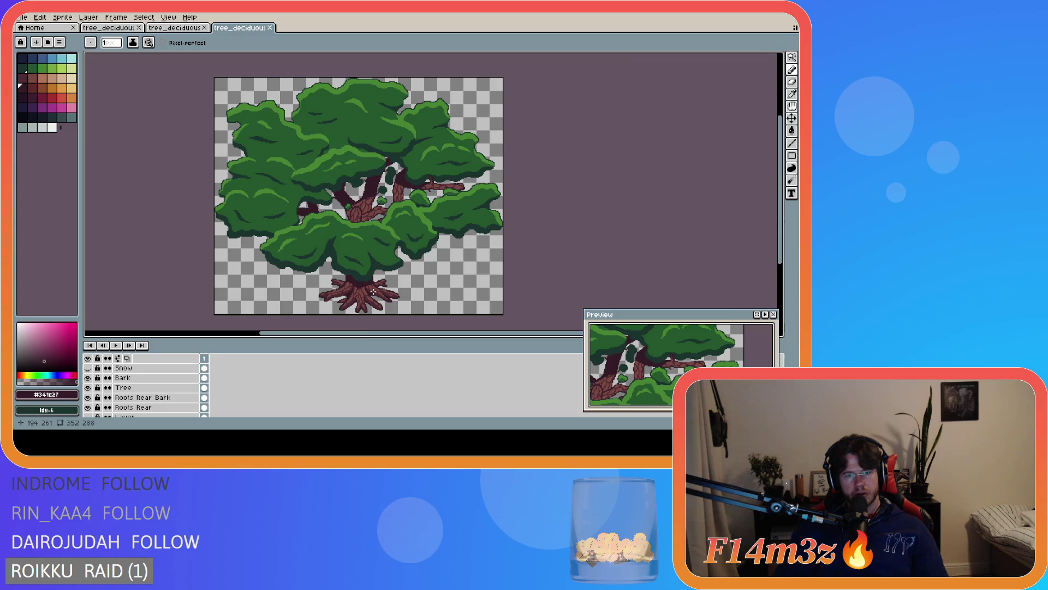
pyautogui.scroll(3, 343, 288)
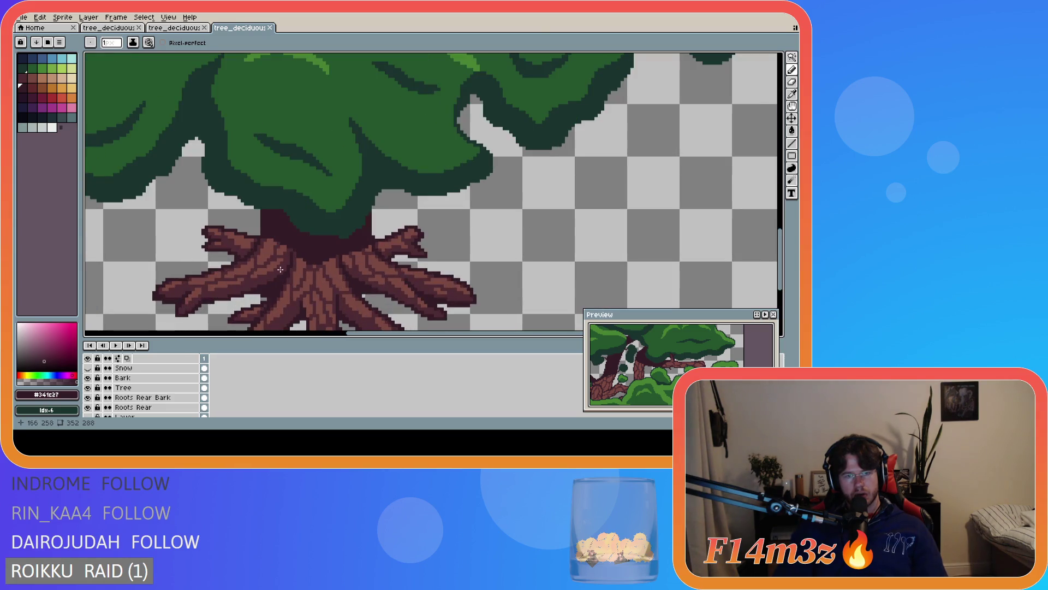
pyautogui.click(268, 237)
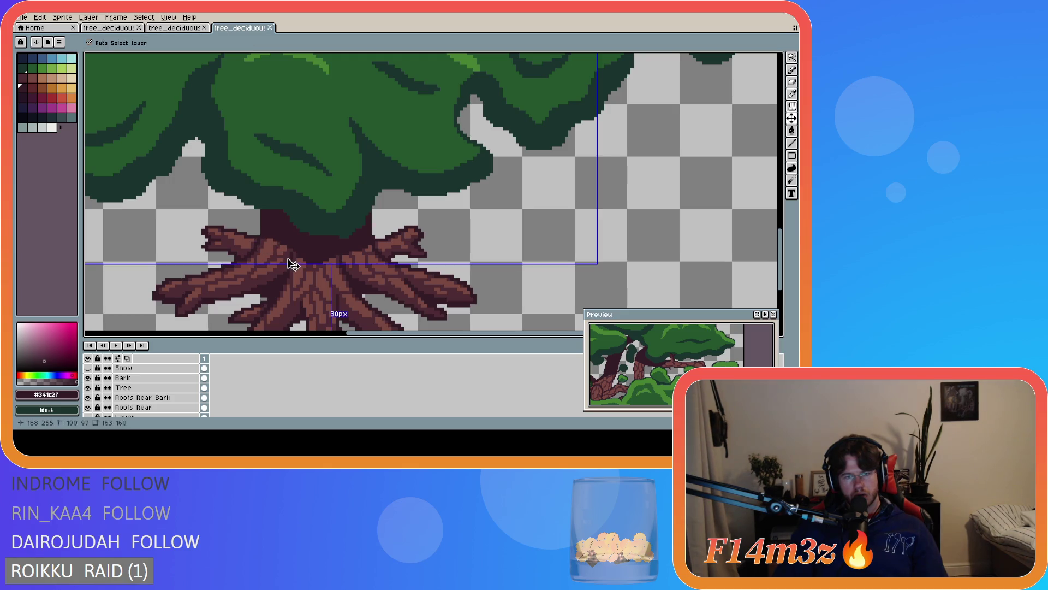
pyautogui.scroll(-3, 294, 276)
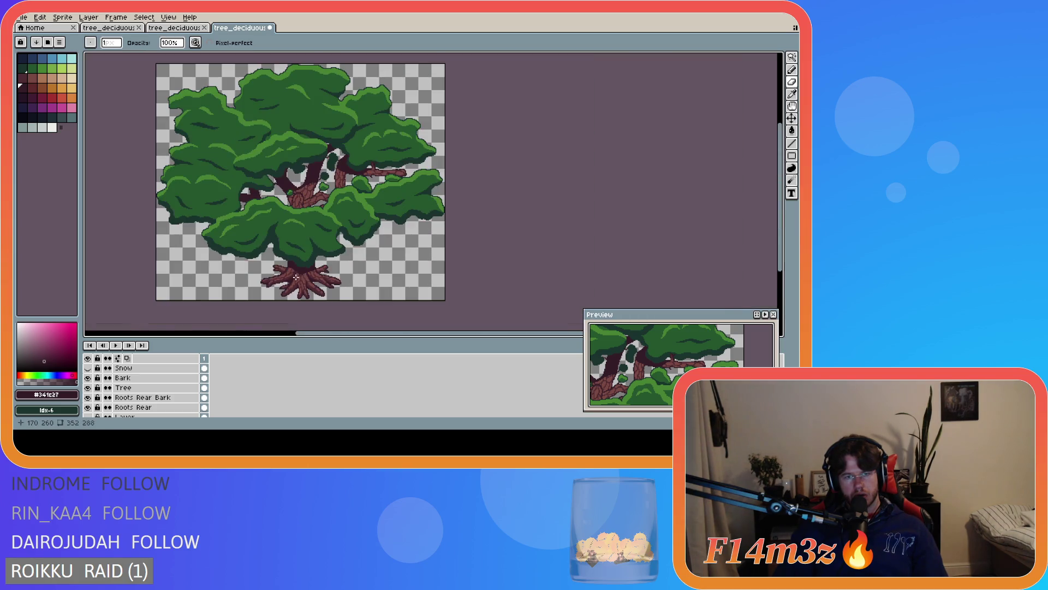
pyautogui.scroll(3, 263, 225)
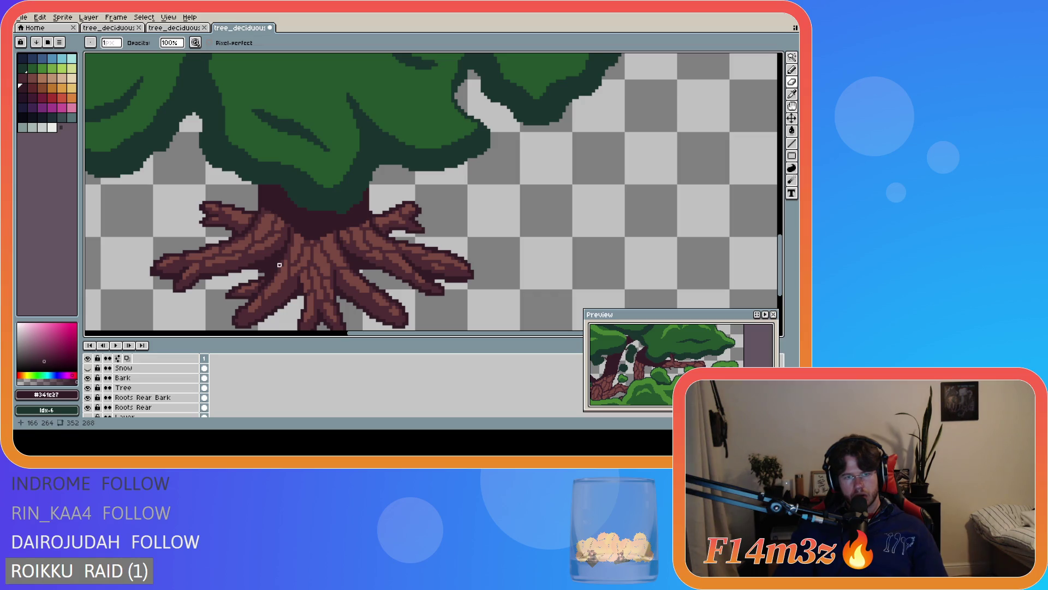
pyautogui.scroll(-2, 279, 265)
pyautogui.scroll(-1, 303, 274)
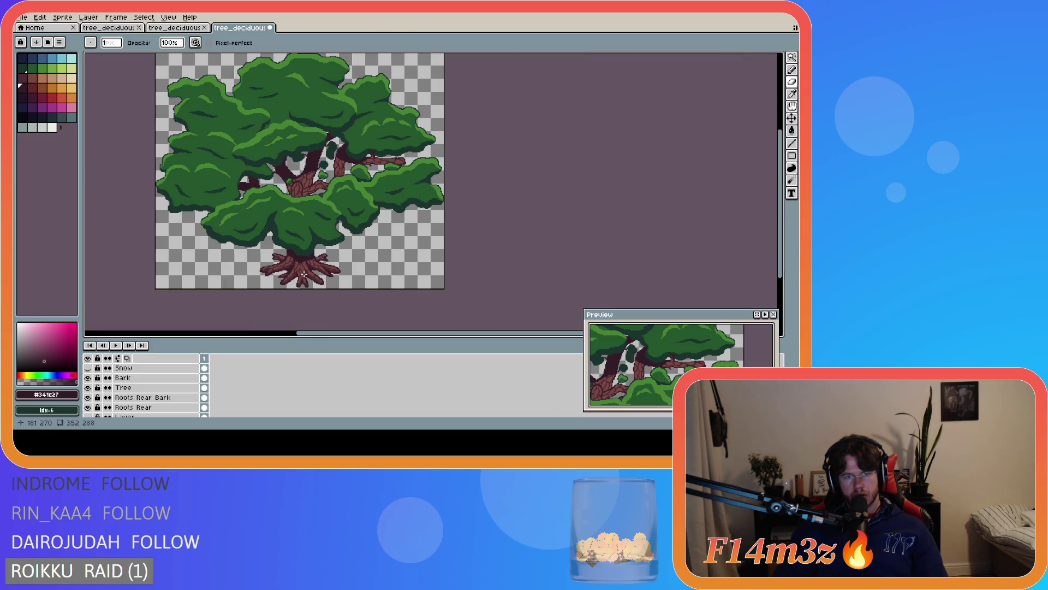
pyautogui.scroll(2, 298, 272)
pyautogui.press('ctrl')
pyautogui.hotkey('ctrl', 'z')
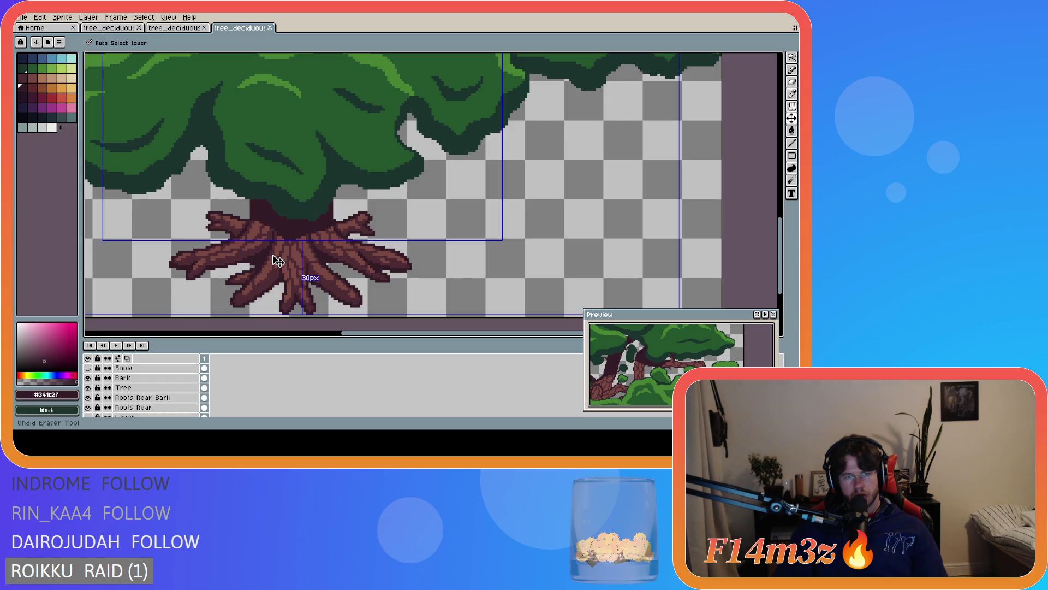
# Draw a short Shift-click straight line on the roots and save the sprite
pyautogui.scroll(1, 269, 242)
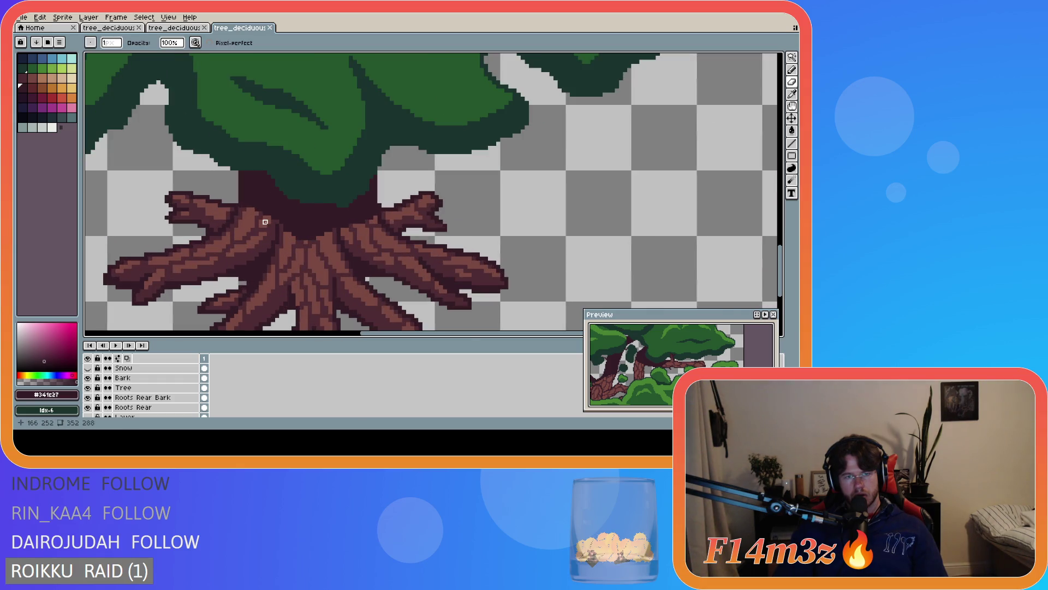
pyautogui.press('ctrl')
pyautogui.press('shift')
pyautogui.keyDown('shift'); pyautogui.click(249, 205); pyautogui.keyUp('shift')
pyautogui.scroll(-2, 256, 225)
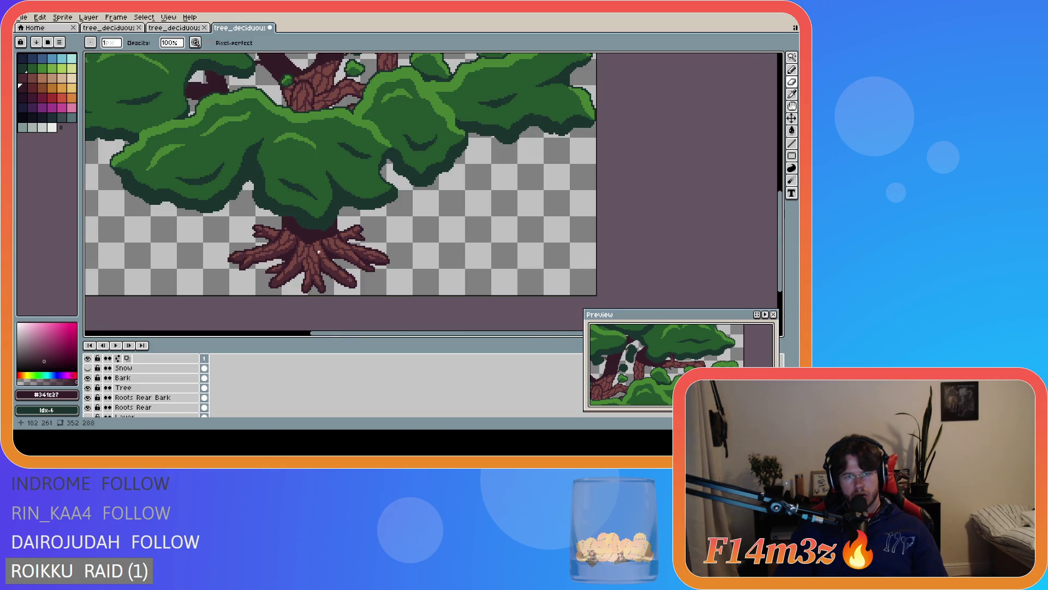
pyautogui.hotkey('ctrl', 's')
# Paint another dark pixel near the trunk base
pyautogui.scroll(3, 308, 251)
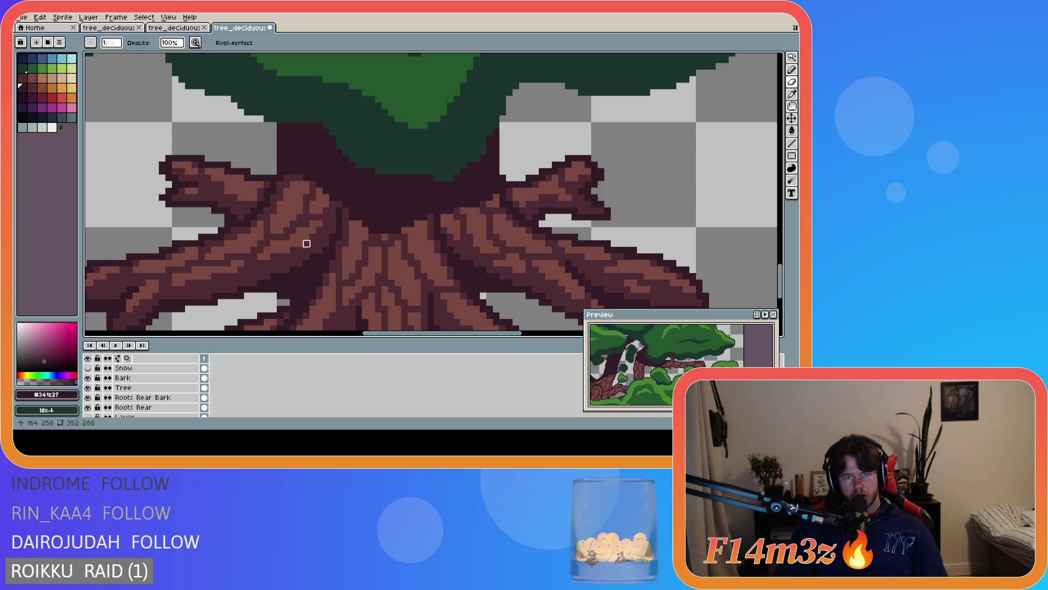
pyautogui.scroll(-4, 304, 241)
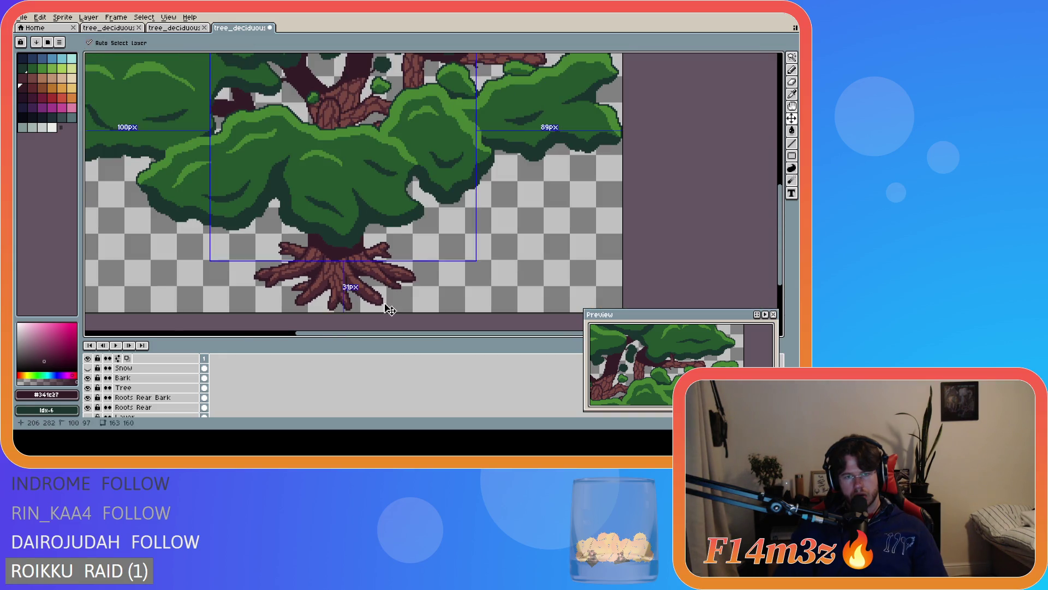
pyautogui.hscroll(3, 408, 322)
pyautogui.scroll(-2, 408, 318)
pyautogui.scroll(1, 408, 318)
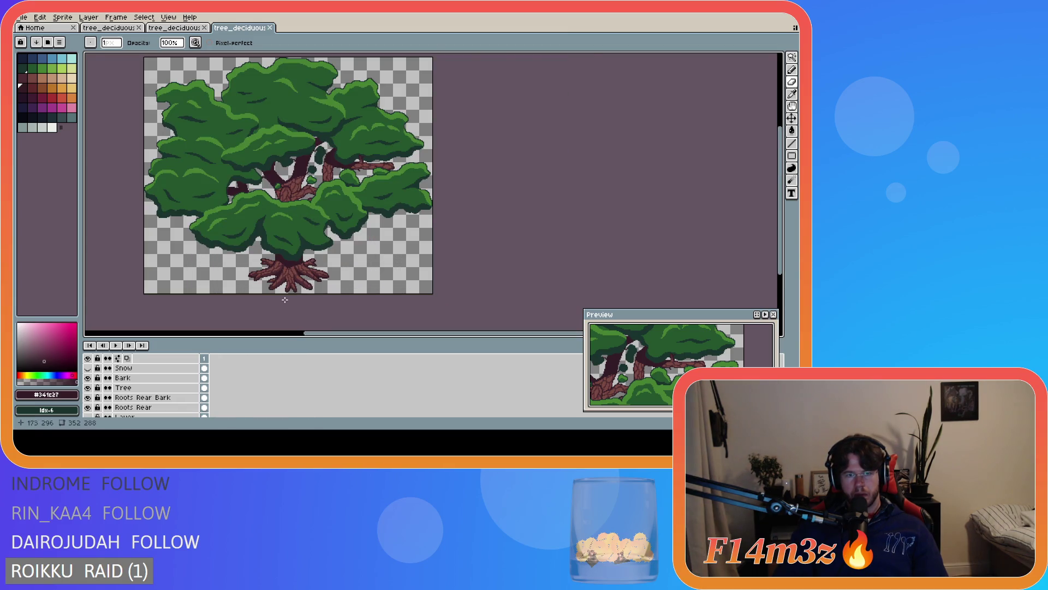
pyautogui.scroll(5, 289, 277)
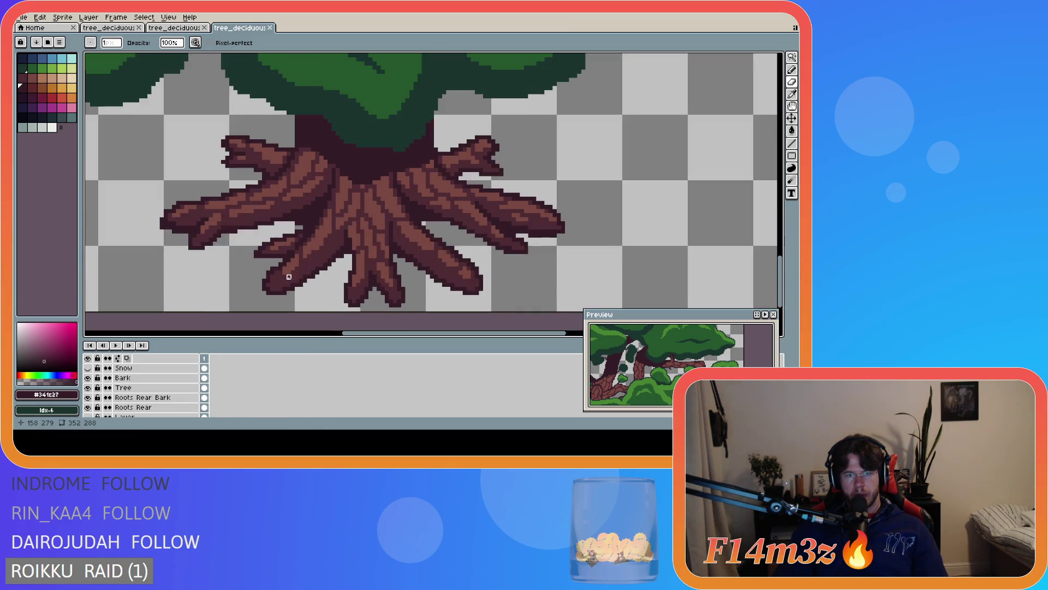
pyautogui.click(338, 174)
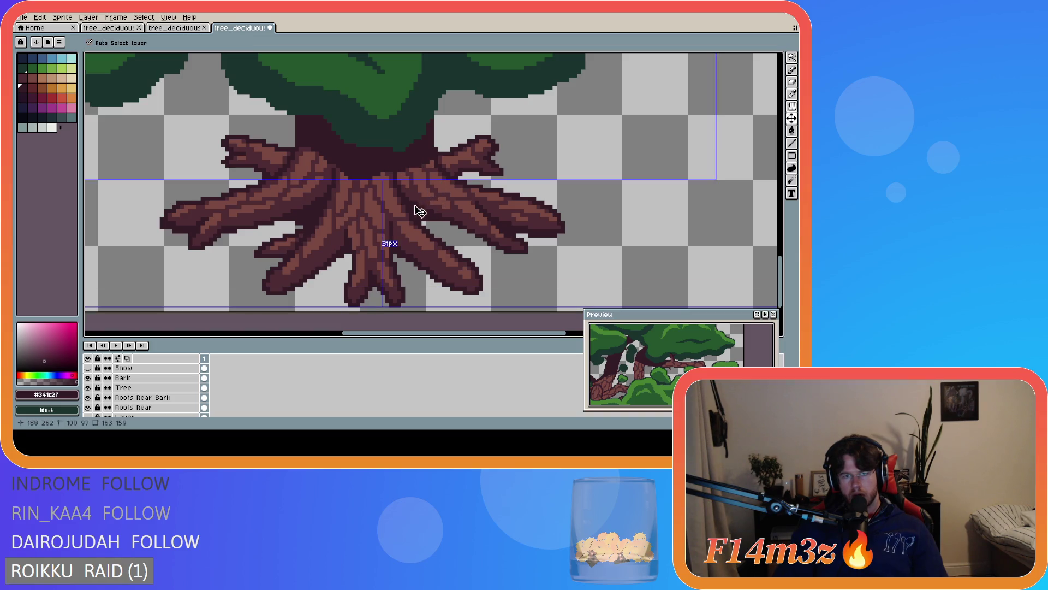
# Toggle between Move (V) and Pencil (B) three times to check the layer bounds around the roots
pyautogui.press('v')
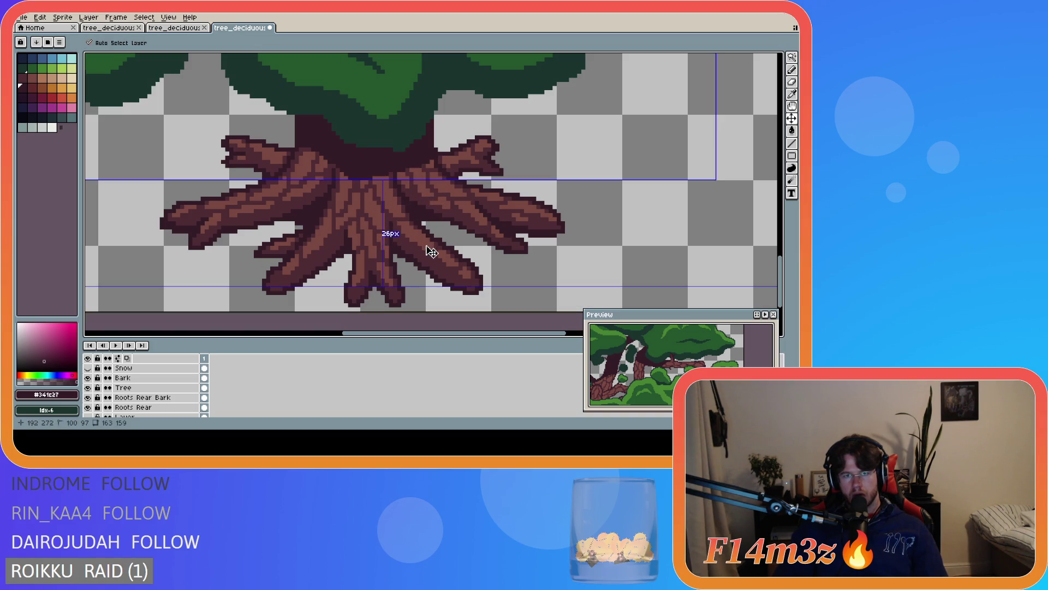
pyautogui.press('b')
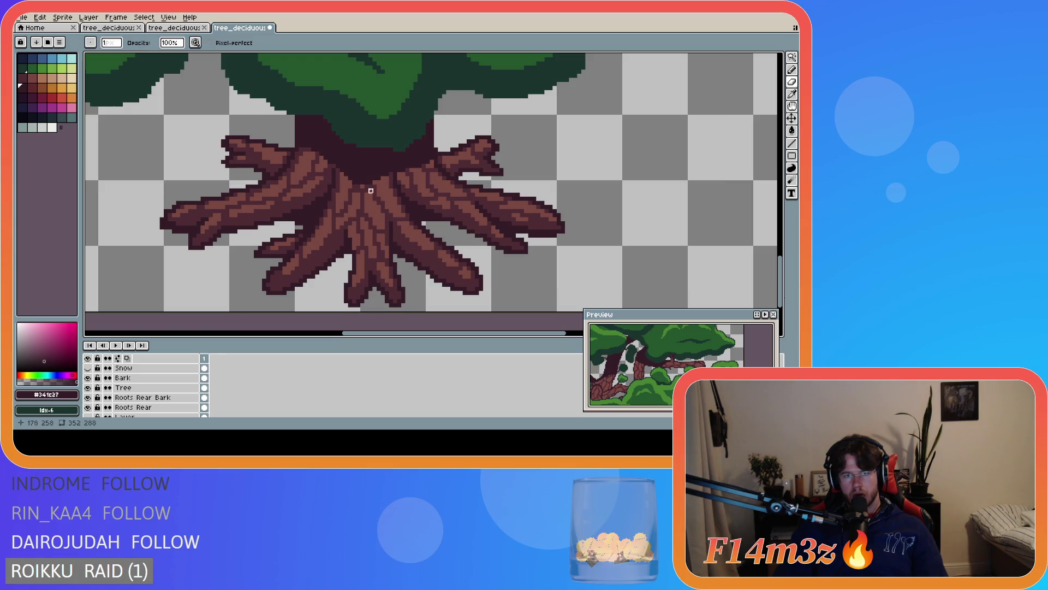
pyautogui.press('v')
pyautogui.press('b')
pyautogui.press('v')
pyautogui.press('b')
pyautogui.press('e')
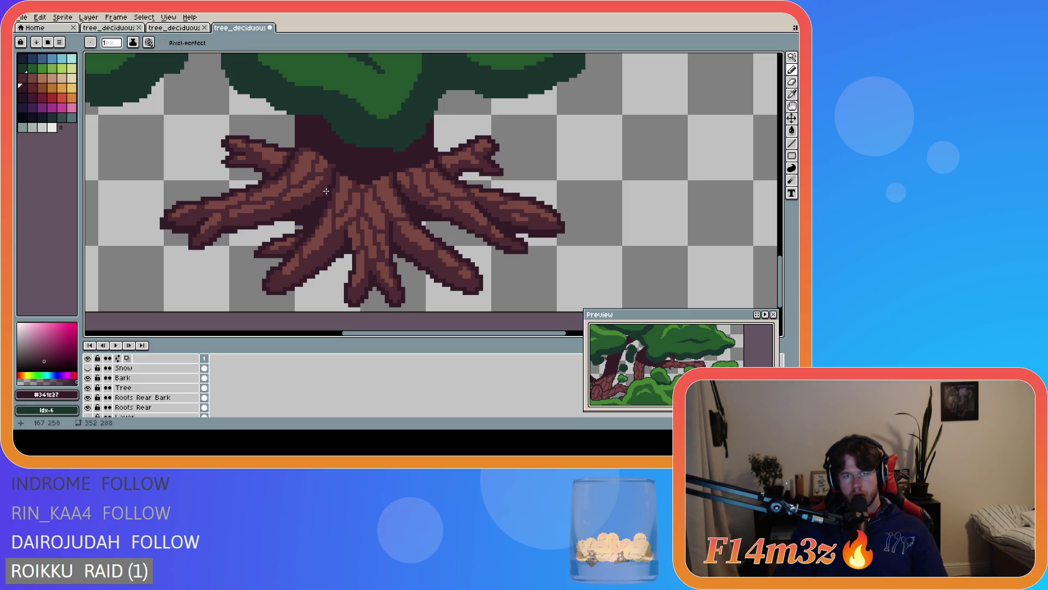
pyautogui.scroll(-4, 395, 255)
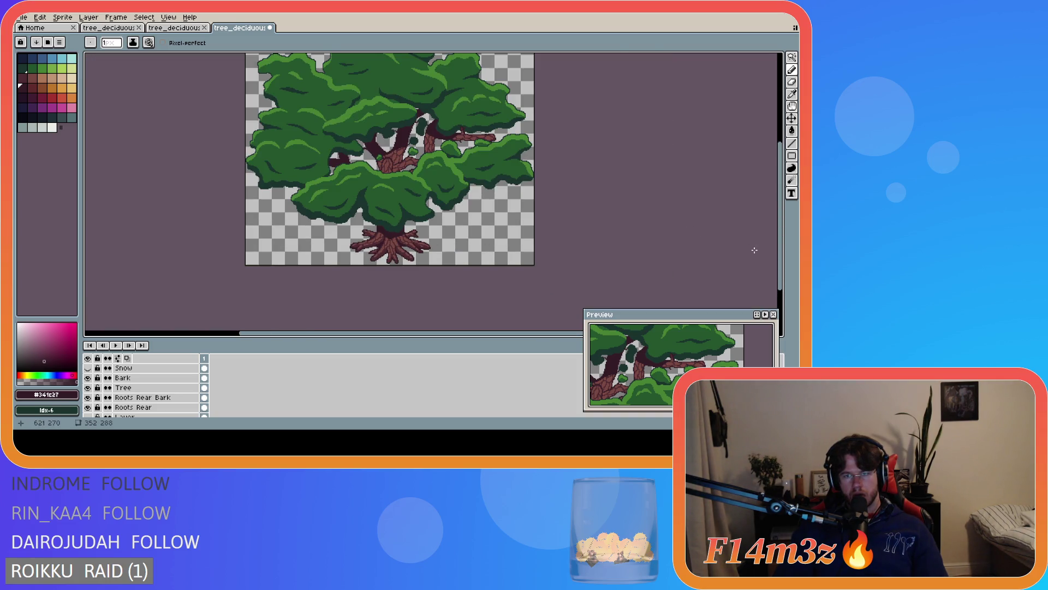
# Zoom in on the roots and save the tree file
pyautogui.scroll(2, 771, 216)
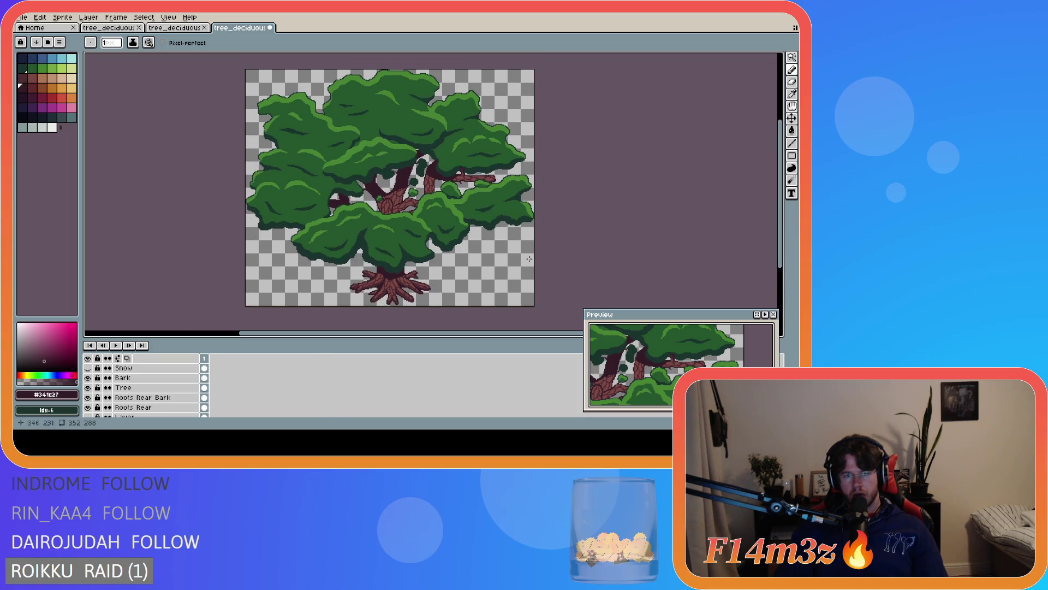
pyautogui.scroll(5, 354, 289)
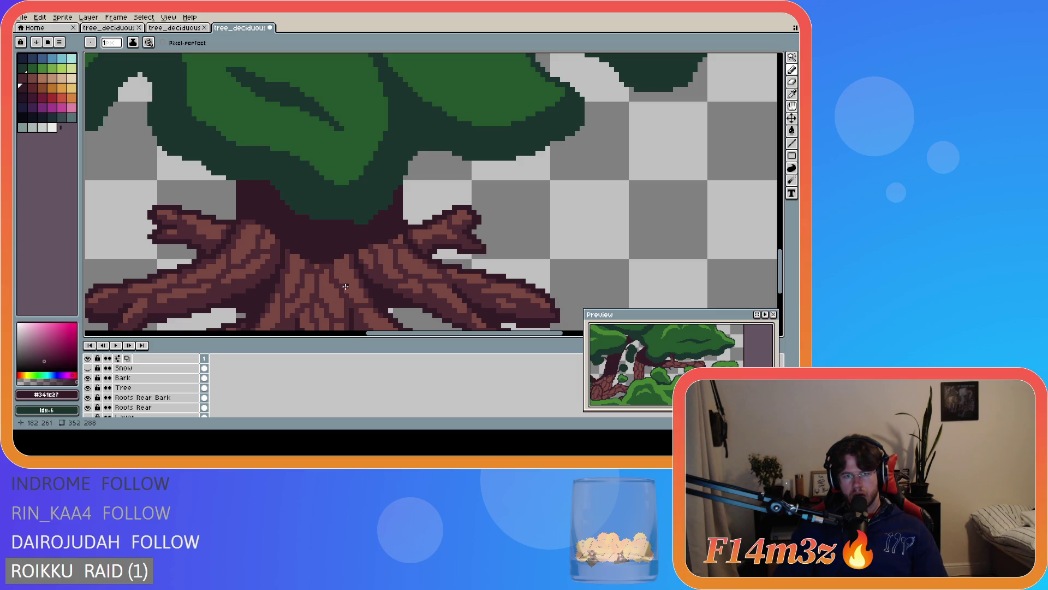
pyautogui.scroll(-2, 346, 286)
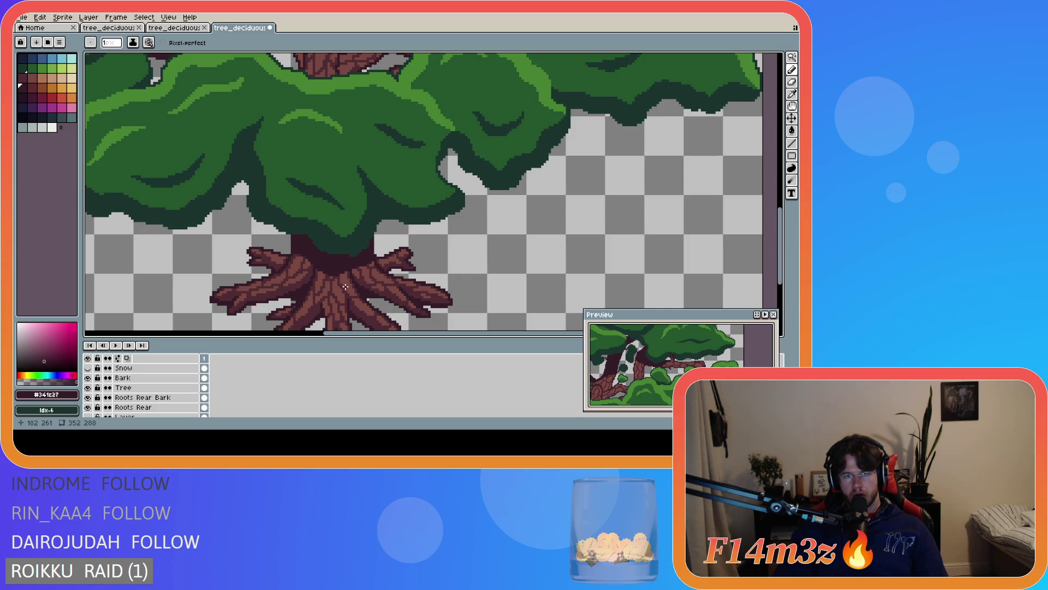
pyautogui.scroll(-3, 346, 286)
pyautogui.hotkey('ctrl', 's')
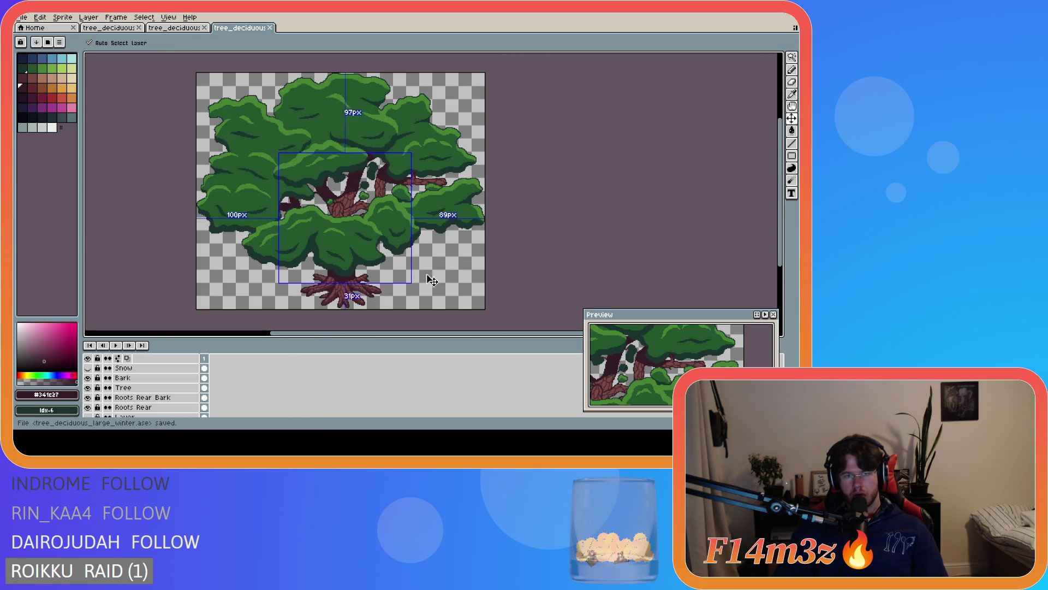
pyautogui.scroll(5, 394, 280)
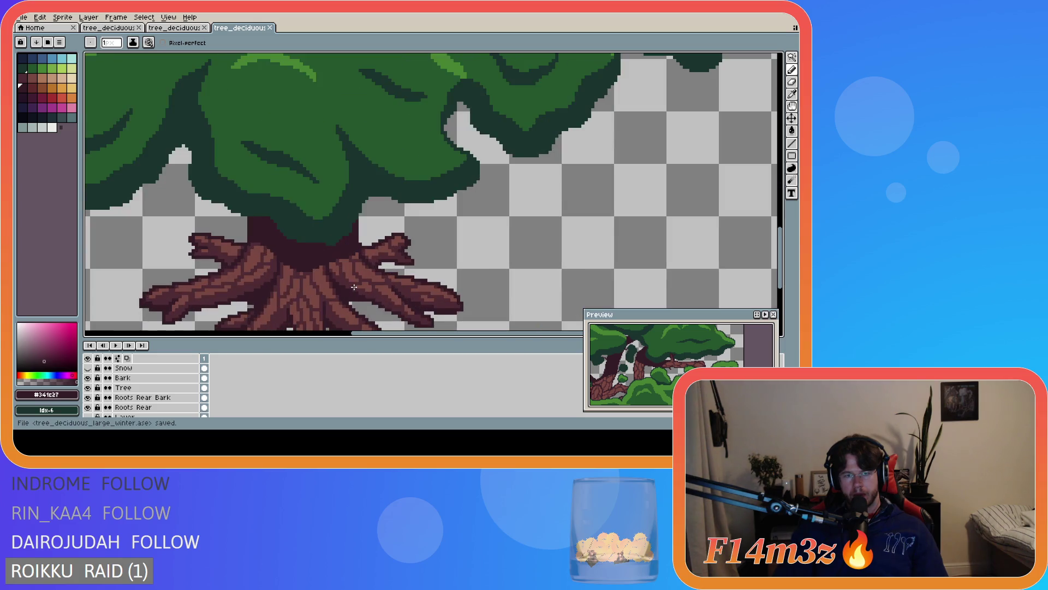
pyautogui.scroll(-3, 354, 285)
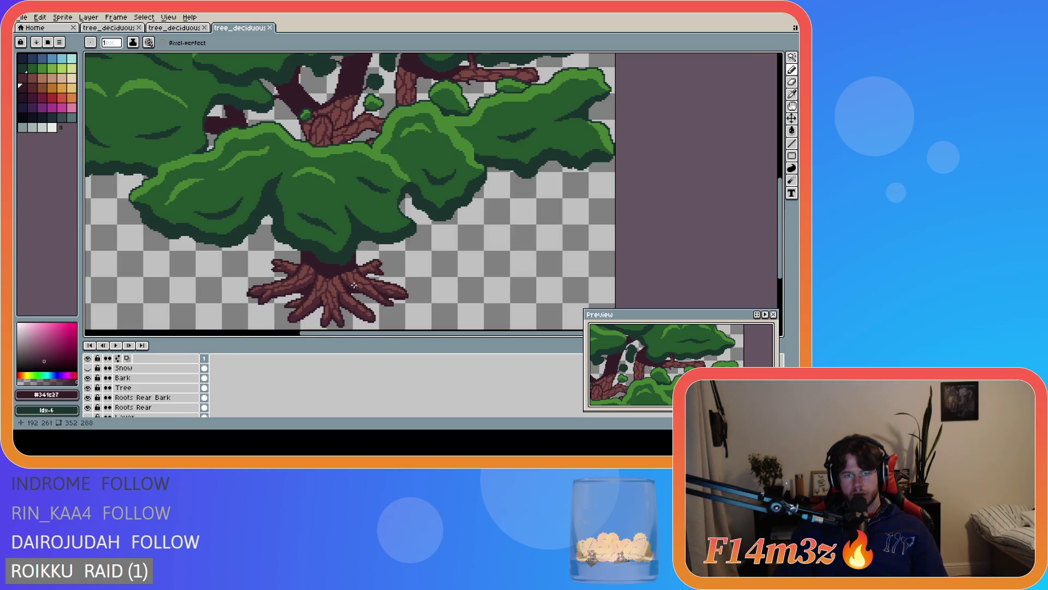
pyautogui.scroll(3, 355, 282)
pyautogui.scroll(2, 355, 283)
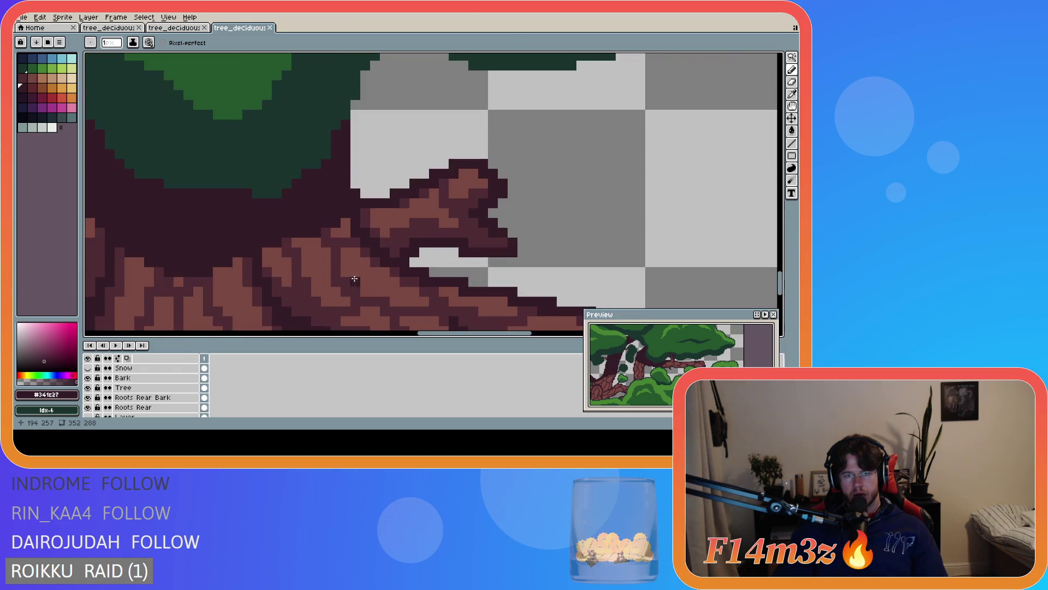
# Touch up a root pixel near the trunk with the eraser
pyautogui.press('b')
pyautogui.click(345, 214)
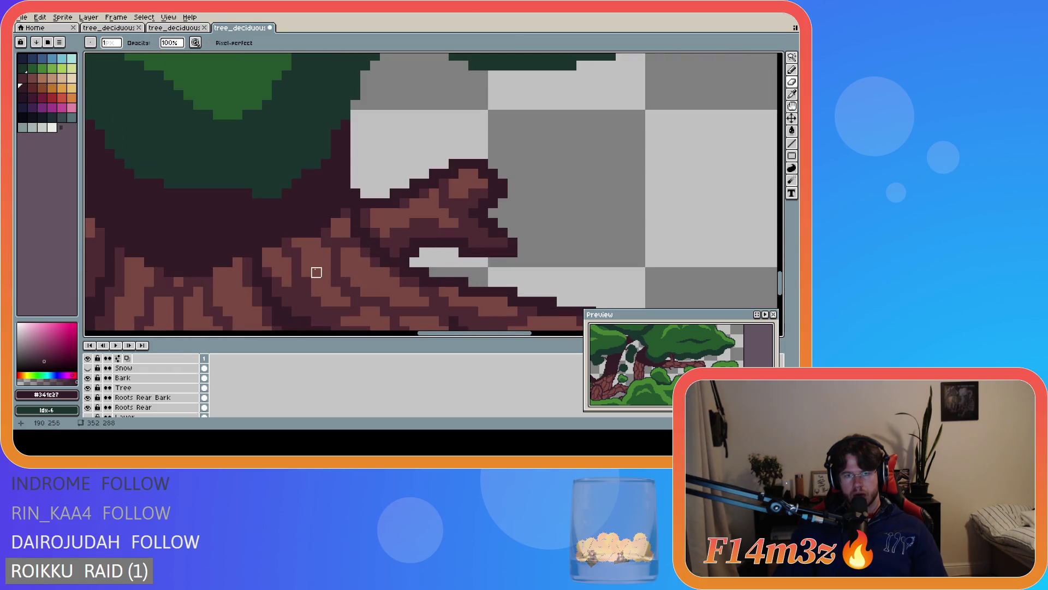
pyautogui.scroll(-4, 314, 251)
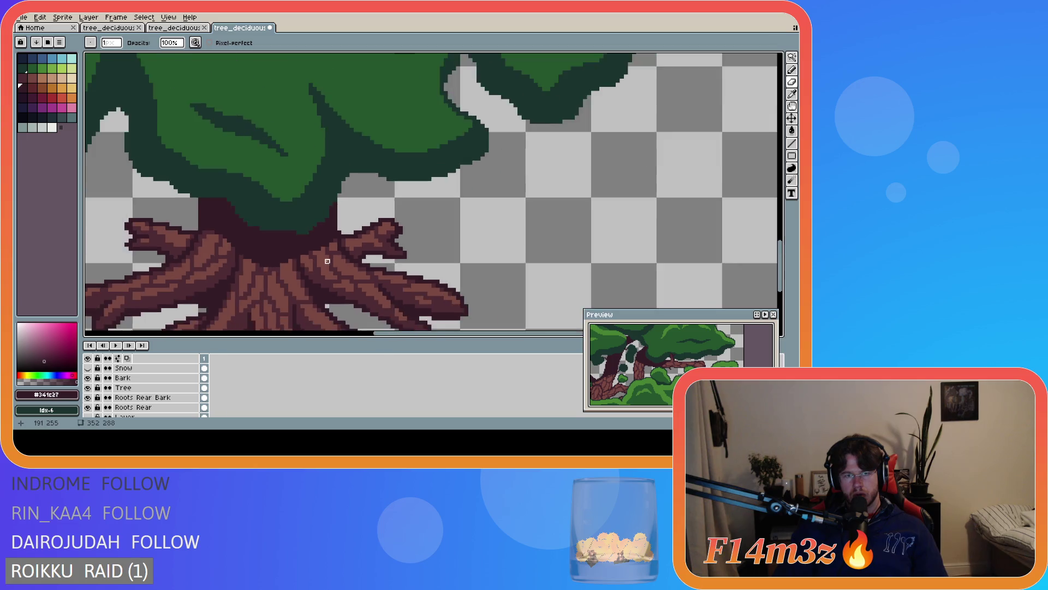
pyautogui.scroll(-2, 307, 276)
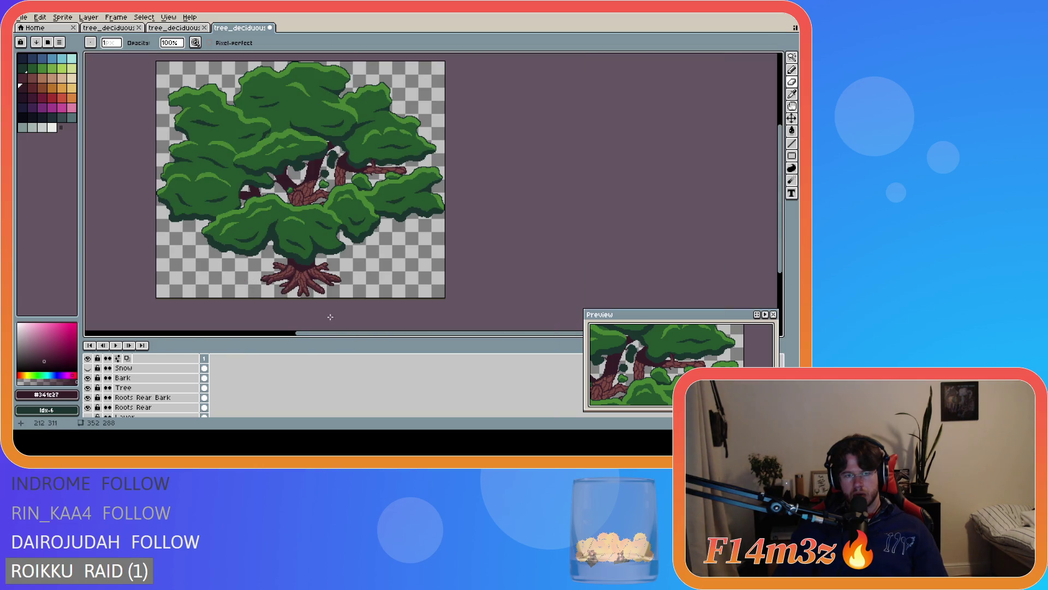
pyautogui.moveTo(329, 334); pyautogui.dragTo(317, 337)
pyautogui.scroll(5, 314, 284)
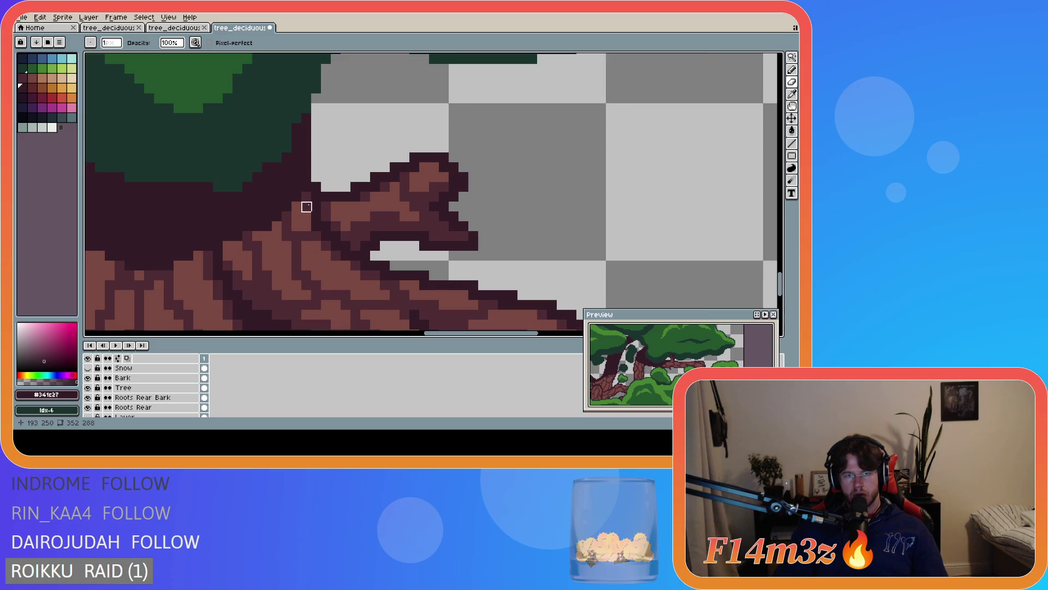
pyautogui.scroll(-3, 304, 206)
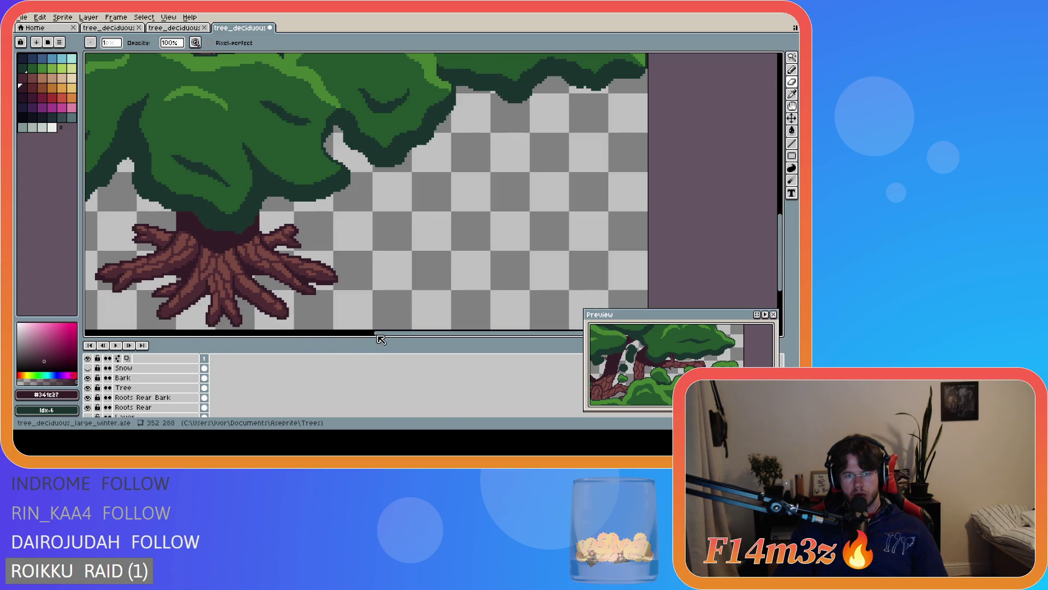
pyautogui.scroll(-3, 430, 271)
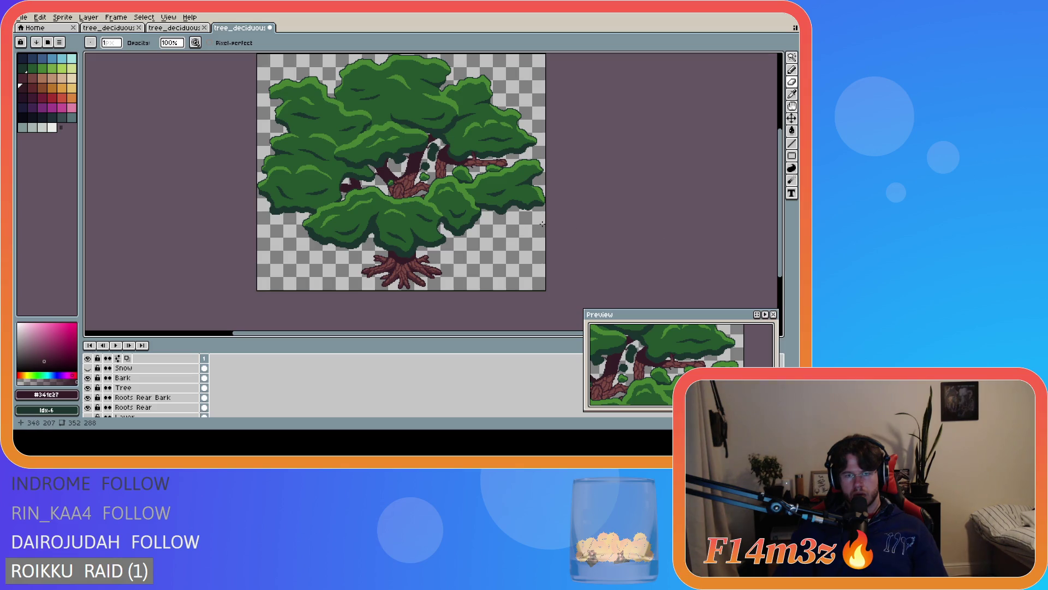
# Undo both eraser edits on the roots and save tree_deciduous_large_winter.ase
pyautogui.hotkey('ctrl', 'z')
pyautogui.scroll(3, 459, 259)
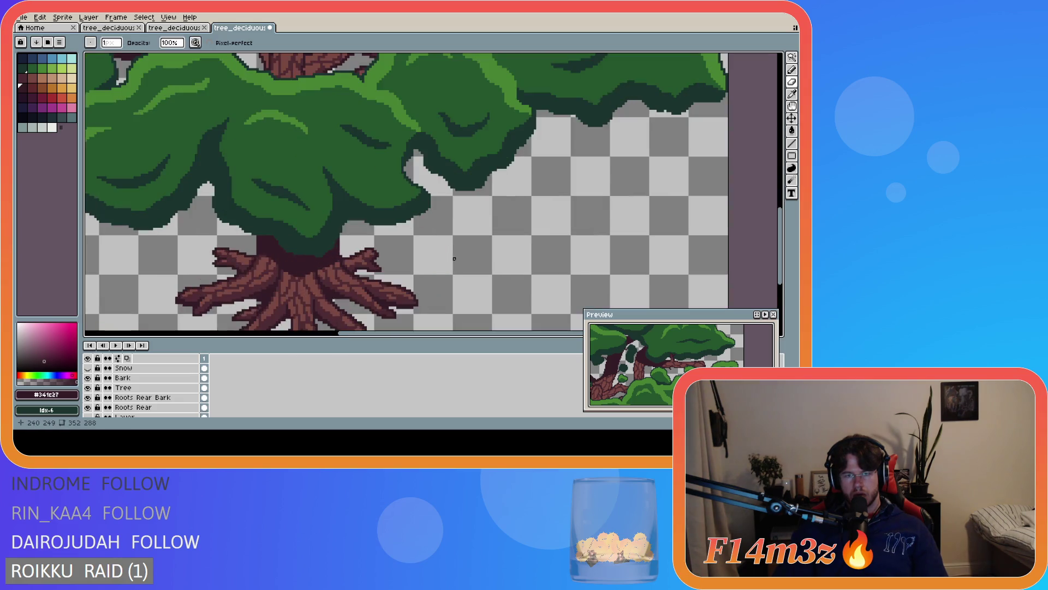
pyautogui.hotkey('ctrl', 'z')
pyautogui.scroll(-1, 444, 259)
pyautogui.scroll(-1, 443, 259)
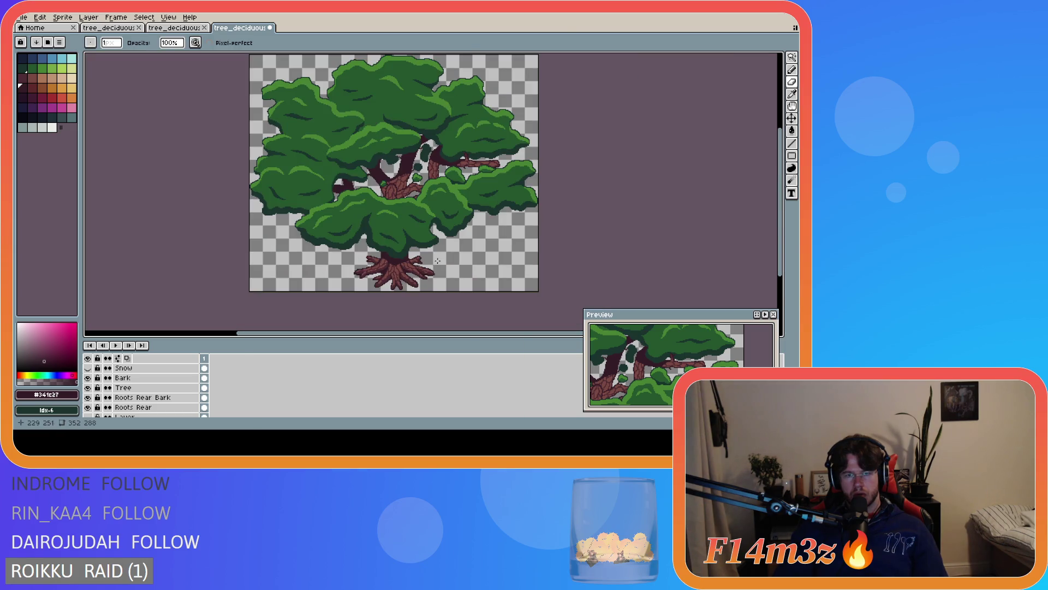
pyautogui.scroll(3, 438, 260)
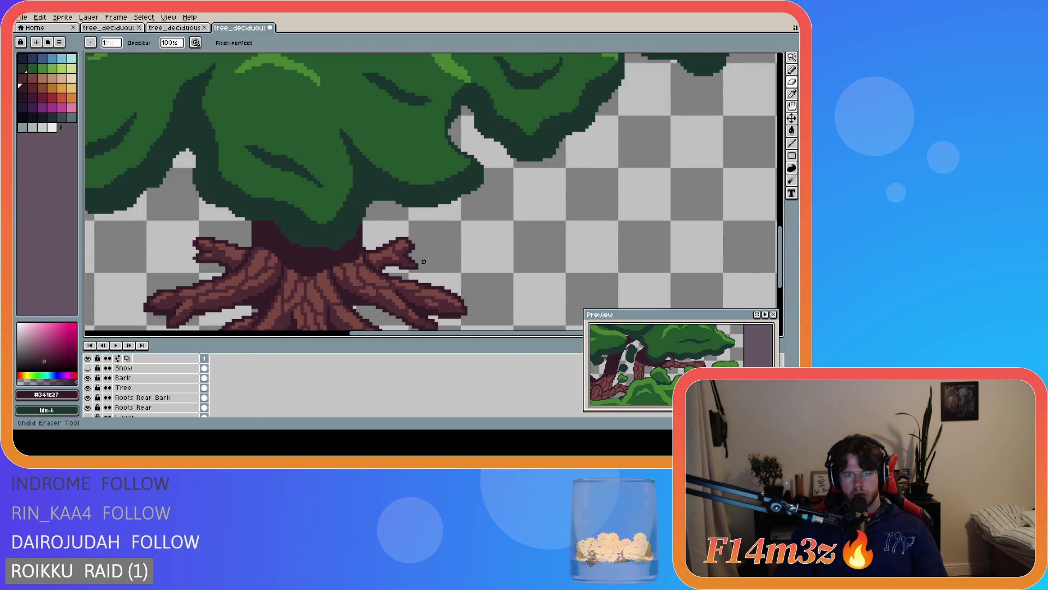
pyautogui.scroll(-3, 424, 262)
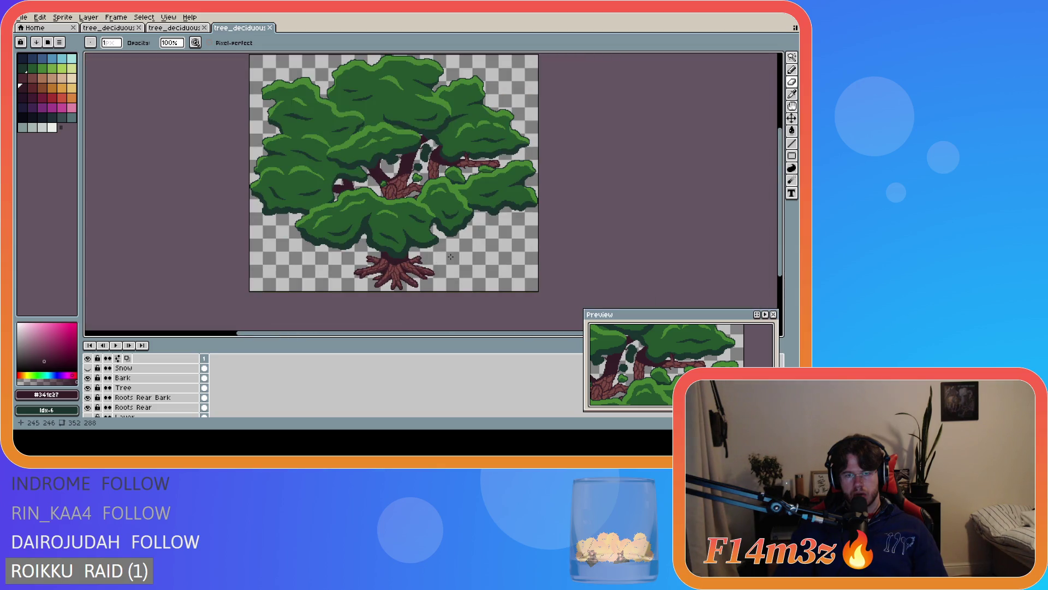
pyautogui.hotkey('ctrl', 's')
pyautogui.scroll(2, 737, 233)
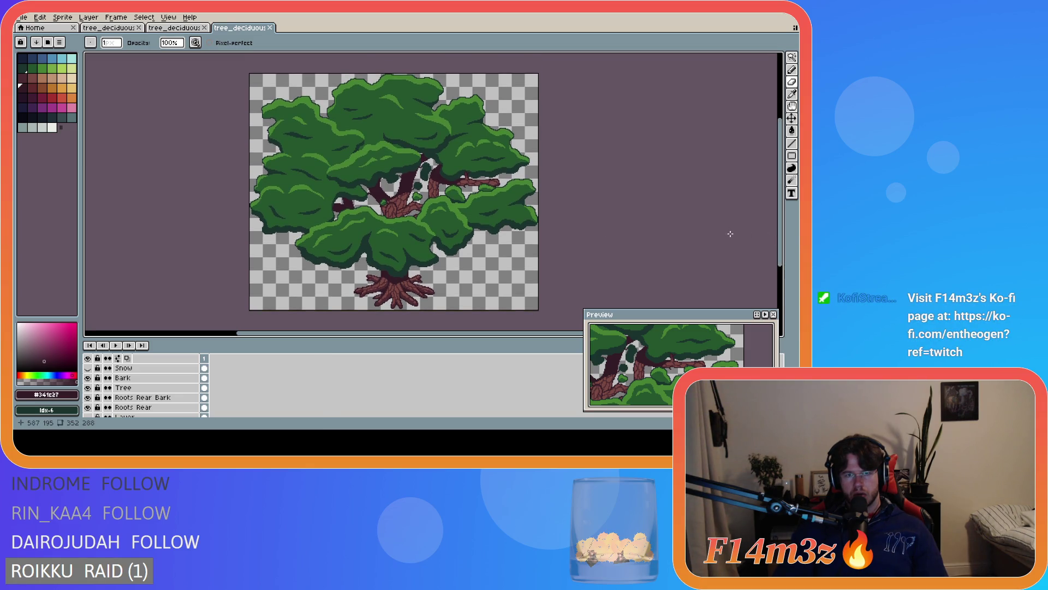
pyautogui.hotkey('ctrl', 's')
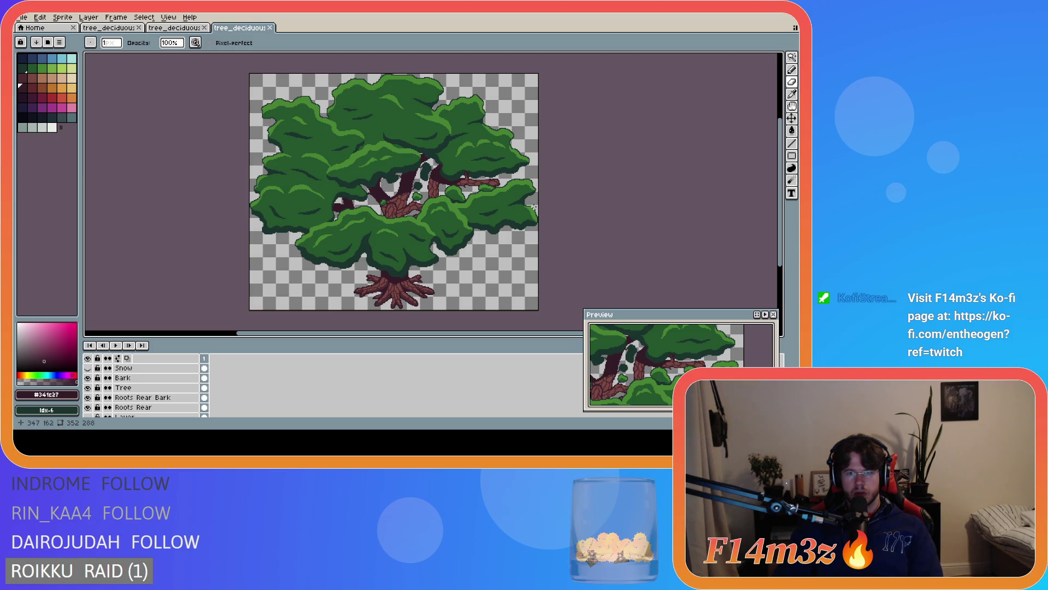
pyautogui.scroll(2, 472, 224)
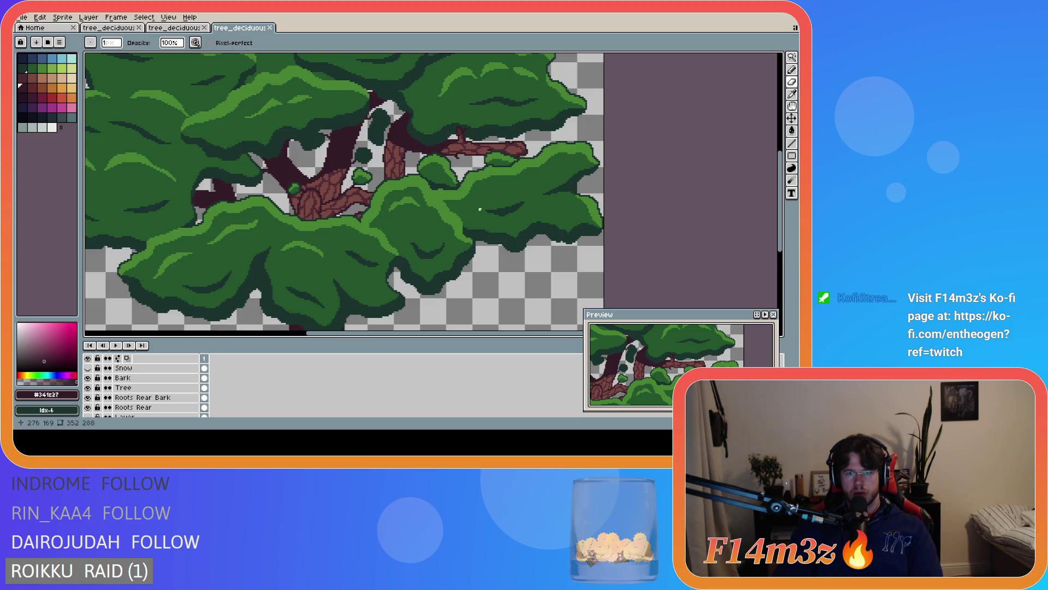
# Eyedrop the mid green #468232 from the leaves and select the Leaf Highlights Back layer
pyautogui.keyDown('alt'); pyautogui.click(458, 194); pyautogui.keyUp('alt')
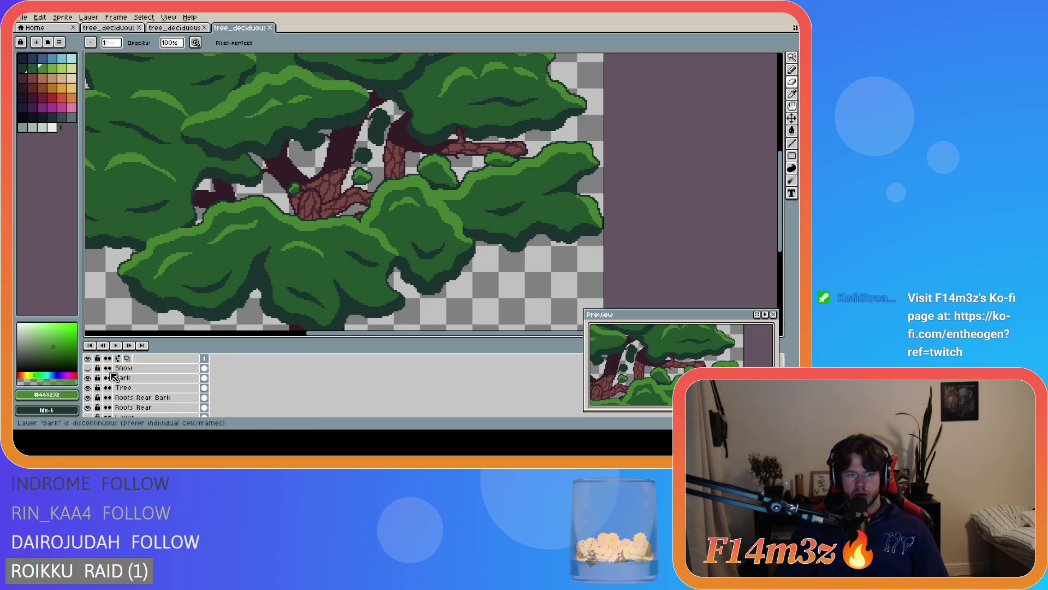
pyautogui.scroll(2, 164, 390)
pyautogui.scroll(-4, 167, 393)
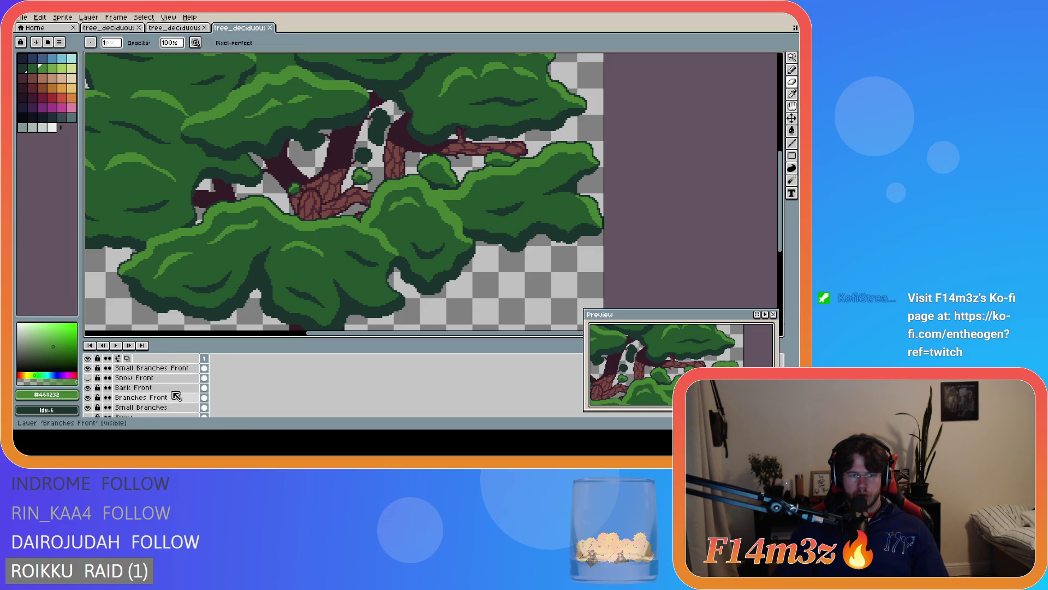
pyautogui.click(178, 397)
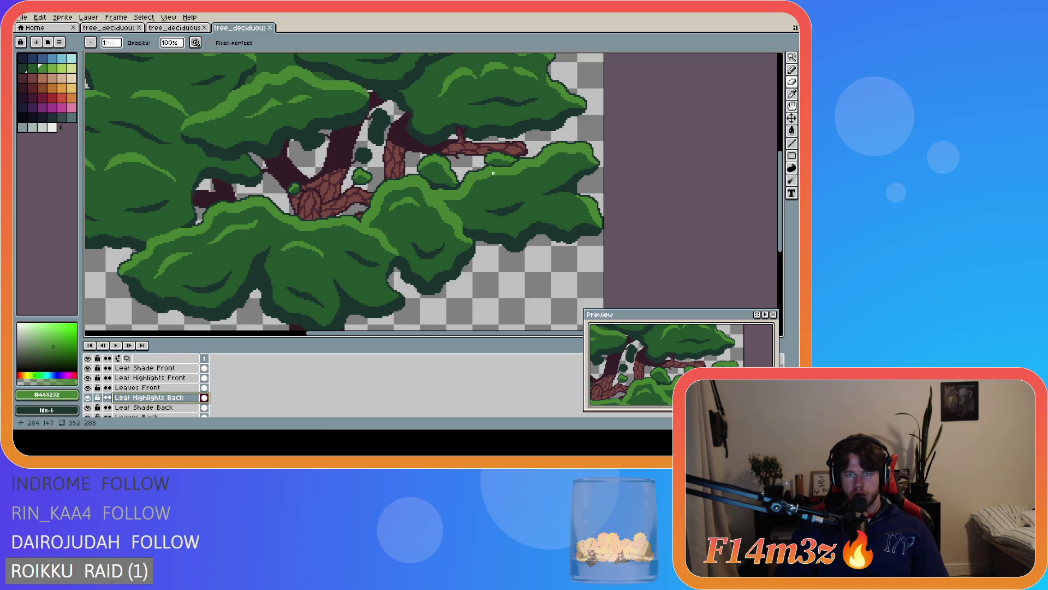
pyautogui.scroll(1, 481, 185)
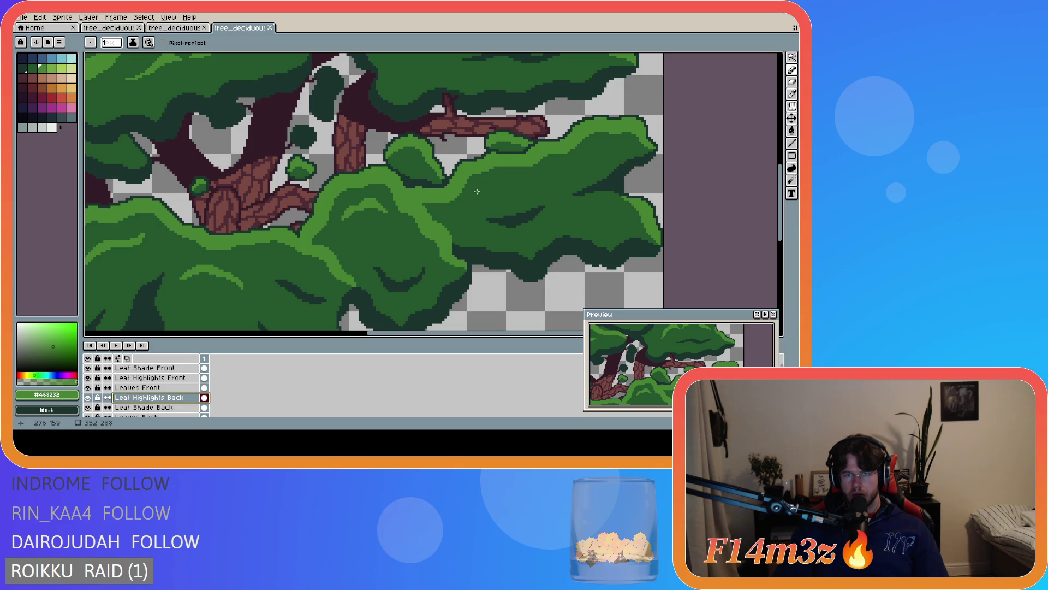
# Draw short light-green highlight strokes on the right-hand leaves, undoing two failed attempts
pyautogui.moveTo(477, 192); pyautogui.dragTo(538, 182)
pyautogui.hotkey('ctrl', 'z')
pyautogui.moveTo(476, 191)
pyautogui.mouseDown()
pyautogui.moveTo(535, 180)
pyautogui.moveTo(508, 184)
pyautogui.moveTo(519, 180)
pyautogui.mouseUp()
pyautogui.hotkey('ctrl', 'z')
pyautogui.scroll(-5, 492, 212)
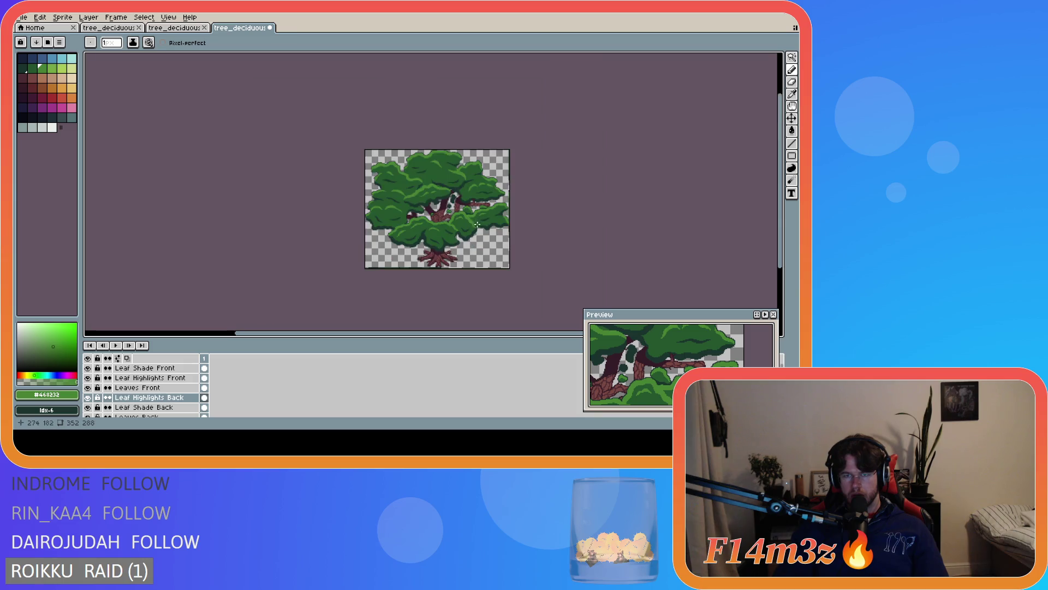
pyautogui.scroll(3, 507, 206)
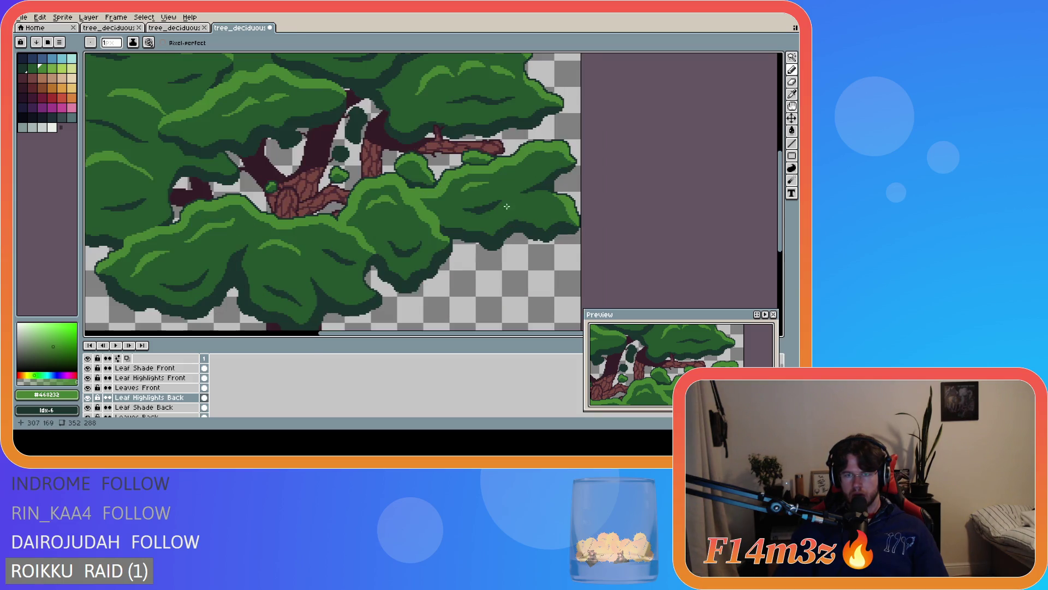
pyautogui.moveTo(542, 160)
pyautogui.mouseDown()
pyautogui.moveTo(532, 165)
pyautogui.moveTo(544, 159)
pyautogui.mouseUp()
pyautogui.scroll(-3, 404, 228)
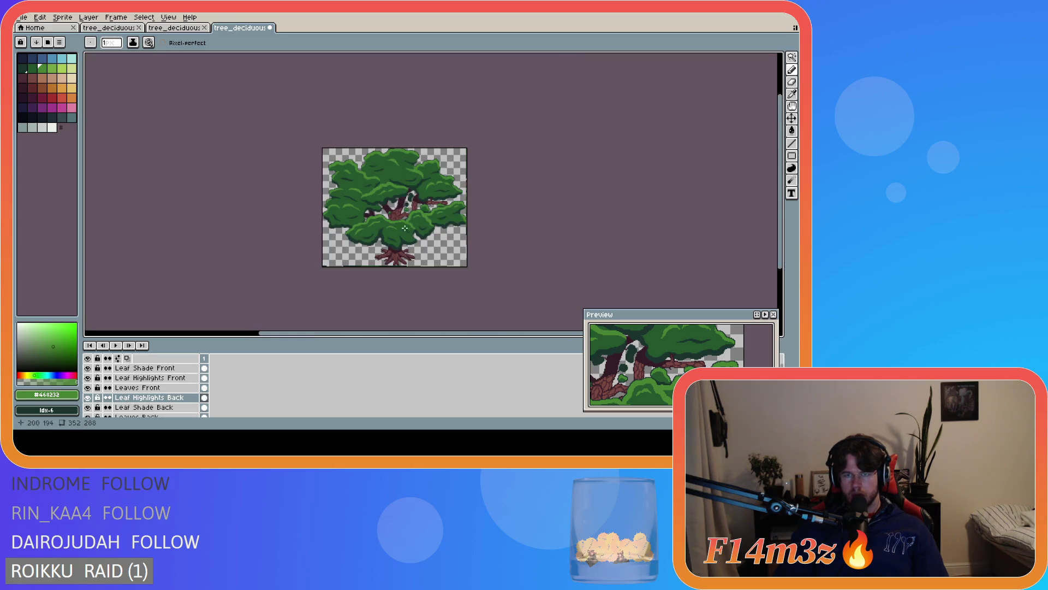
pyautogui.scroll(2, 361, 236)
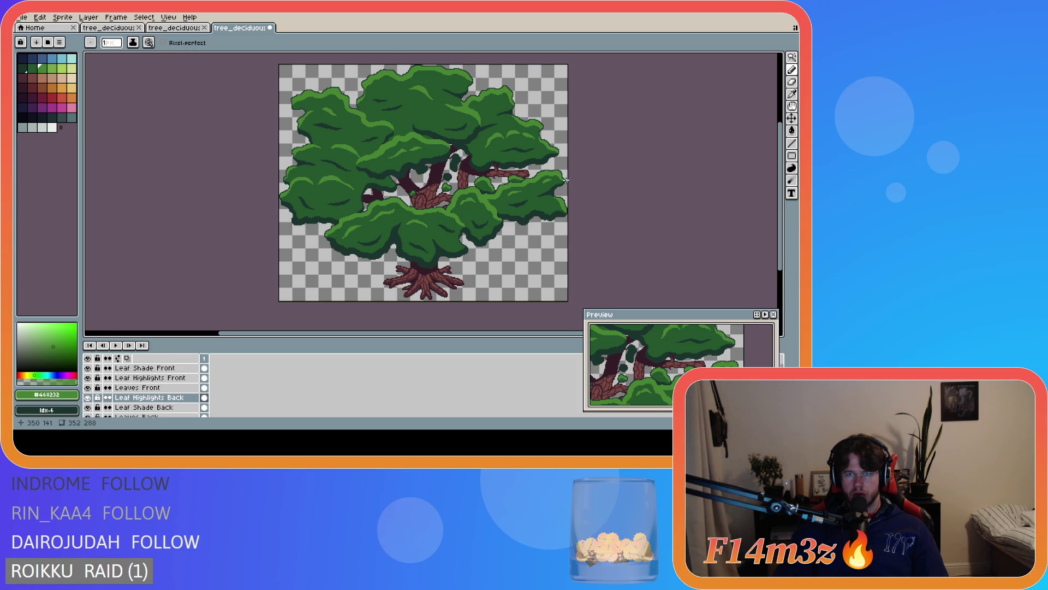
pyautogui.scroll(2, 566, 179)
pyautogui.moveTo(527, 177); pyautogui.dragTo(519, 187)
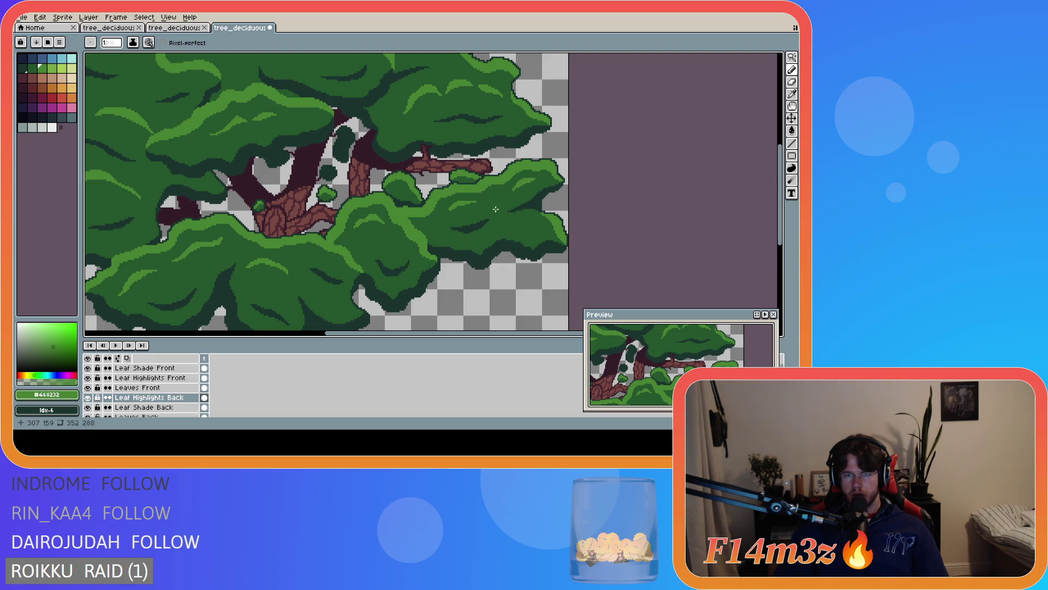
# Magic-wand the new leaf highlight pixels, deselect them, and save
pyautogui.press('w')
pyautogui.click(525, 183)
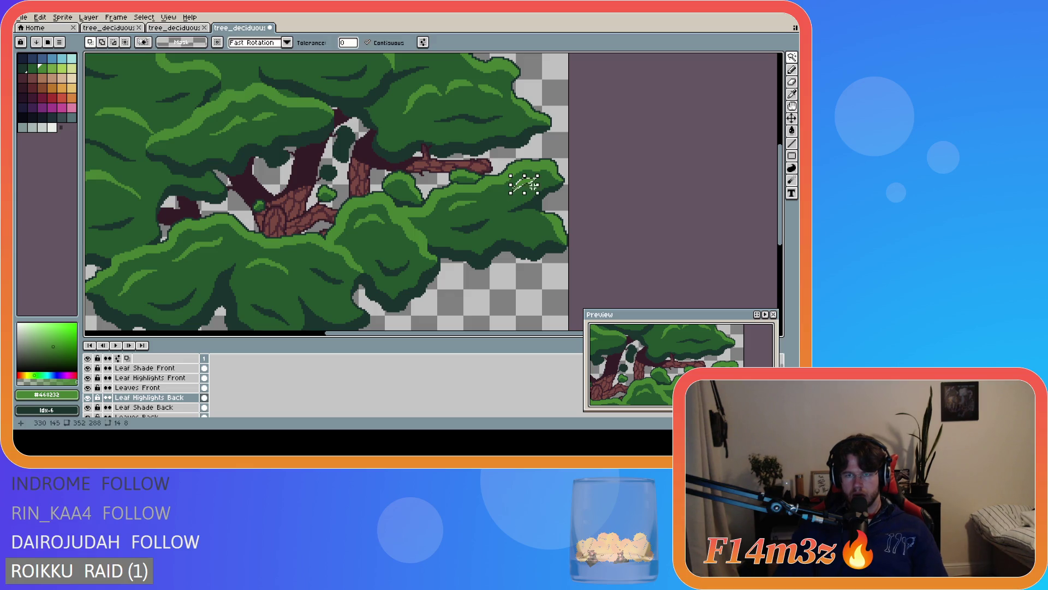
pyautogui.hotkey('ctrl', 'd')
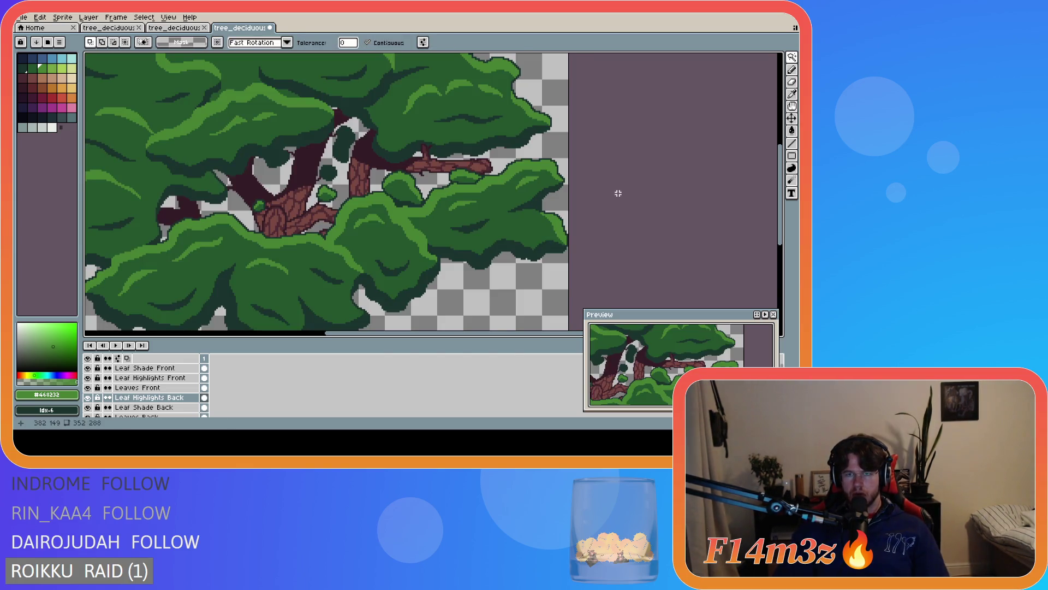
pyautogui.scroll(-3, 614, 193)
pyautogui.scroll(2, 612, 196)
pyautogui.hotkey('ctrl', 's')
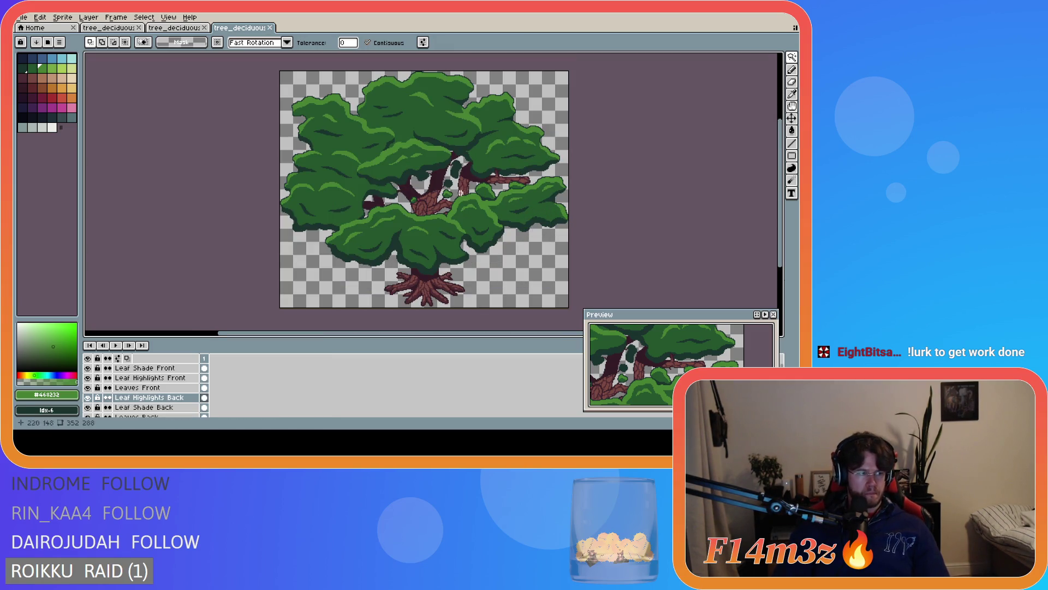
# Select the leaf-highlight patch on the right branch, delete it, and save
pyautogui.scroll(2, 552, 191)
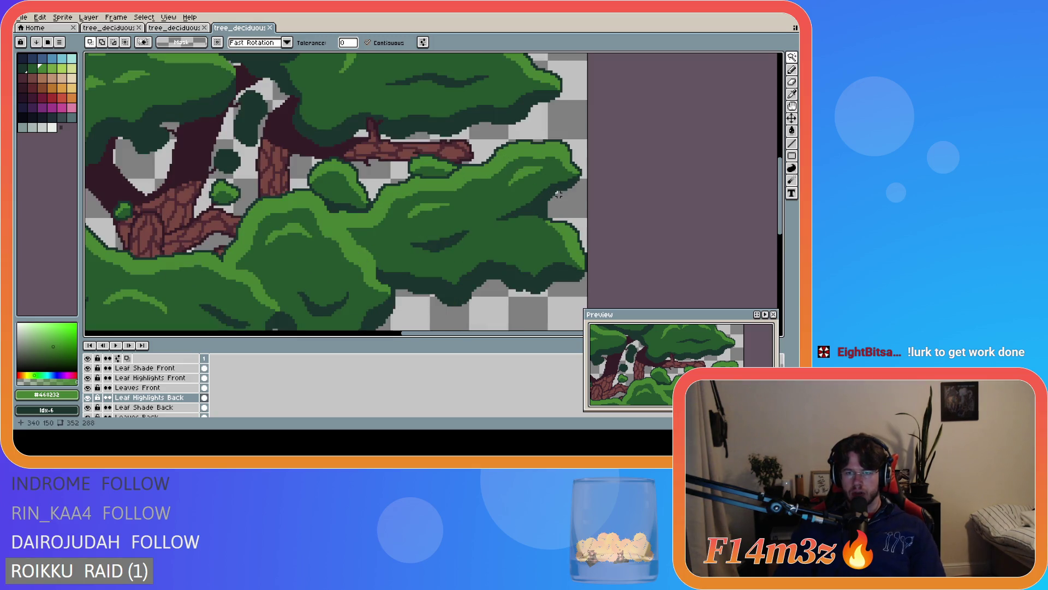
pyautogui.click(534, 179)
pyautogui.press('Delete')
pyautogui.scroll(-2, 662, 187)
pyautogui.hotkey('ctrl', 's')
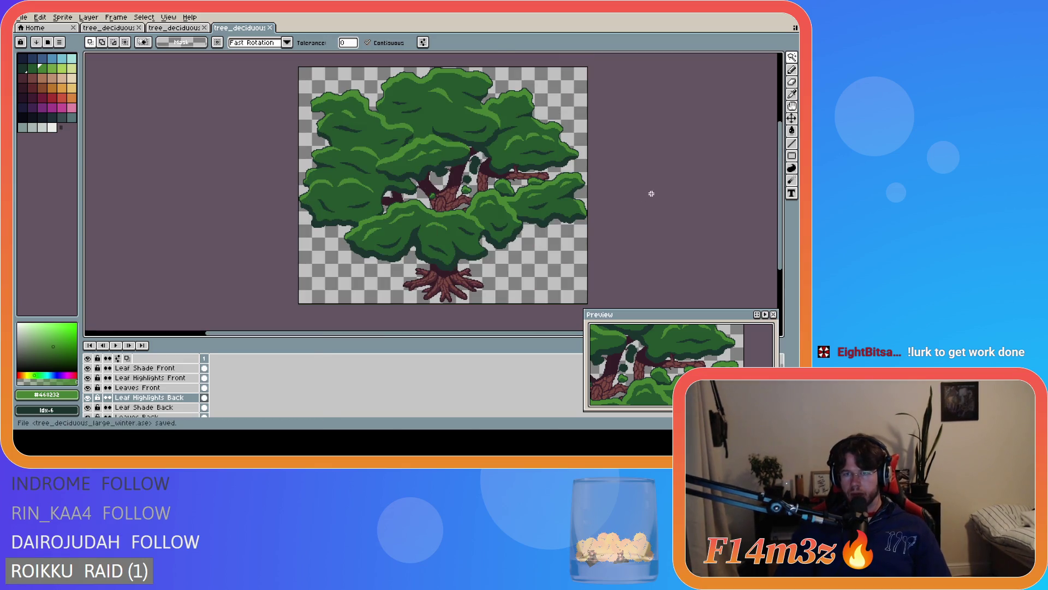
# Clear the remaining selection on the tree and save the file
pyautogui.scroll(2, 589, 223)
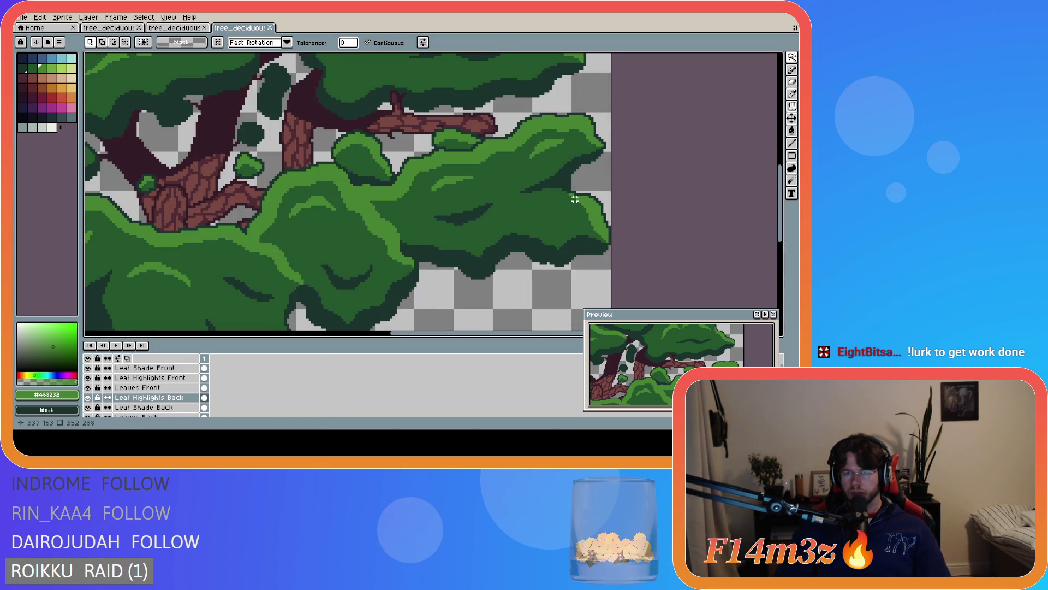
pyautogui.scroll(-2, 575, 199)
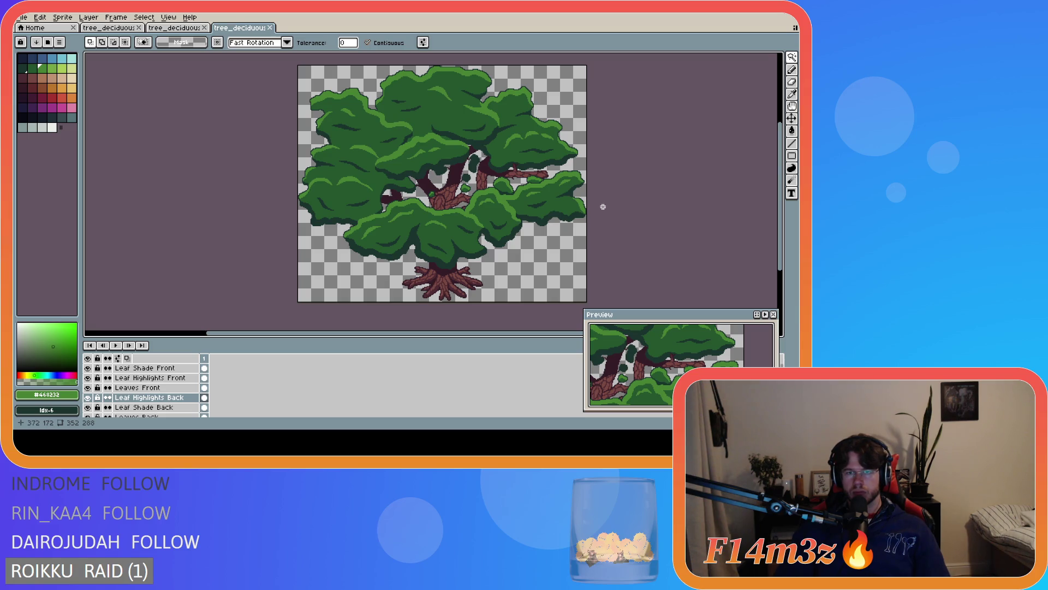
pyautogui.scroll(-1, 603, 206)
pyautogui.scroll(1, 651, 199)
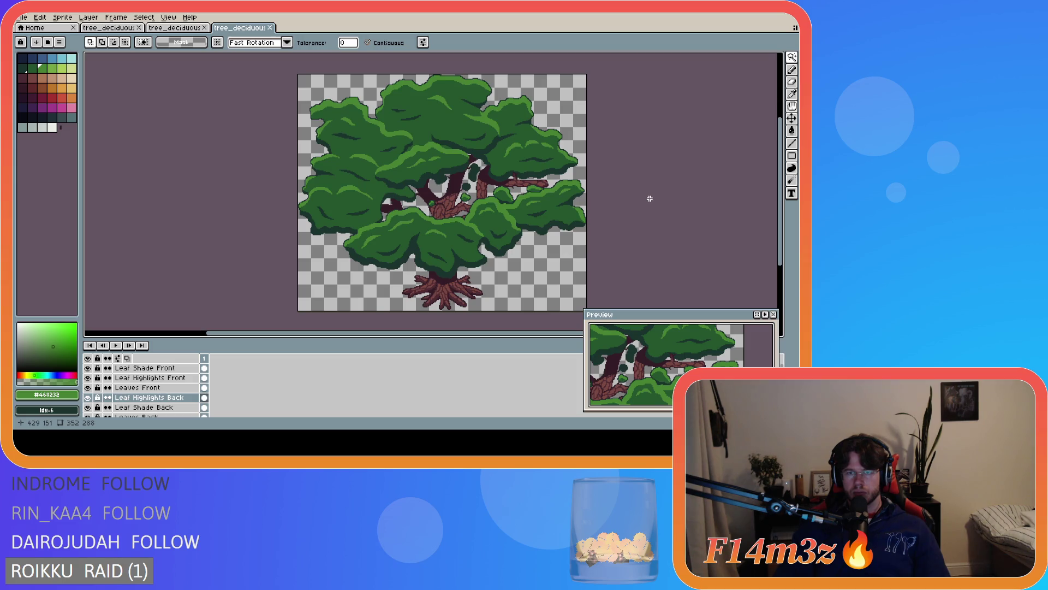
pyautogui.scroll(-1, 628, 194)
pyautogui.scroll(1, 630, 182)
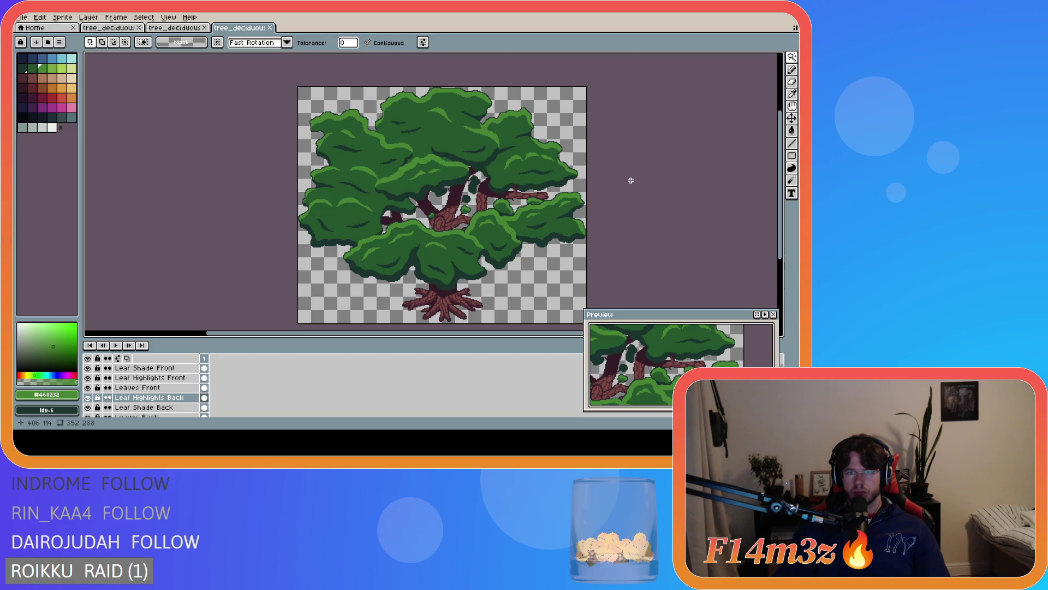
pyautogui.moveTo(498, 333); pyautogui.dragTo(533, 333)
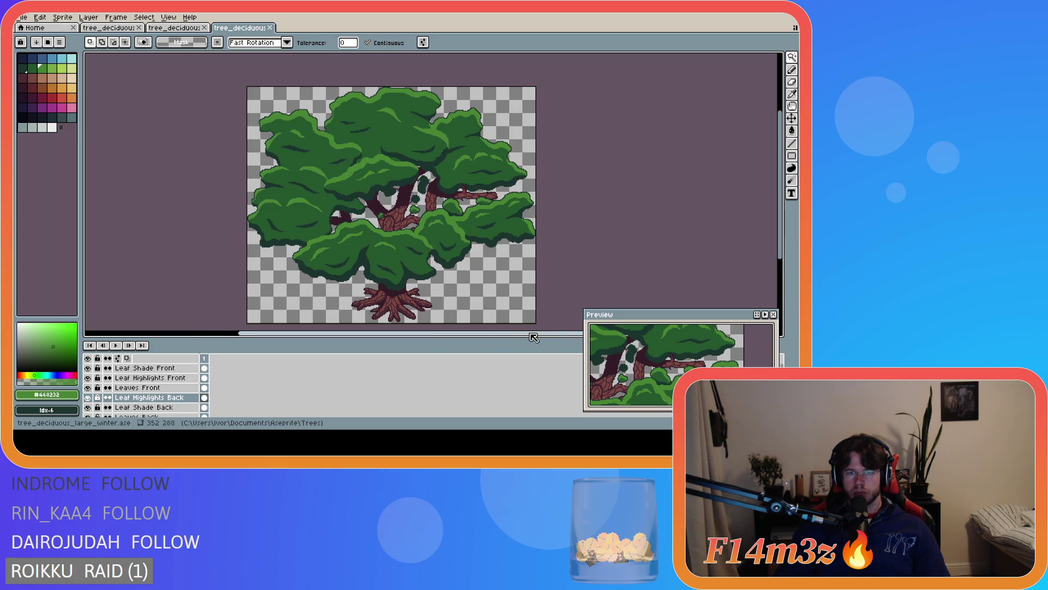
pyautogui.hotkey('ctrl', 'd')
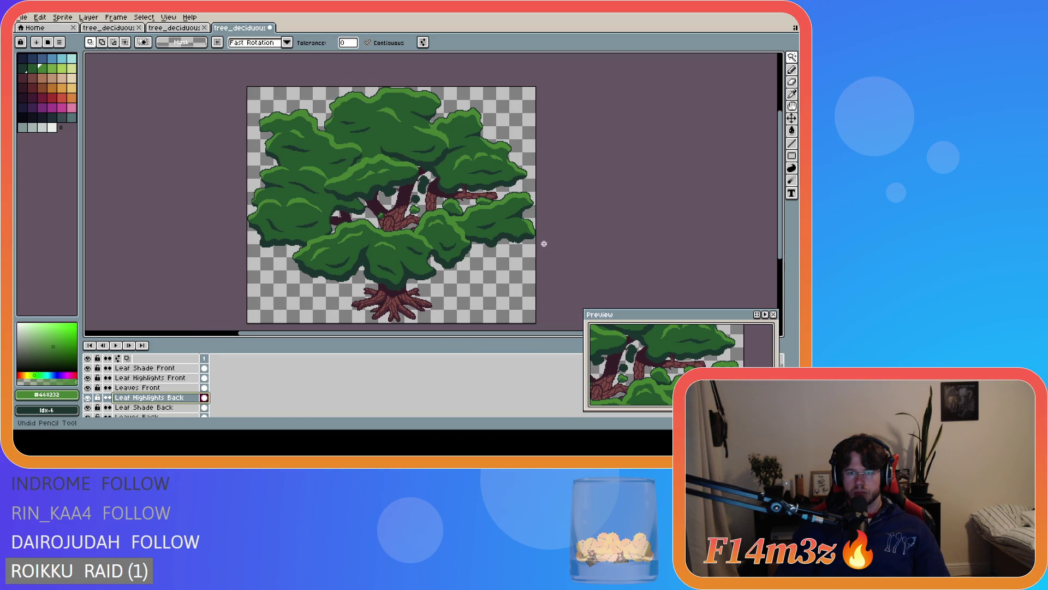
pyautogui.hotkey('ctrl', 's')
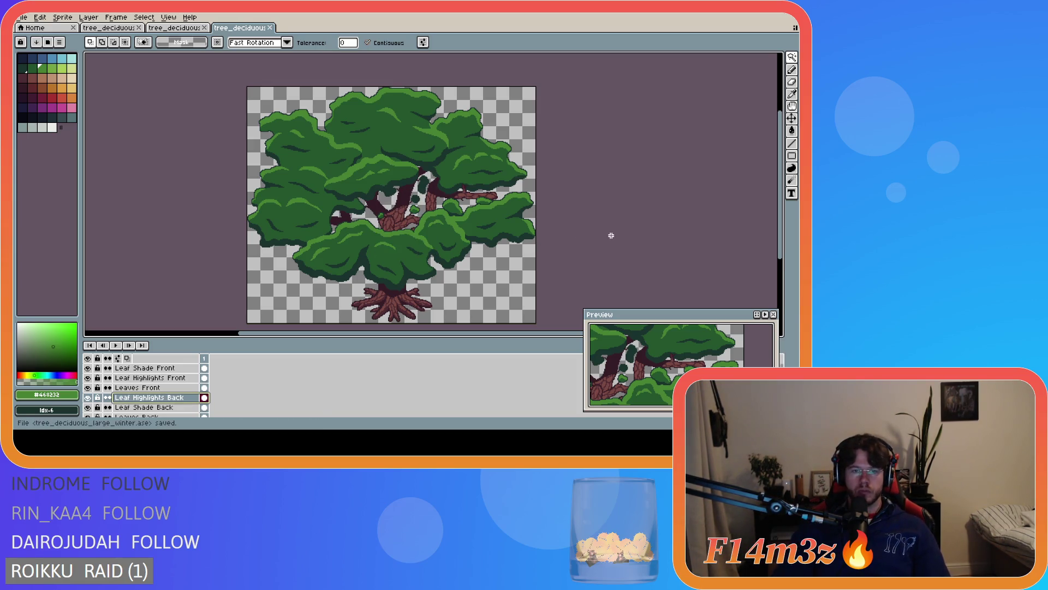
# With the Pencil, paint a few highlight pixels on the front leaves on the Leaf Highlights Front layer
pyautogui.scroll(2, 360, 245)
pyautogui.scroll(2, 359, 245)
pyautogui.press('b')
pyautogui.click(190, 284)
pyautogui.hotkey('ctrl', 'z')
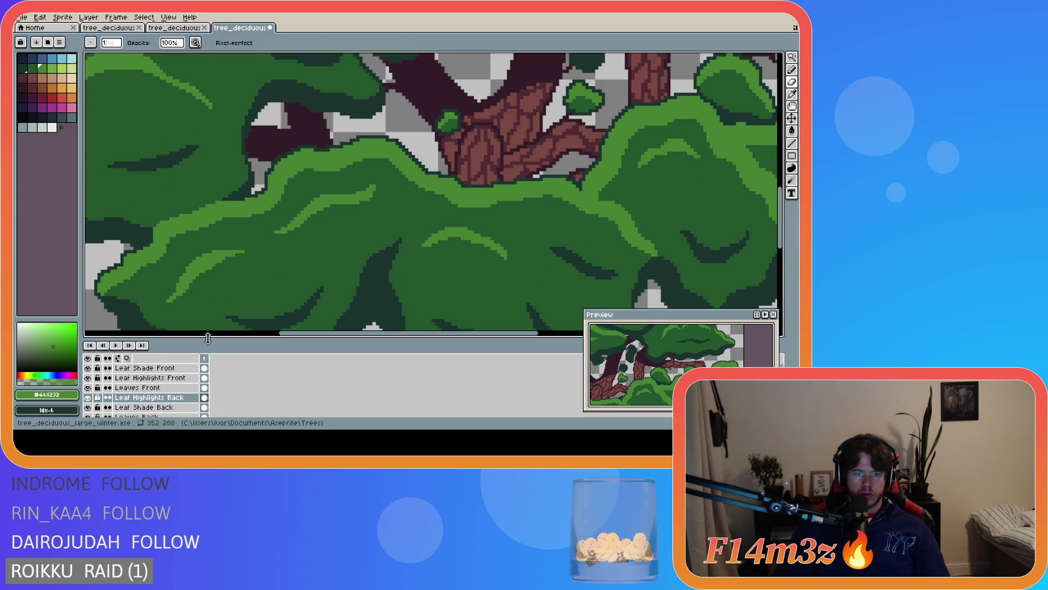
pyautogui.click(164, 378)
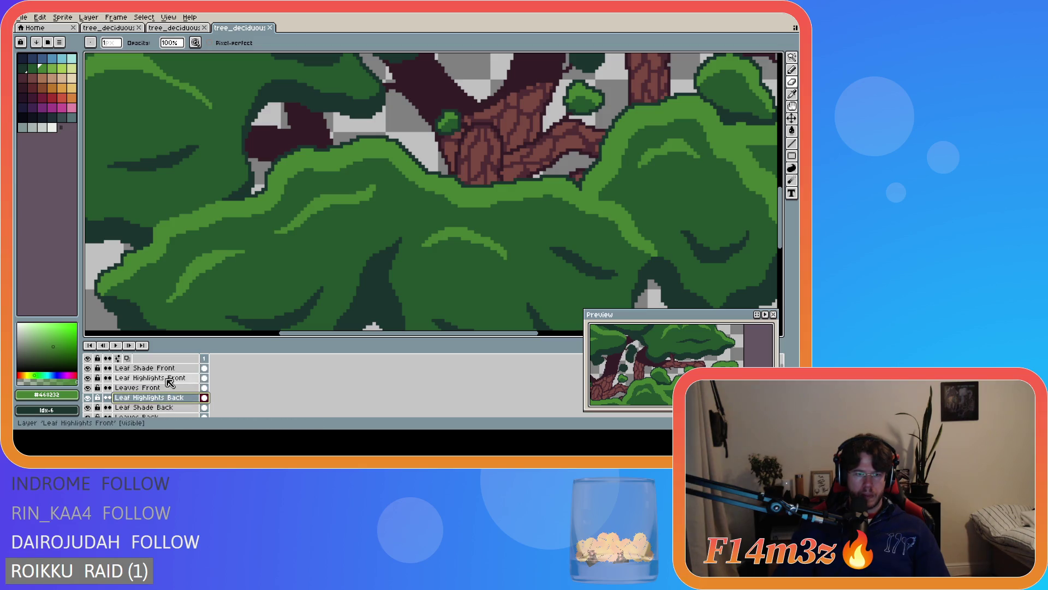
pyautogui.click(181, 296)
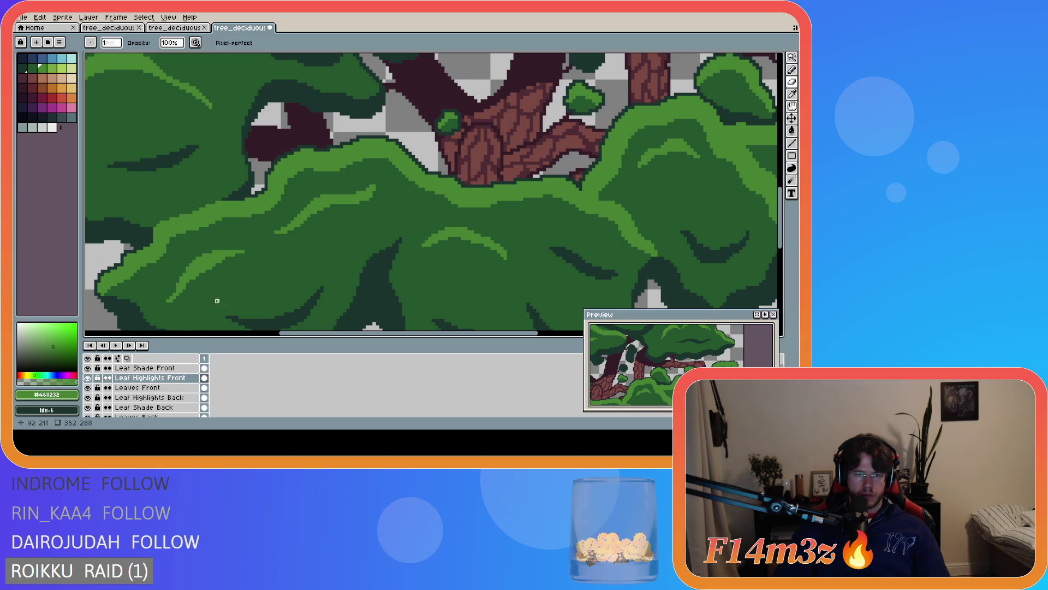
# Reselect the Pencil, reposition the view, and save the tree file
pyautogui.scroll(-2, 220, 298)
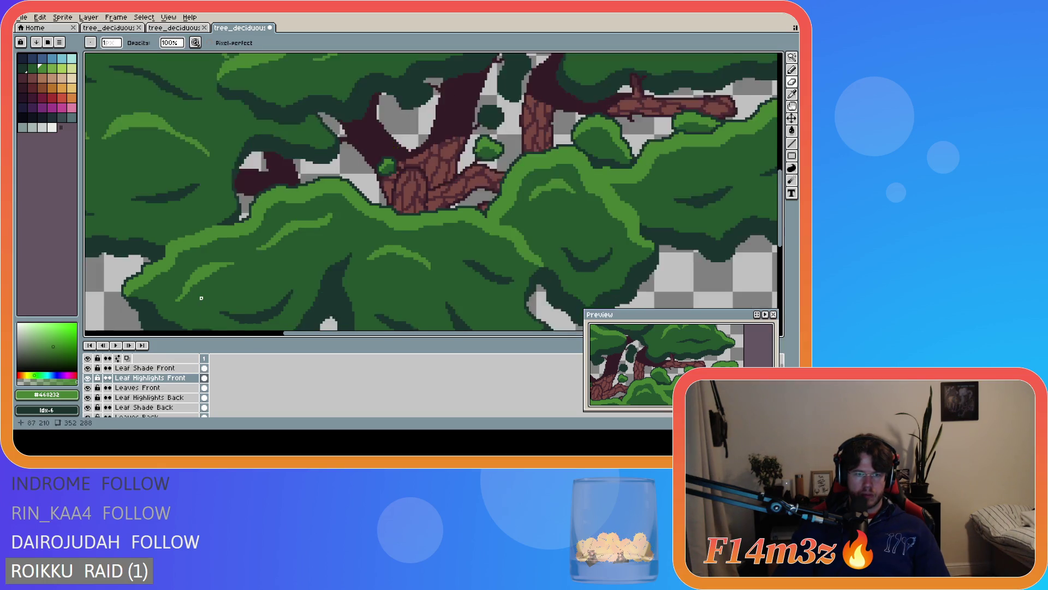
pyautogui.scroll(-2, 218, 323)
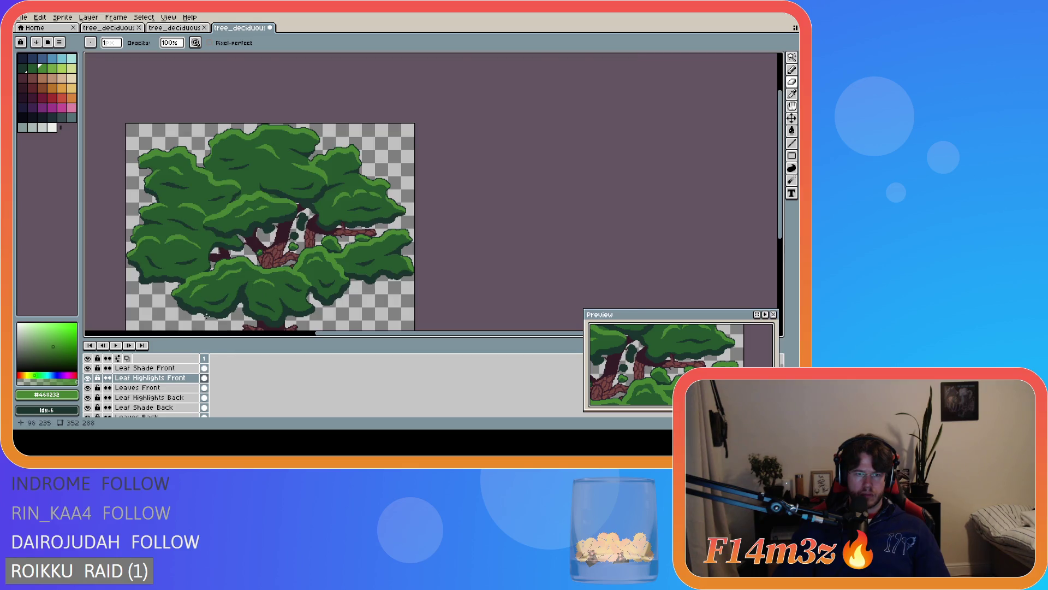
pyautogui.scroll(5, 206, 315)
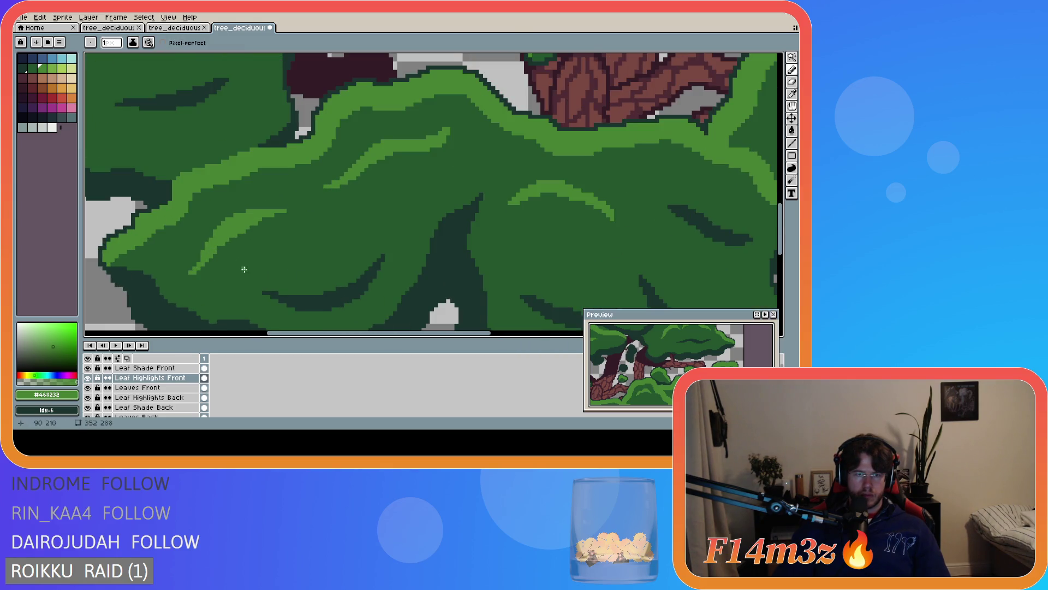
pyautogui.scroll(-5, 228, 308)
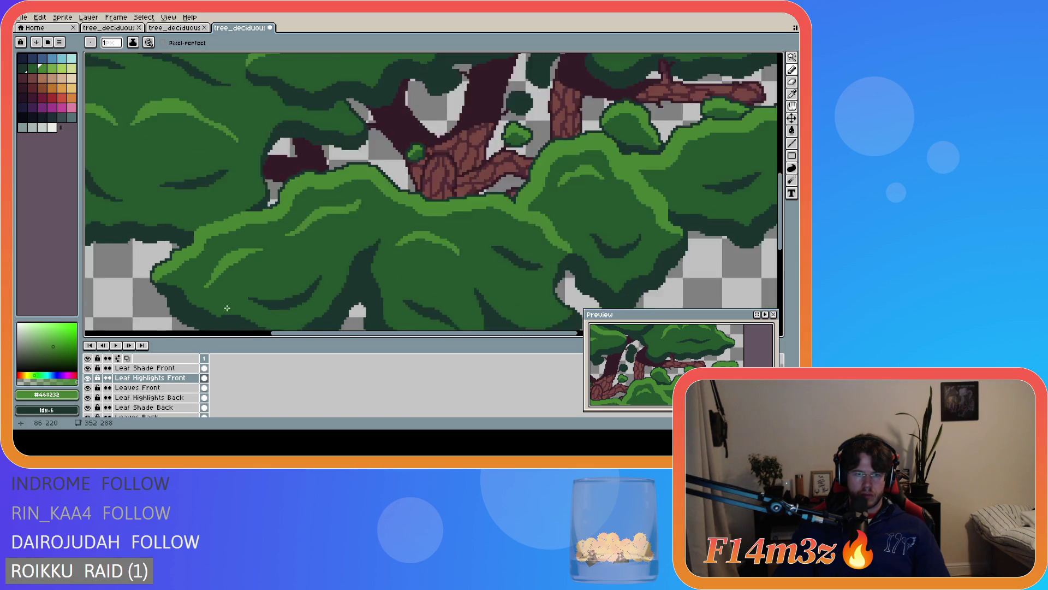
pyautogui.moveTo(383, 335); pyautogui.dragTo(341, 334)
pyautogui.press('b')
pyautogui.moveTo(784, 210); pyautogui.dragTo(785, 241)
pyautogui.moveTo(565, 334); pyautogui.dragTo(531, 333)
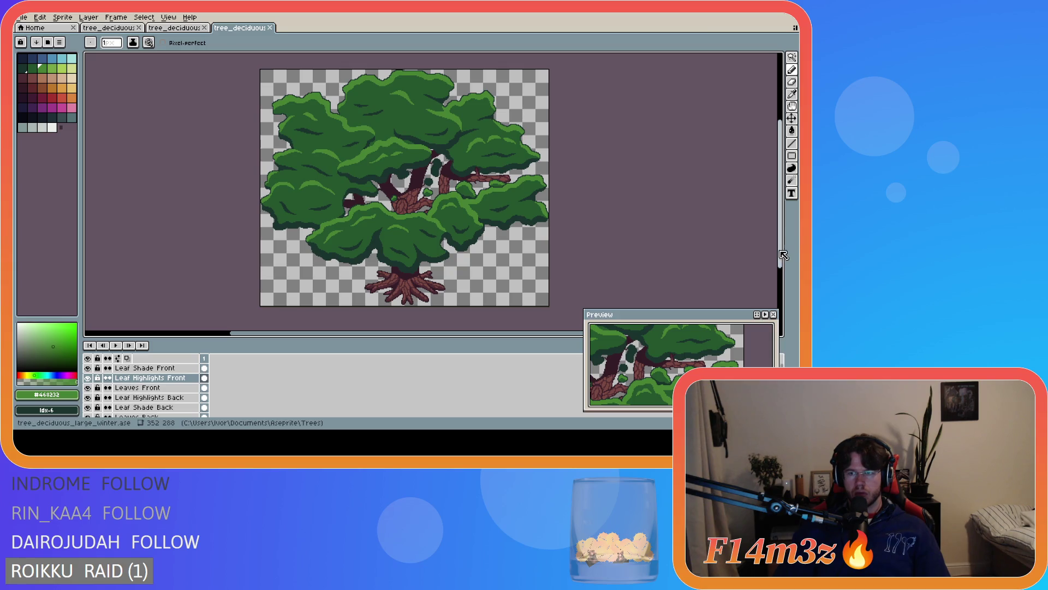
pyautogui.moveTo(784, 256); pyautogui.dragTo(784, 254)
pyautogui.moveTo(518, 338); pyautogui.dragTo(502, 339)
pyautogui.hotkey('ctrl', 's')
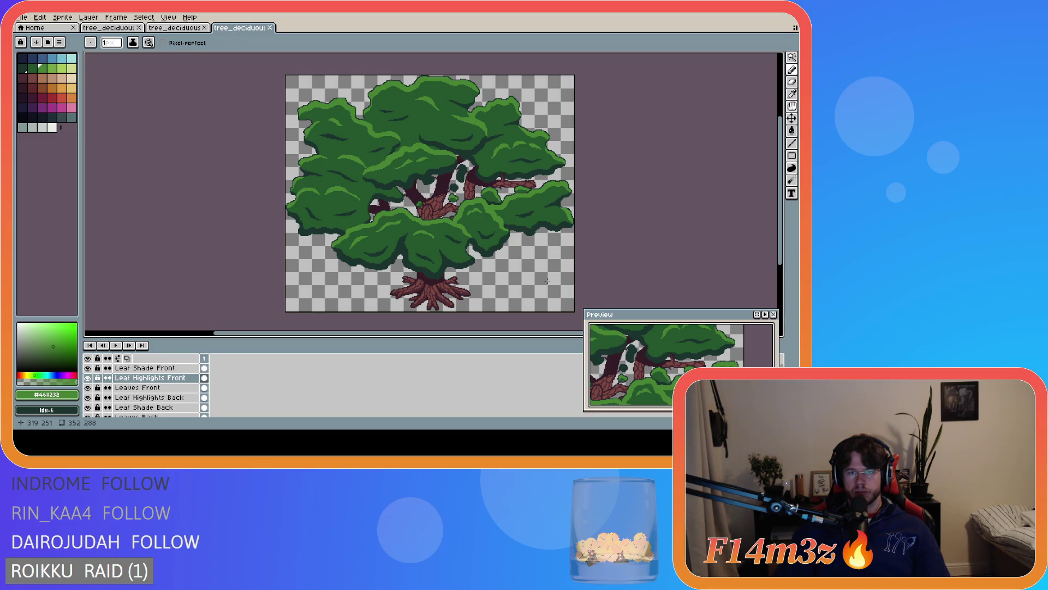
# Save the tree artwork once more as tree_deciduous_large_winter.ase
pyautogui.hotkey('ctrl', 's')
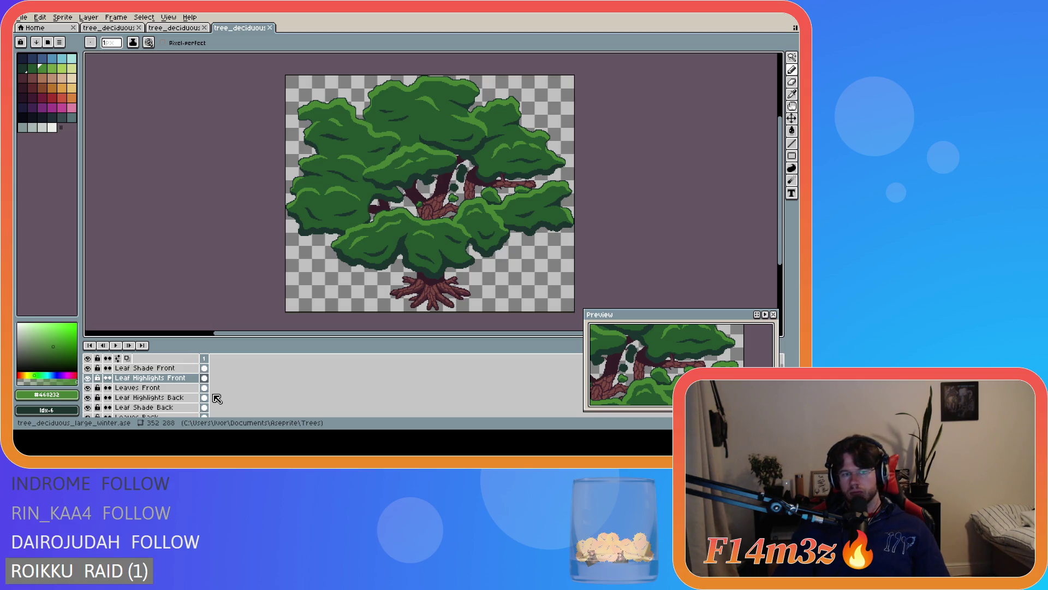
pyautogui.scroll(-1, 174, 396)
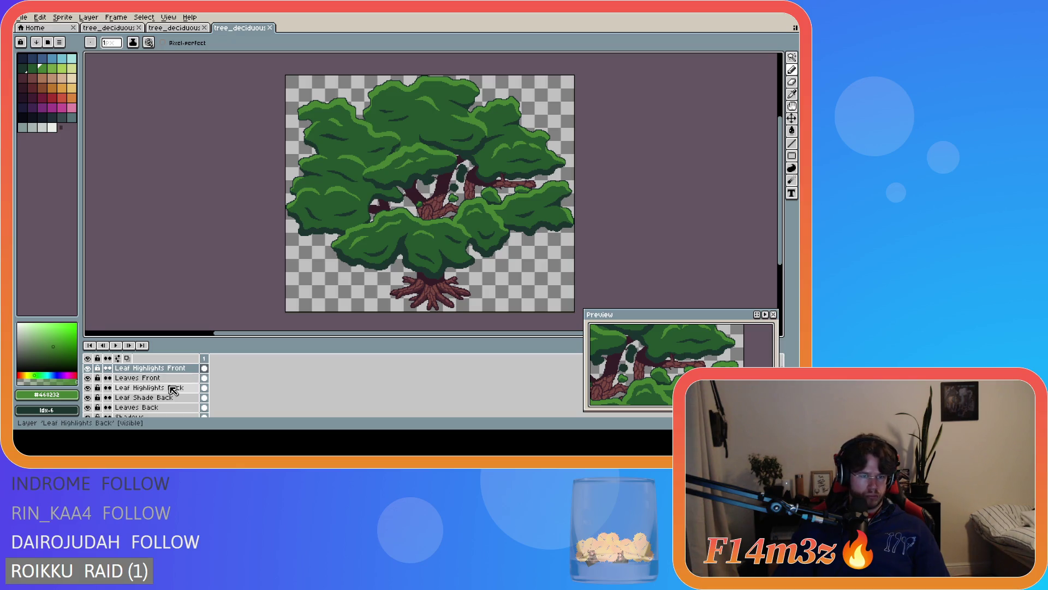
pyautogui.moveTo(173, 378); pyautogui.dragTo(162, 405)
pyautogui.click(161, 378)
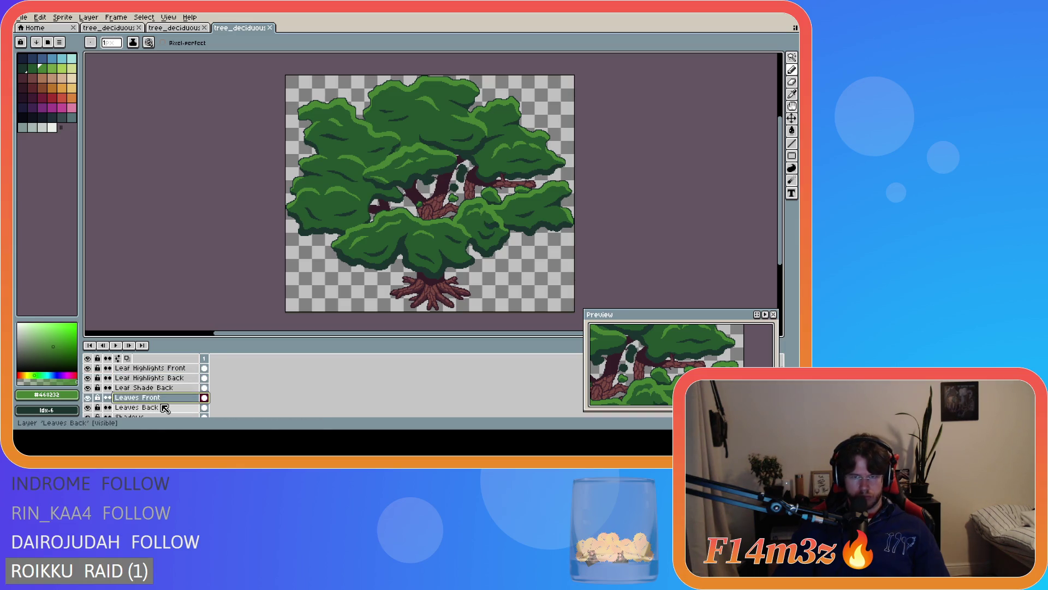
pyautogui.hotkey('ctrl', 'z')
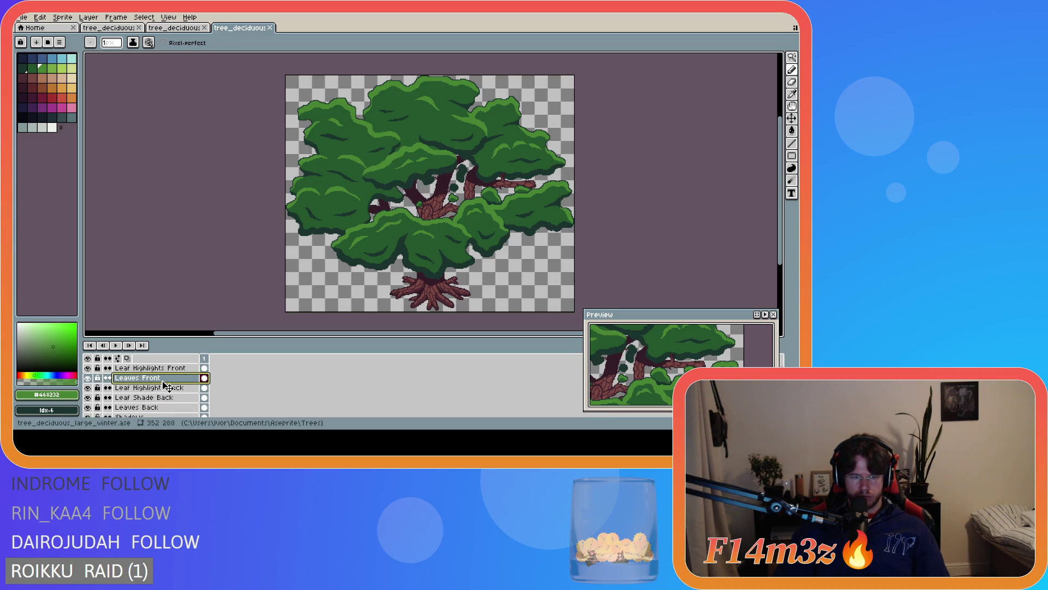
pyautogui.moveTo(163, 382); pyautogui.dragTo(165, 401)
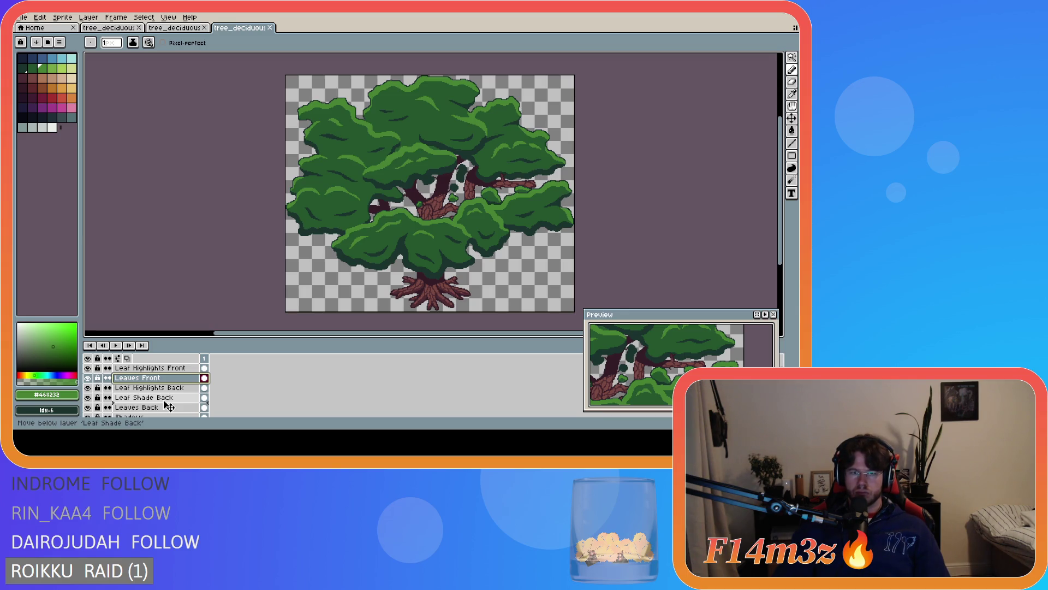
pyautogui.moveTo(165, 402); pyautogui.dragTo(165, 401)
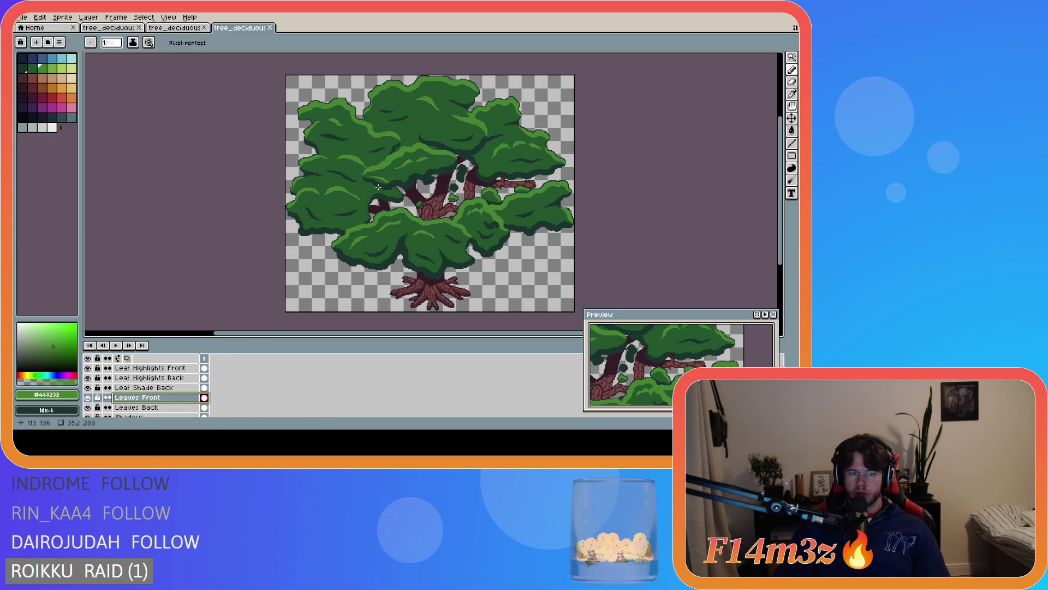
pyautogui.hotkey('ctrl', 'z')
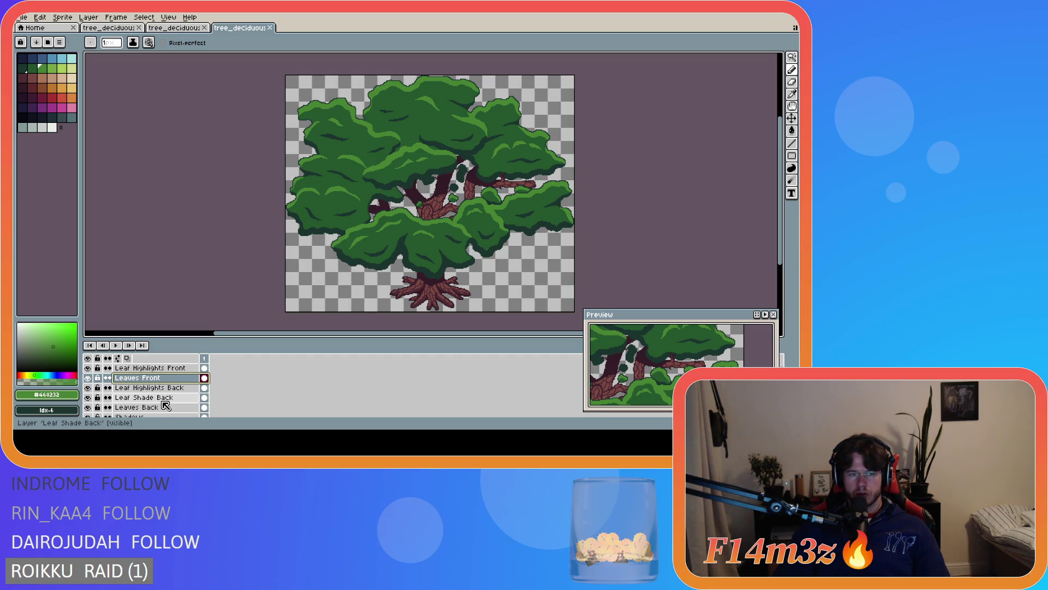
pyautogui.scroll(1, 180, 393)
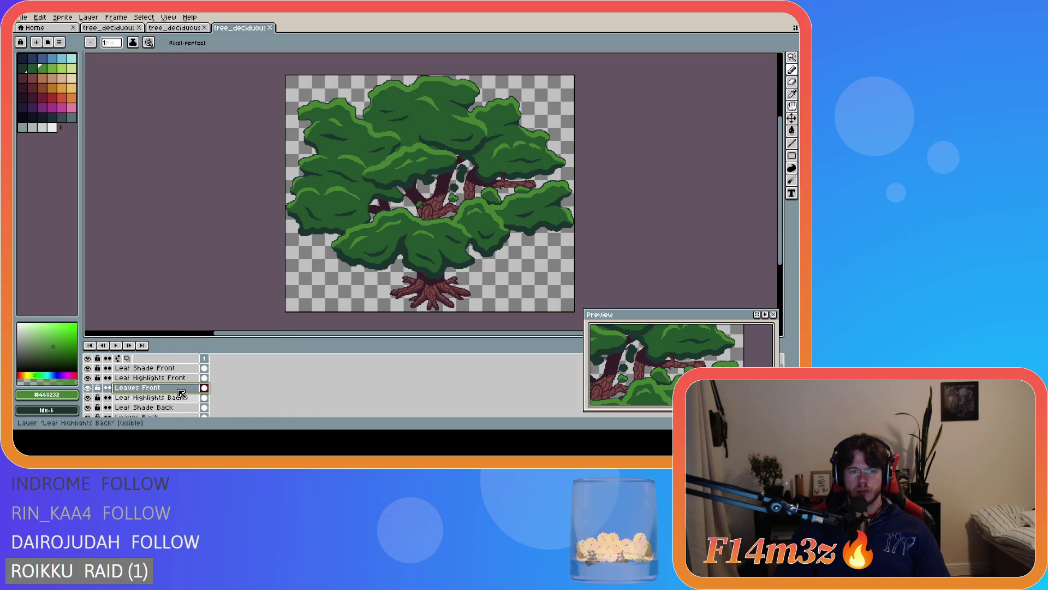
pyautogui.scroll(-4, 233, 384)
pyautogui.scroll(4, 234, 383)
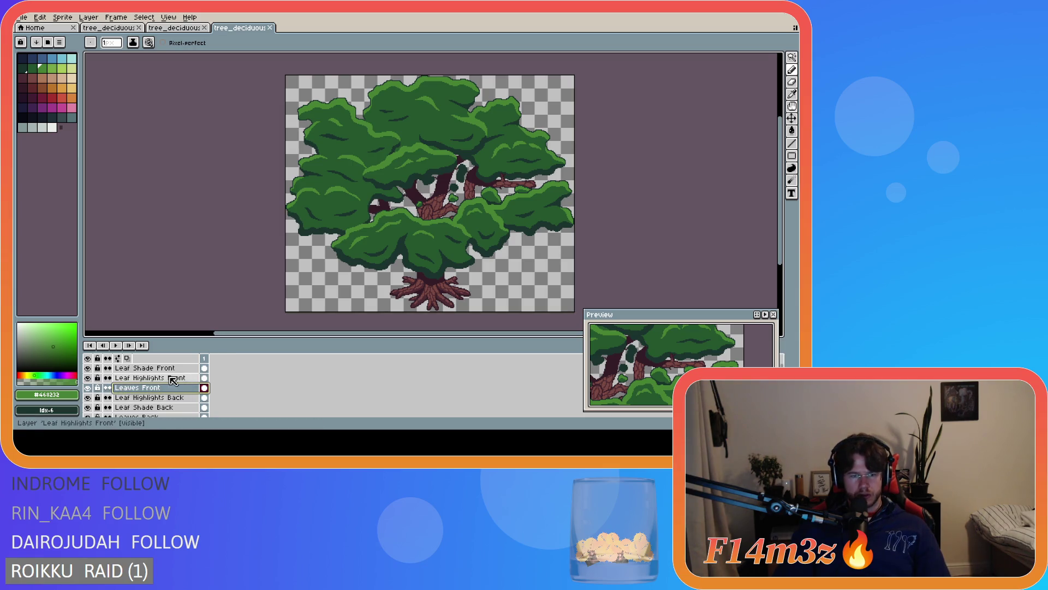
pyautogui.scroll(-2, 173, 380)
pyautogui.scroll(2, 169, 385)
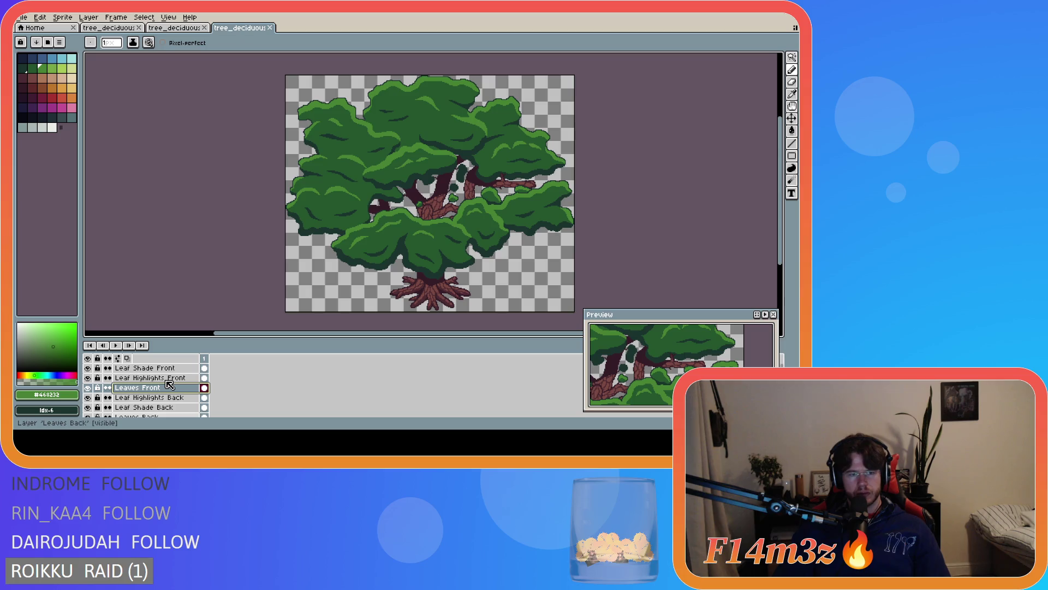
pyautogui.rightClick(231, 381)
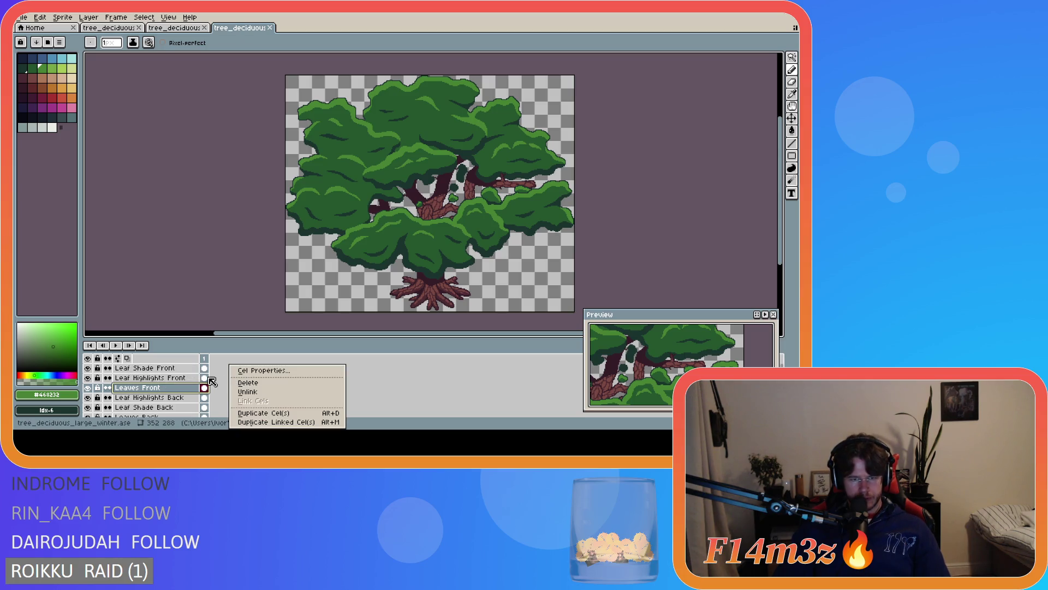
# Dismiss the cel and Leaf Highlights Front layer option menus without making changes
pyautogui.click(171, 381)
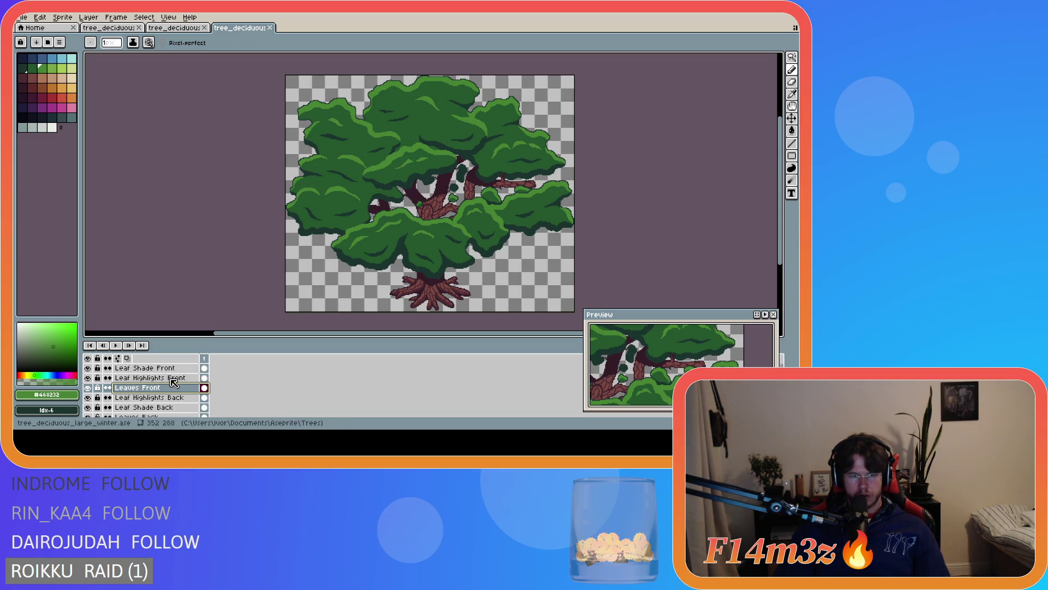
pyautogui.rightClick(171, 378)
pyautogui.moveTo(210, 366)
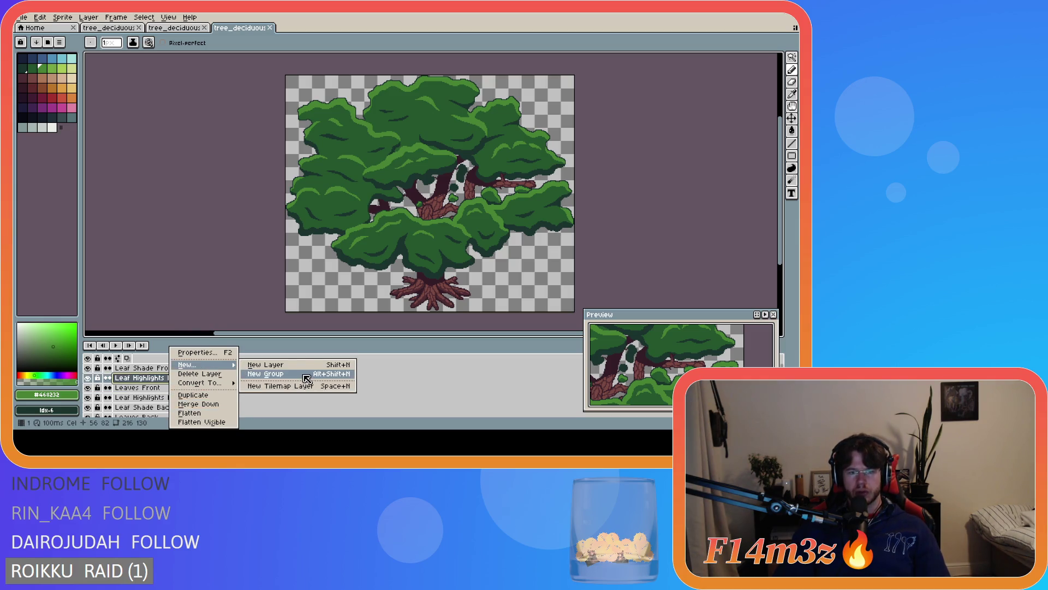
pyautogui.click(318, 412)
pyautogui.scroll(-2, 191, 392)
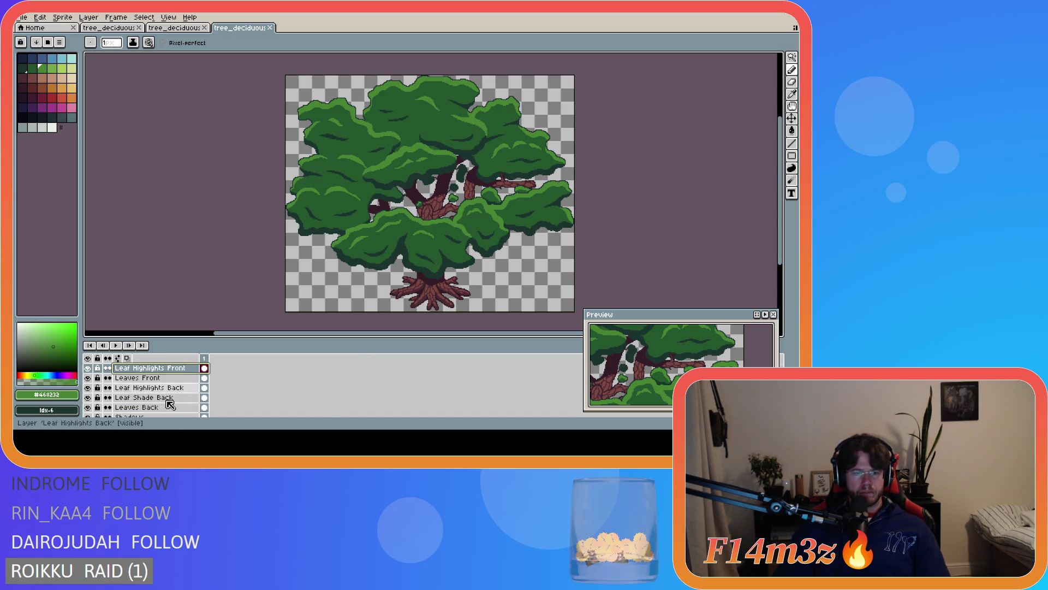
pyautogui.scroll(2, 184, 392)
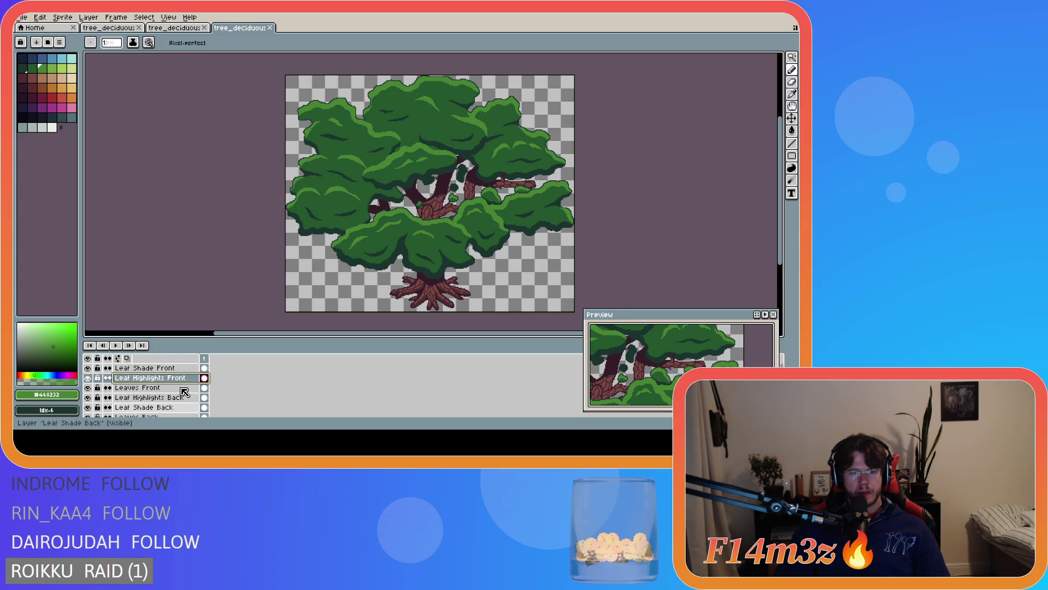
# Group Leaf Shade Front and Leaves Front, then move Leaf Highlights Front into Group 1
pyautogui.press('Up')
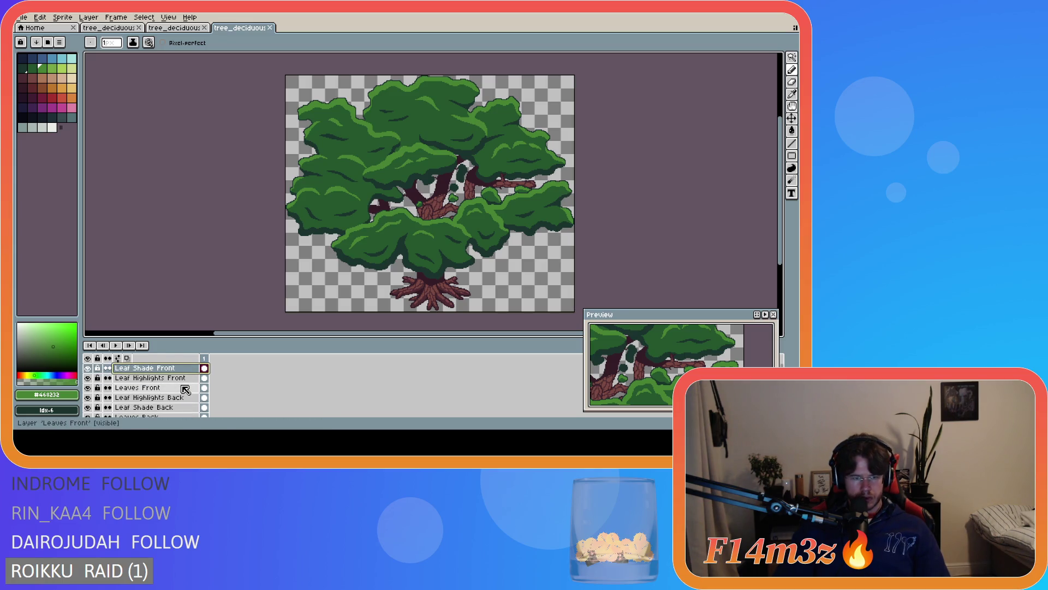
pyautogui.keyDown('shift'); pyautogui.click(184, 388); pyautogui.keyUp('shift')
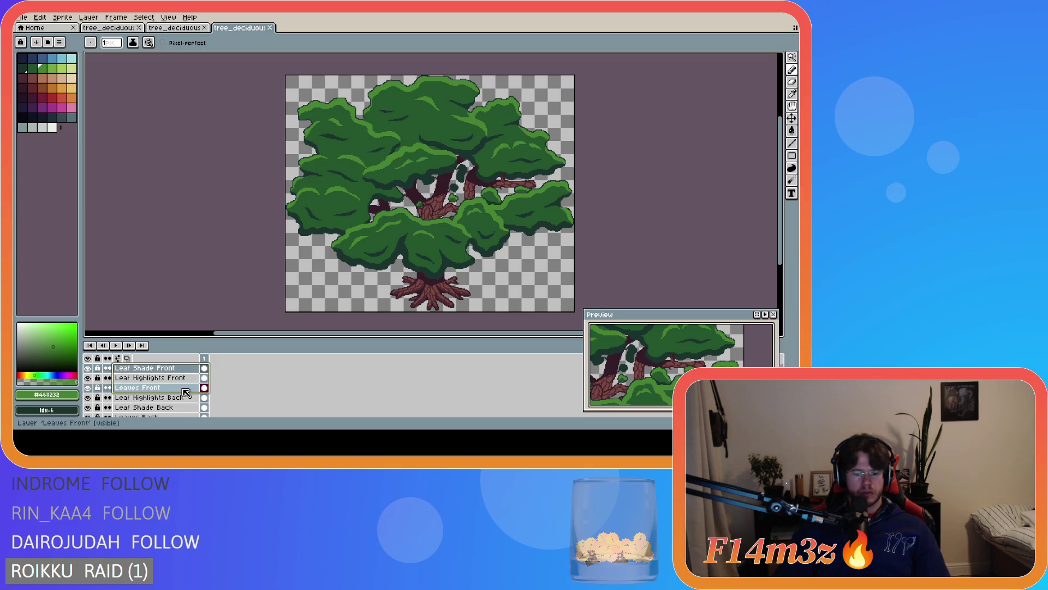
pyautogui.hotkey('alt', 'shift', 'n')
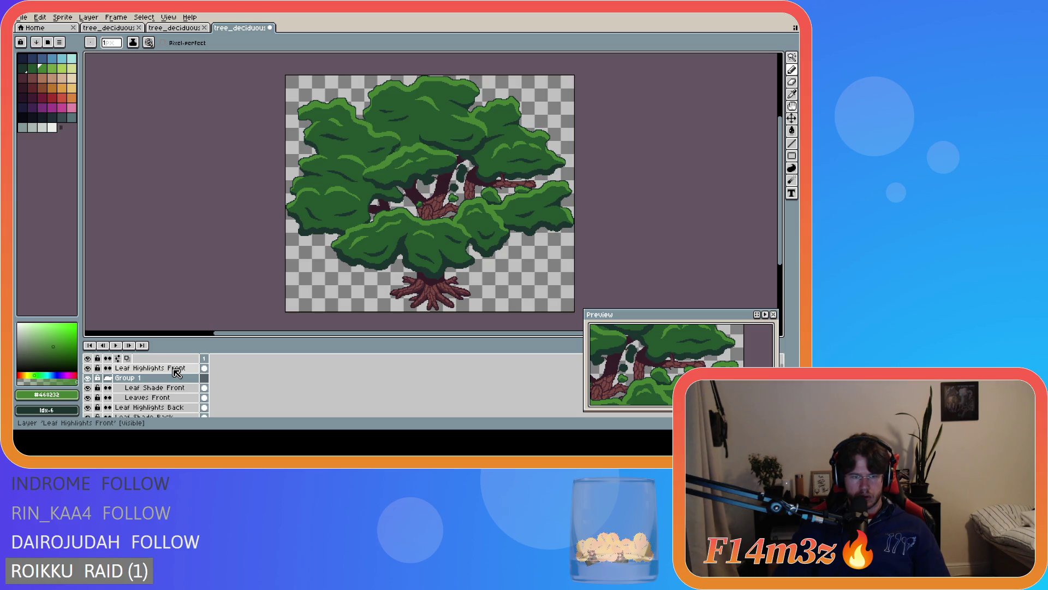
pyautogui.moveTo(174, 368); pyautogui.dragTo(181, 380)
pyautogui.doubleClick(128, 369)
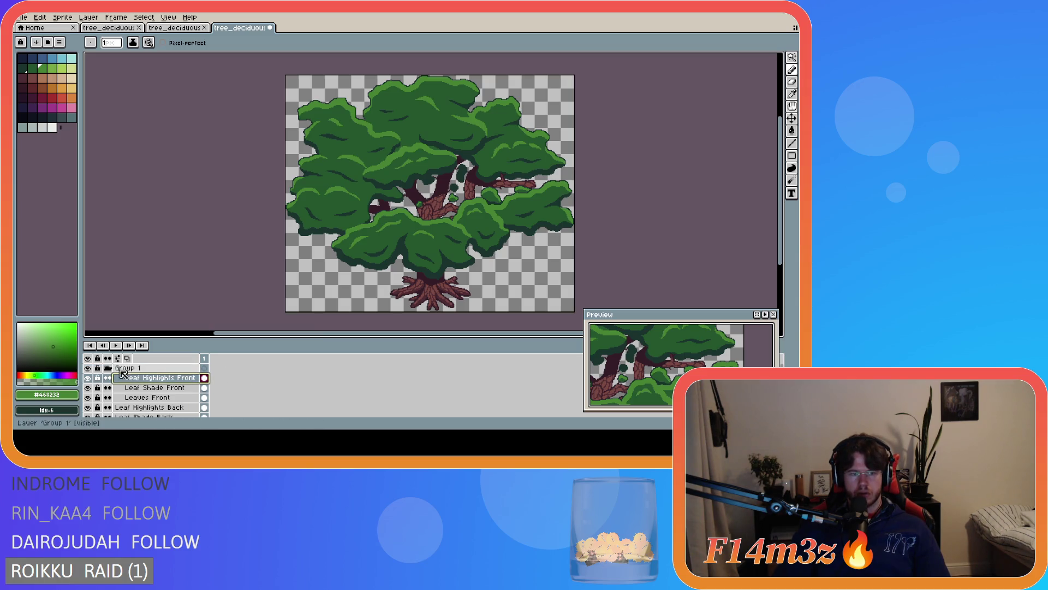
# Rename the front leaf group to 'Leaves Front' and collapse it
pyautogui.write('Leaves Front')
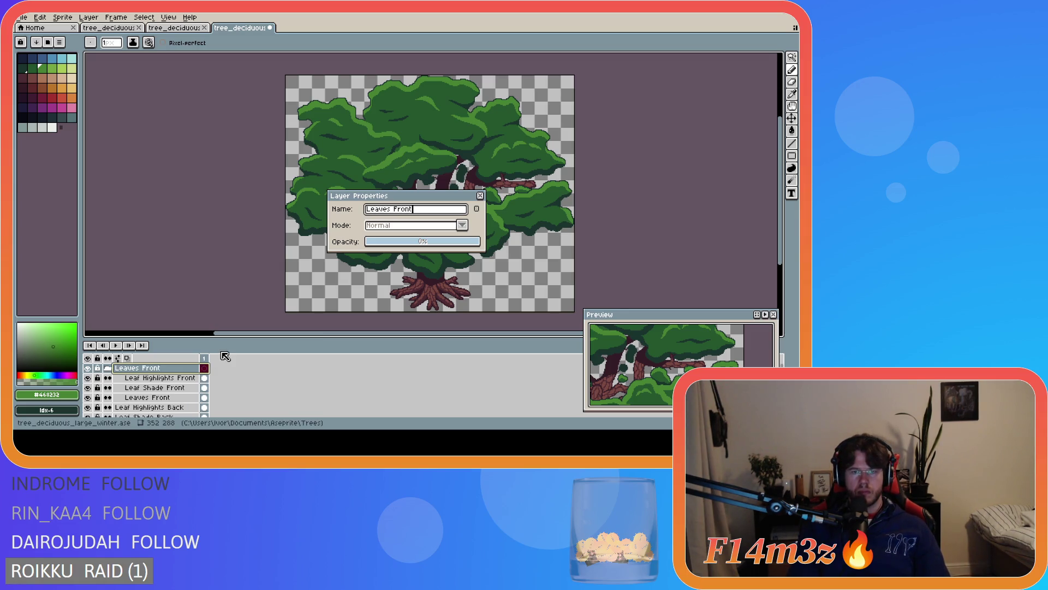
pyautogui.press('Return')
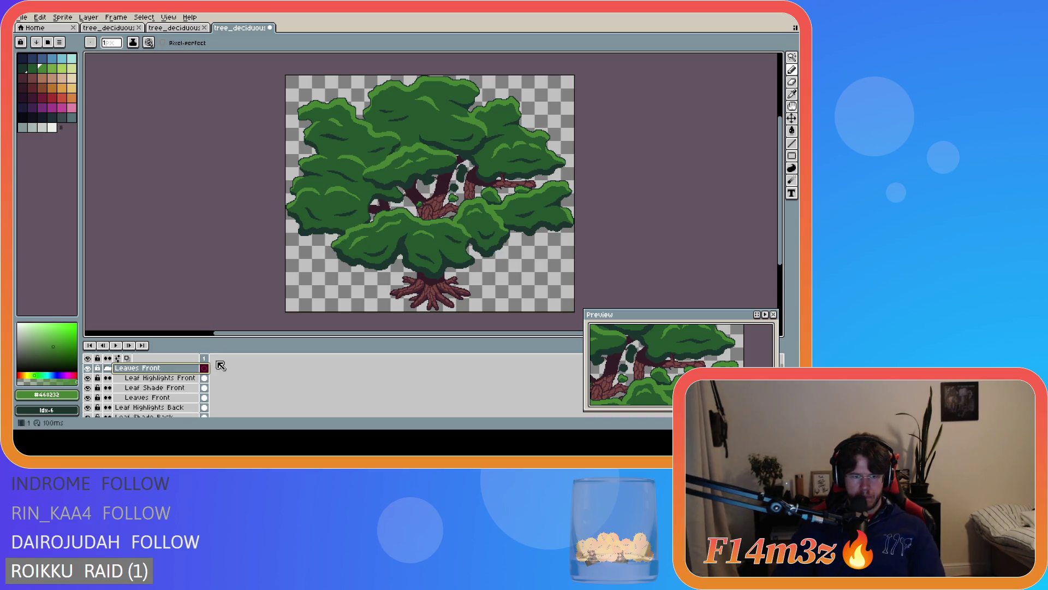
pyautogui.click(109, 371)
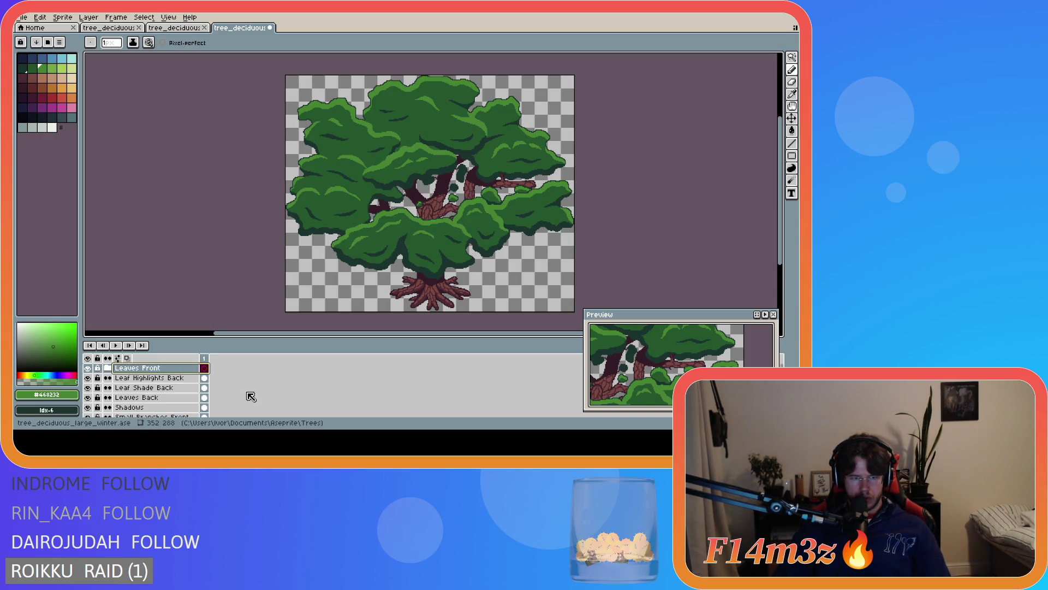
# Select the back leaf layers, Leaf Highlights Back through Leaves Back, and group them
pyautogui.click(149, 379)
pyautogui.moveTo(148, 379)
pyautogui.mouseDown()
pyautogui.moveTo(164, 398)
pyautogui.moveTo(205, 397)
pyautogui.mouseUp()
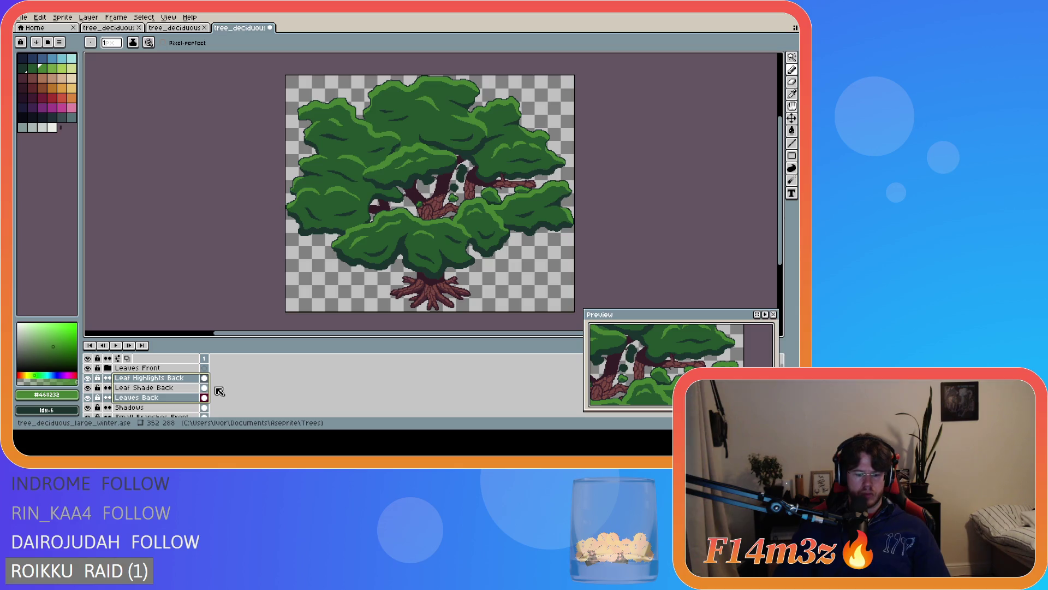
pyautogui.hotkey('alt', 'shift', 'n')
pyautogui.hotkey('ctrl', 'shift', 'Tab')
# Toggle the smaller tree's autumn leaf layers on and off, then return to the large tree document
pyautogui.click(88, 387)
pyautogui.moveTo(87, 378); pyautogui.dragTo(87, 367)
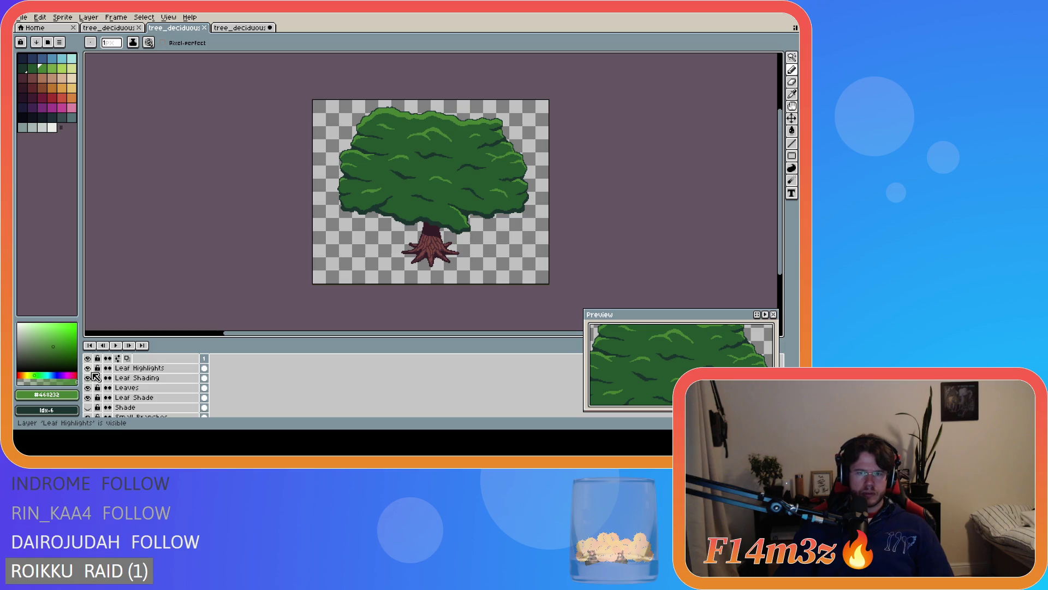
pyautogui.scroll(2, 148, 402)
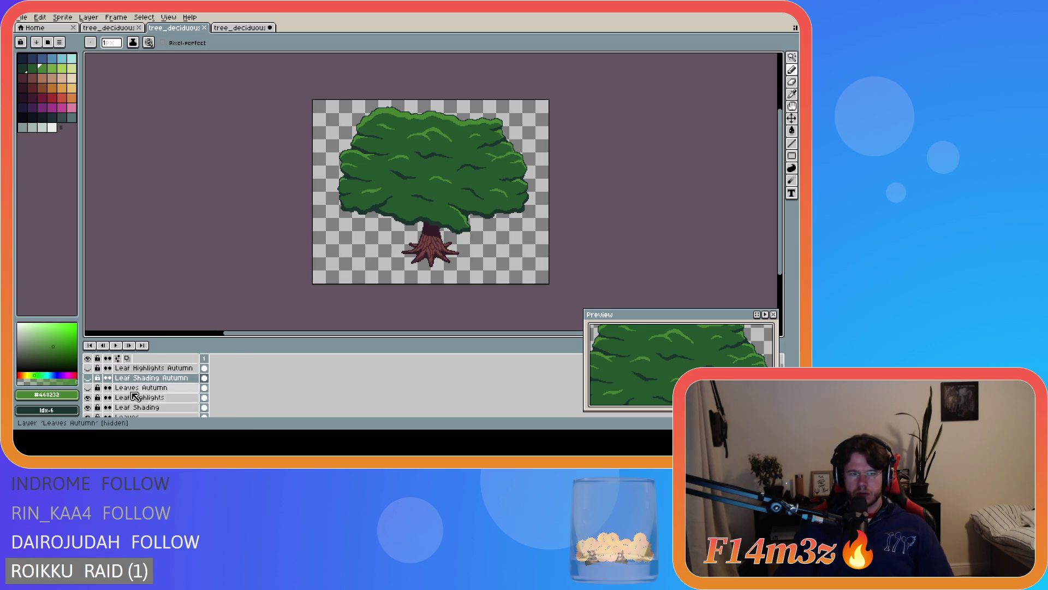
pyautogui.click(87, 387)
pyautogui.moveTo(87, 378)
pyautogui.mouseDown()
pyautogui.moveTo(87, 366)
pyautogui.moveTo(88, 387)
pyautogui.mouseUp()
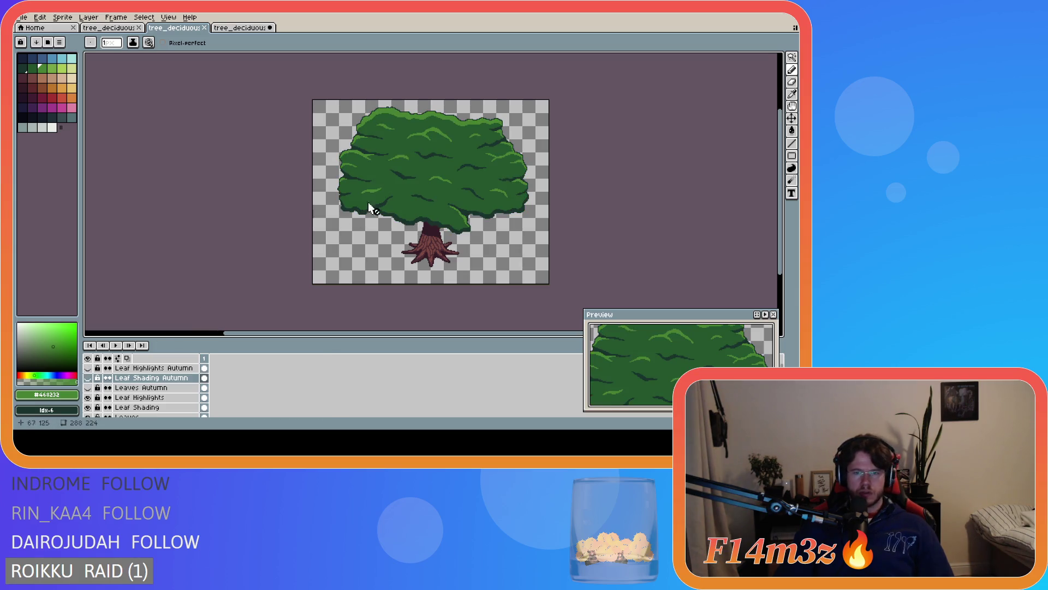
pyautogui.click(234, 29)
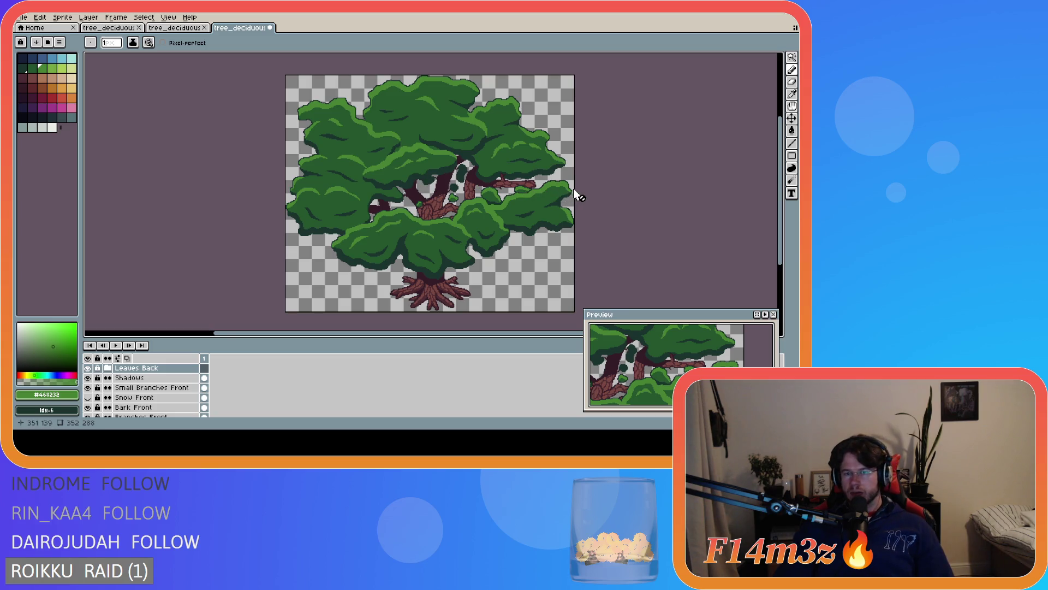
# Duplicate the Leaves Back and Leaves Front groups, moving the front copy to the top
pyautogui.scroll(-1, 574, 190)
pyautogui.scroll(1, 574, 188)
pyautogui.moveTo(381, 334); pyautogui.dragTo(413, 340)
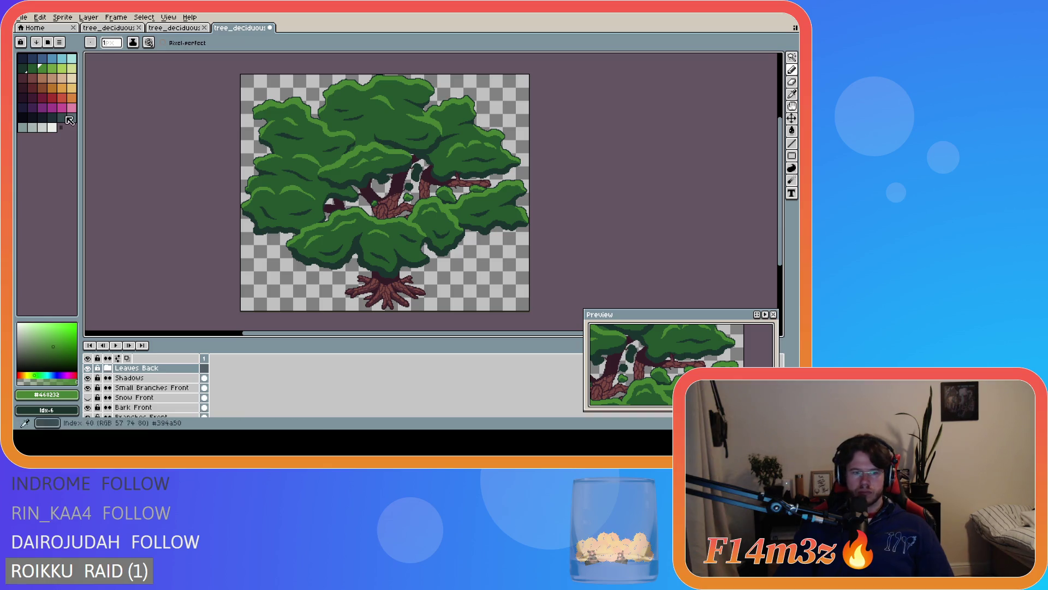
pyautogui.scroll(1, 172, 380)
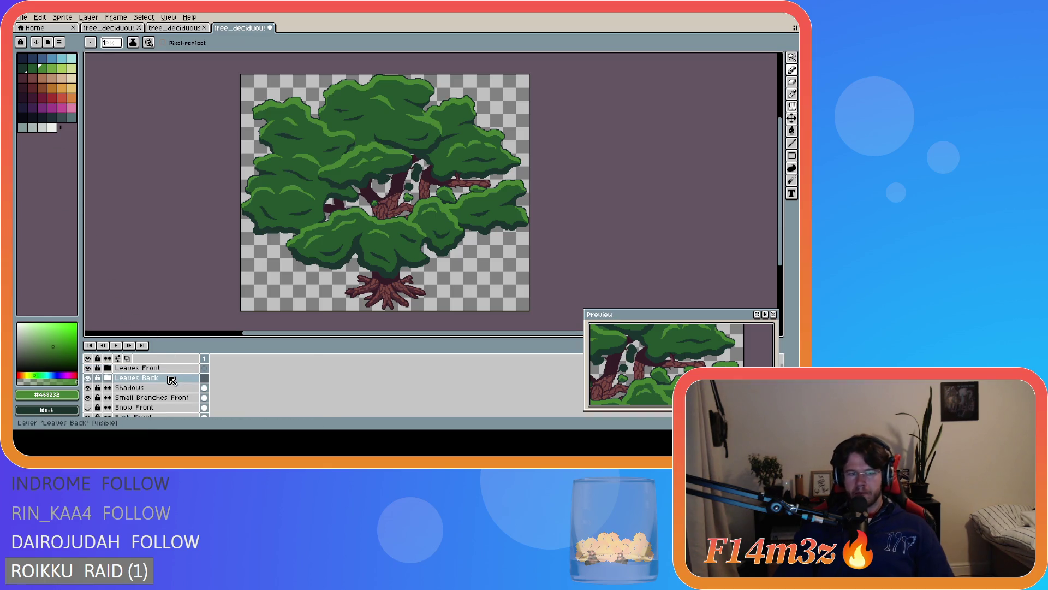
pyautogui.rightClick(169, 377)
pyautogui.click(219, 399)
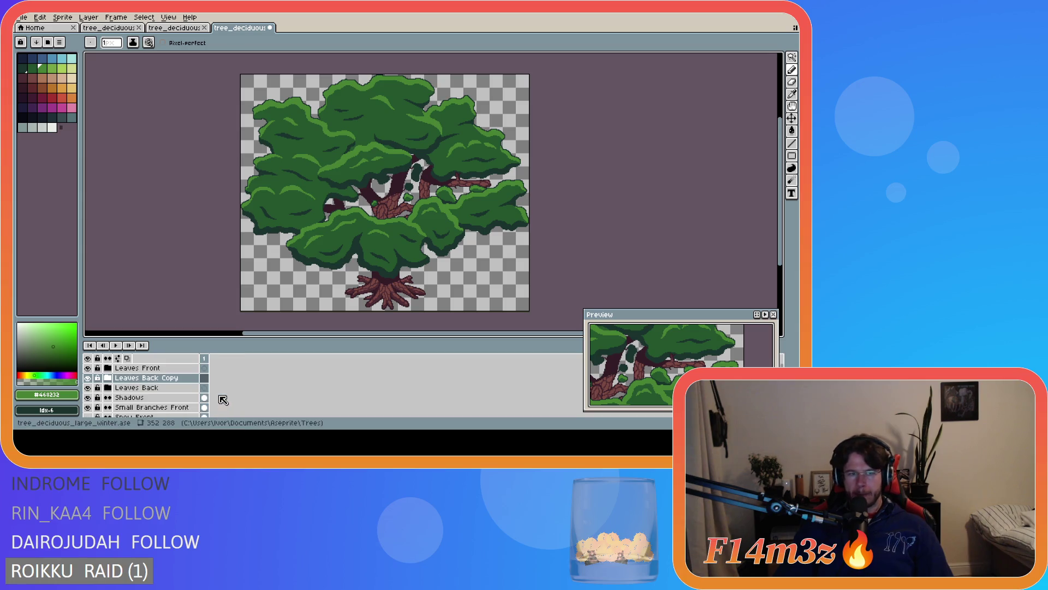
pyautogui.moveTo(169, 379); pyautogui.dragTo(169, 369)
pyautogui.click(165, 377)
pyautogui.rightClick(169, 377)
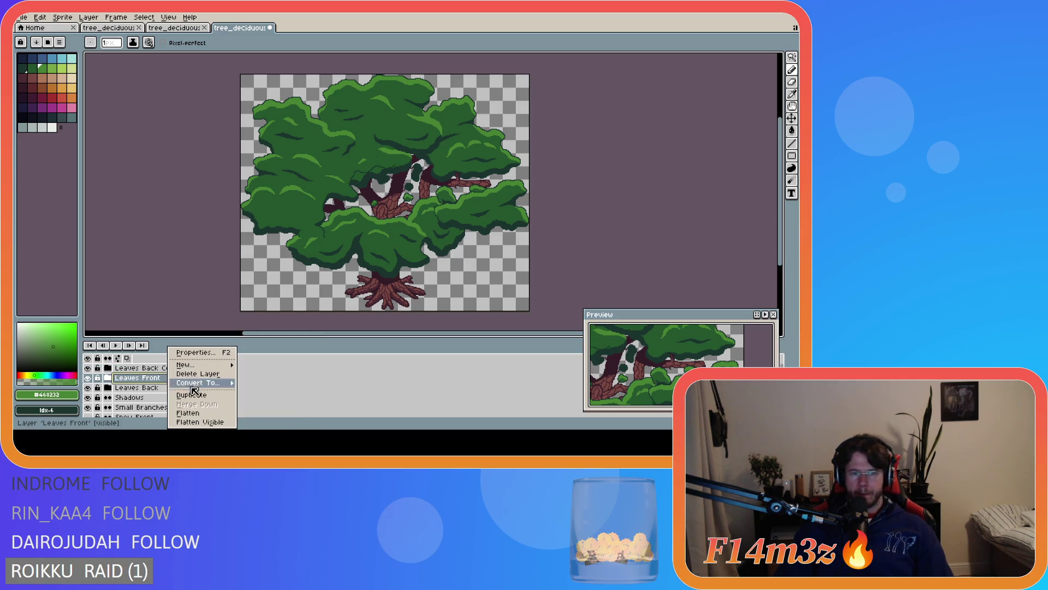
pyautogui.click(203, 395)
pyautogui.moveTo(180, 378); pyautogui.dragTo(175, 367)
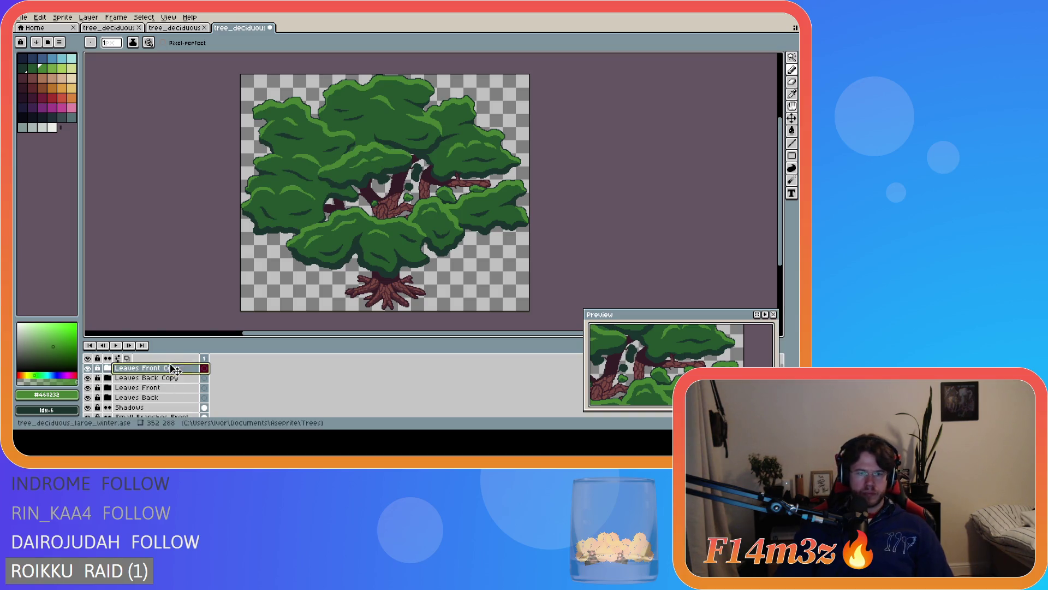
# Rename the copies to 'Leaves Back Autumn' and 'Leaves Front Autumn'
pyautogui.doubleClick(176, 377)
pyautogui.doubleClick(422, 212)
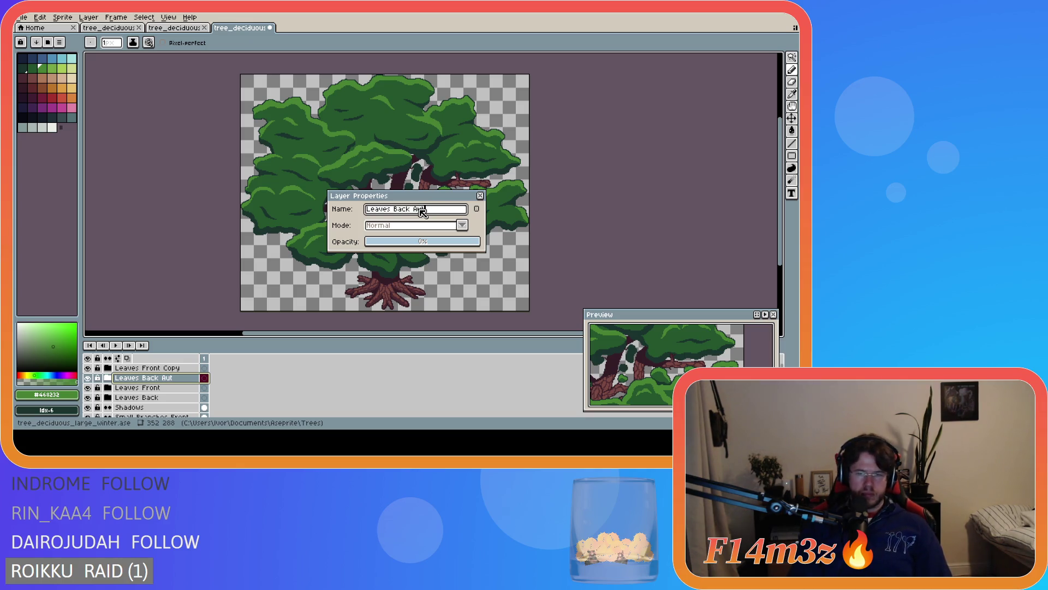
pyautogui.press('Return')
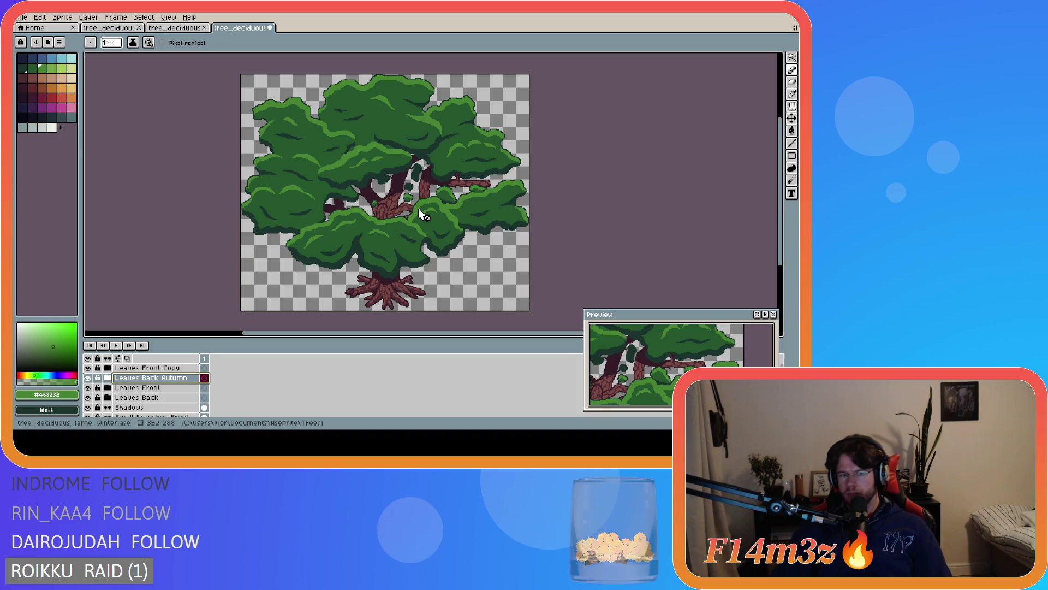
pyautogui.doubleClick(181, 369)
pyautogui.doubleClick(425, 210)
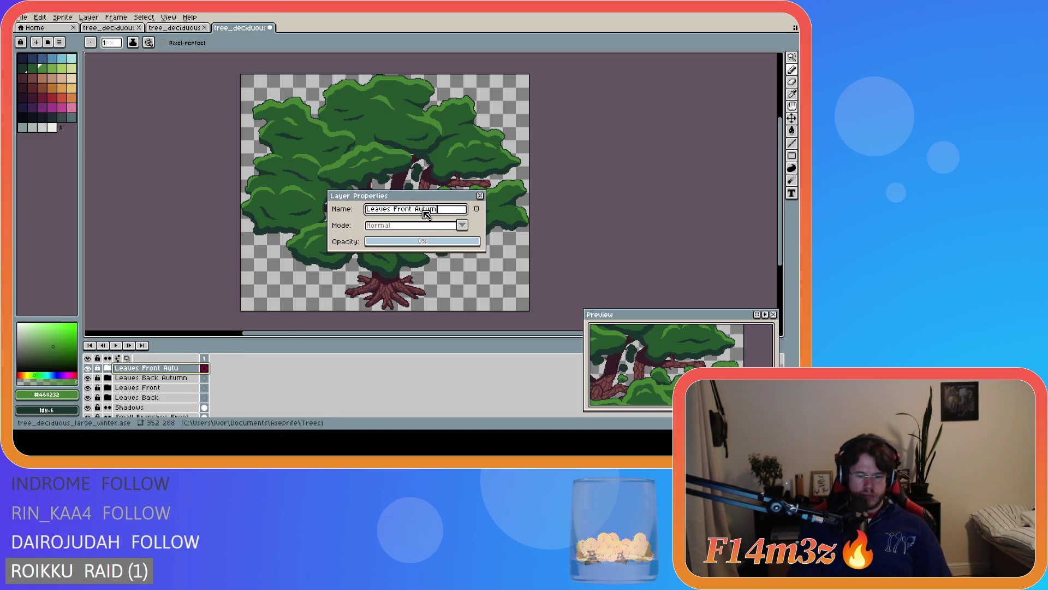
pyautogui.write('n')
pyautogui.press('Return')
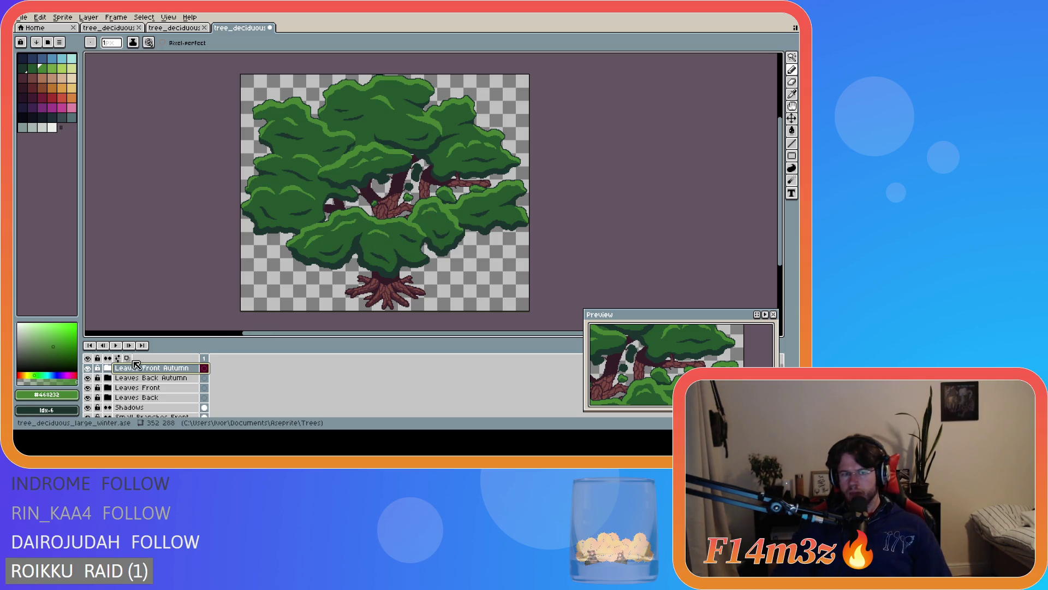
# Hide the original Leaves Front and Leaves Back groups and Leaves Front Autumn
pyautogui.click(87, 388)
pyautogui.click(87, 396)
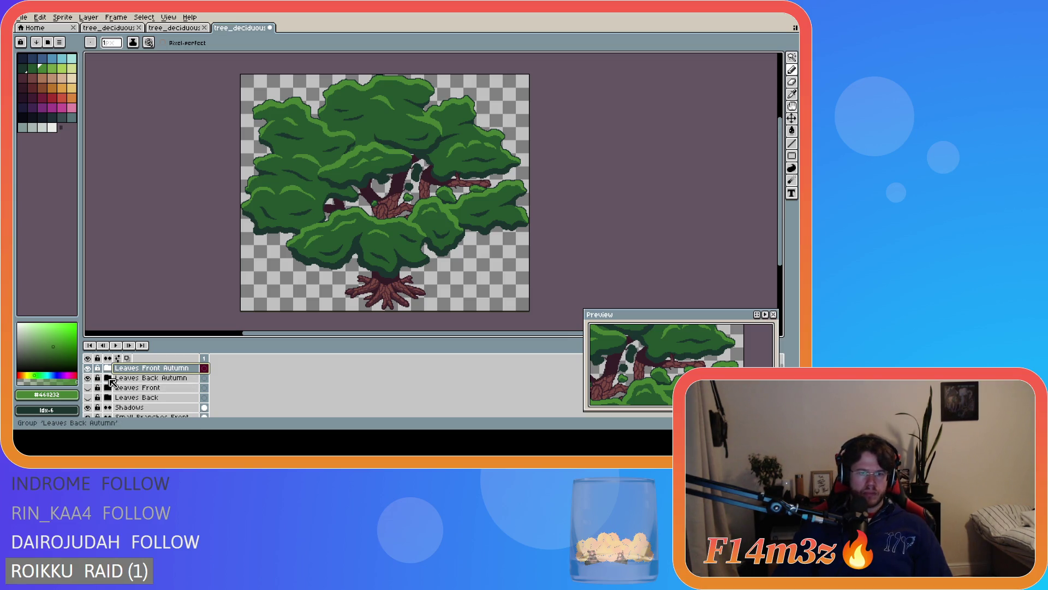
pyautogui.click(87, 368)
# Expand Leaves Back Autumn and hide its highlight and shading layers, leaving the flat green base
pyautogui.click(107, 377)
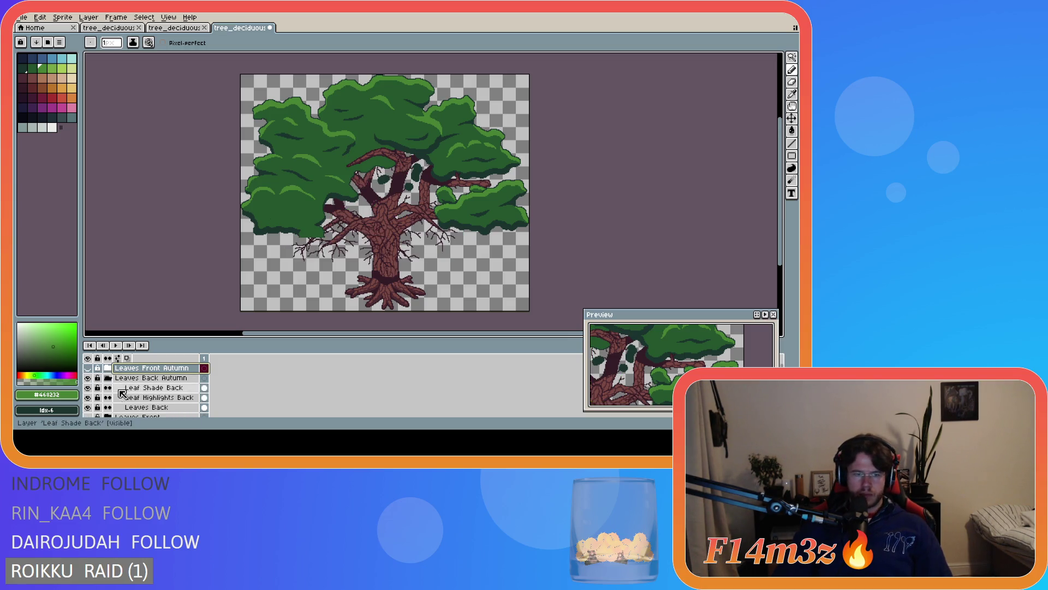
pyautogui.click(174, 409)
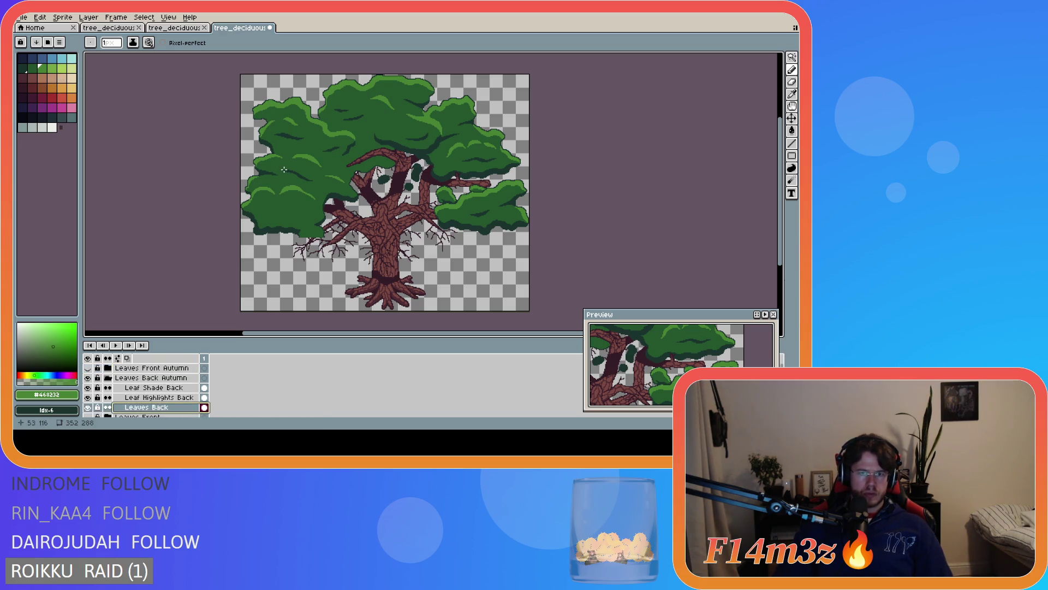
pyautogui.scroll(3, 308, 198)
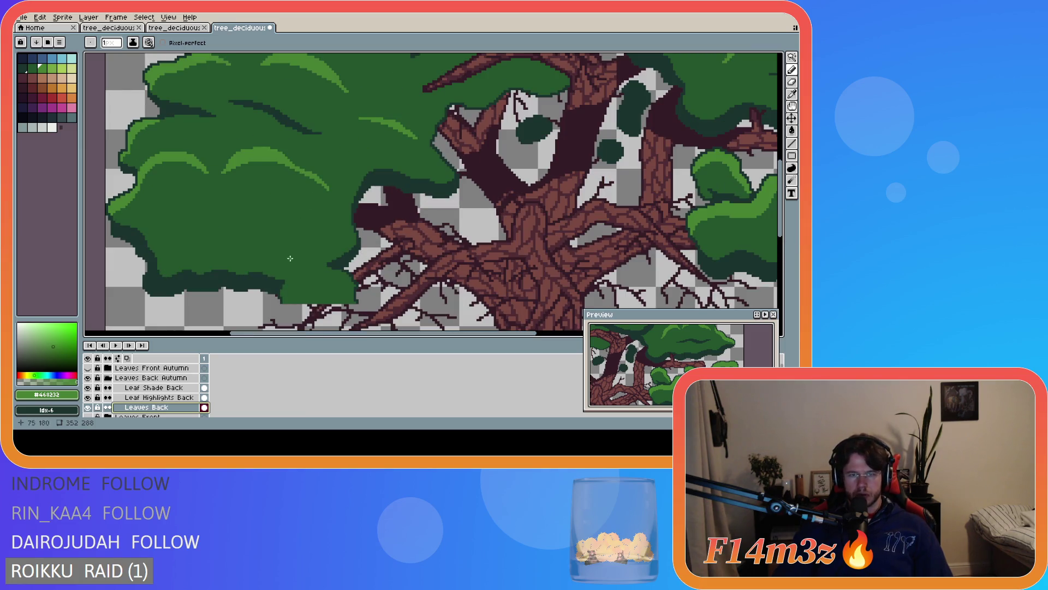
pyautogui.scroll(-2, 258, 263)
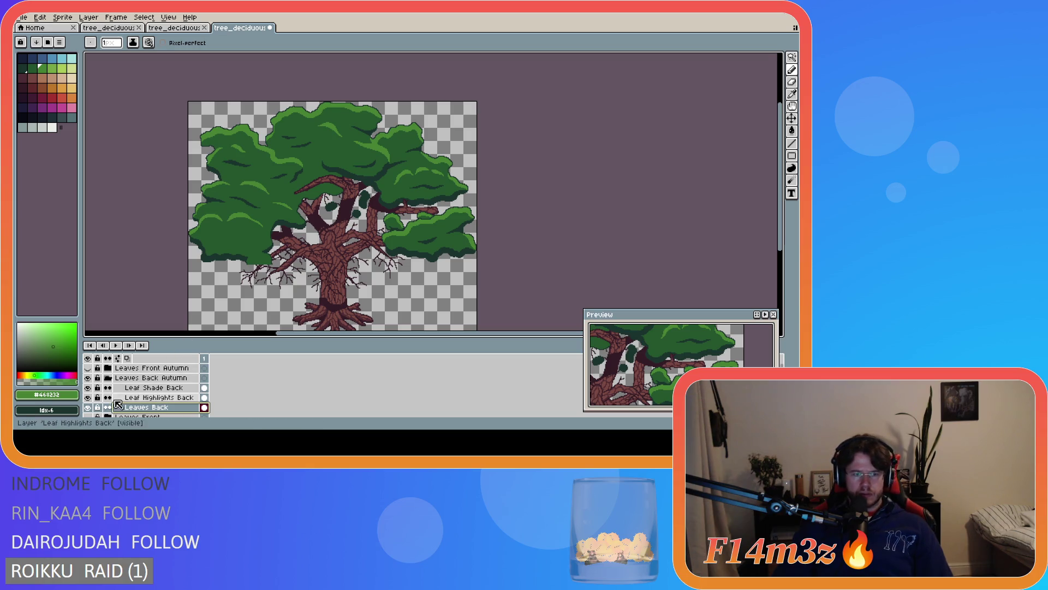
pyautogui.click(88, 397)
pyautogui.click(88, 388)
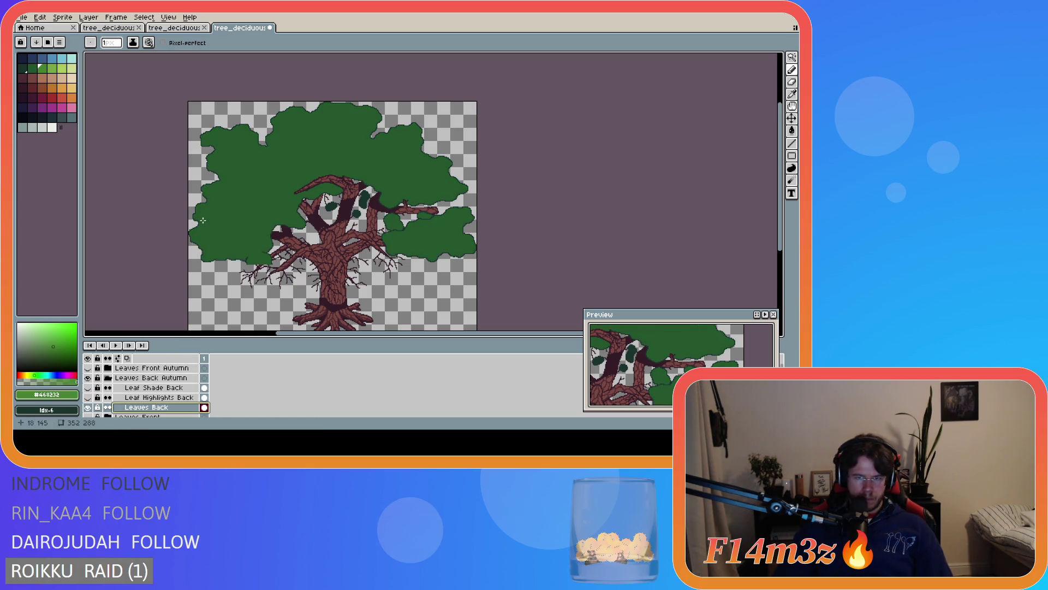
# Pick the brown outline colour #884b2b from the smaller tree's autumn leaves and return to the large tree
pyautogui.click(174, 28)
pyautogui.click(88, 377)
pyautogui.click(88, 387)
pyautogui.click(88, 377)
pyautogui.click(88, 367)
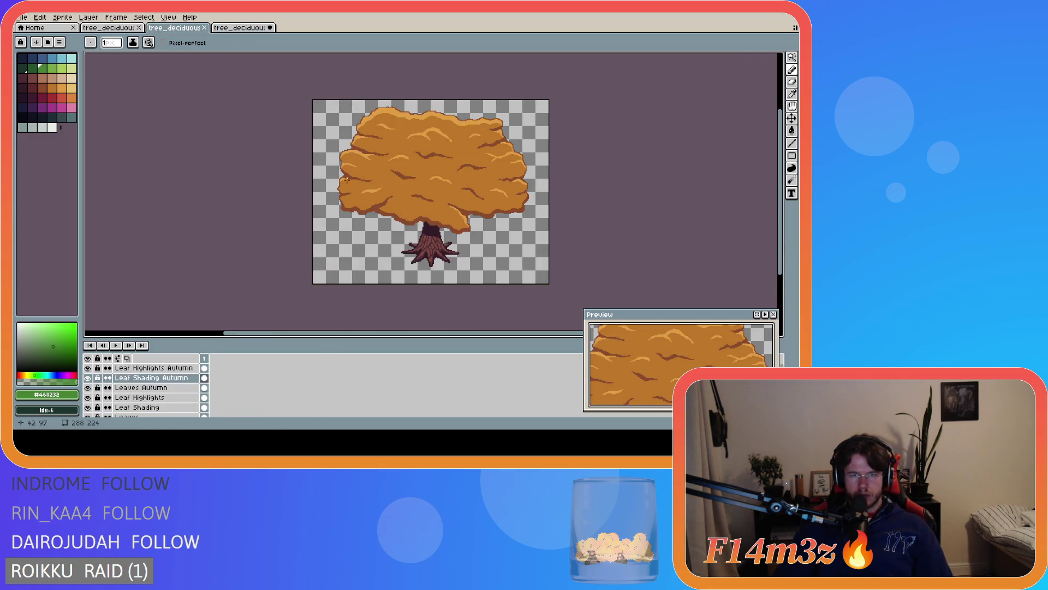
pyautogui.scroll(3, 322, 209)
pyautogui.press('i')
pyautogui.click(299, 189)
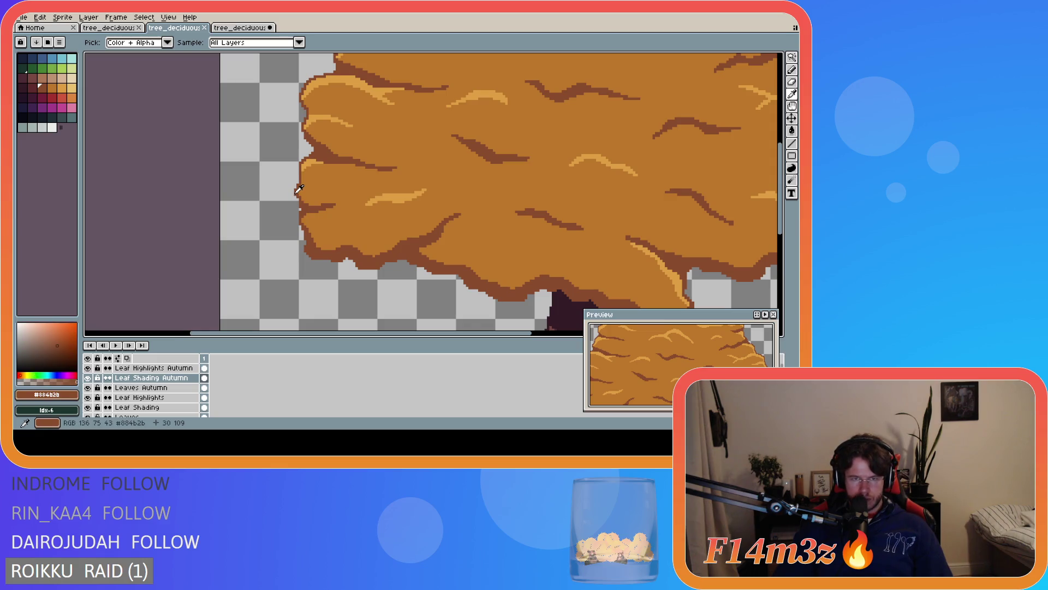
pyautogui.press('b')
pyautogui.click(244, 28)
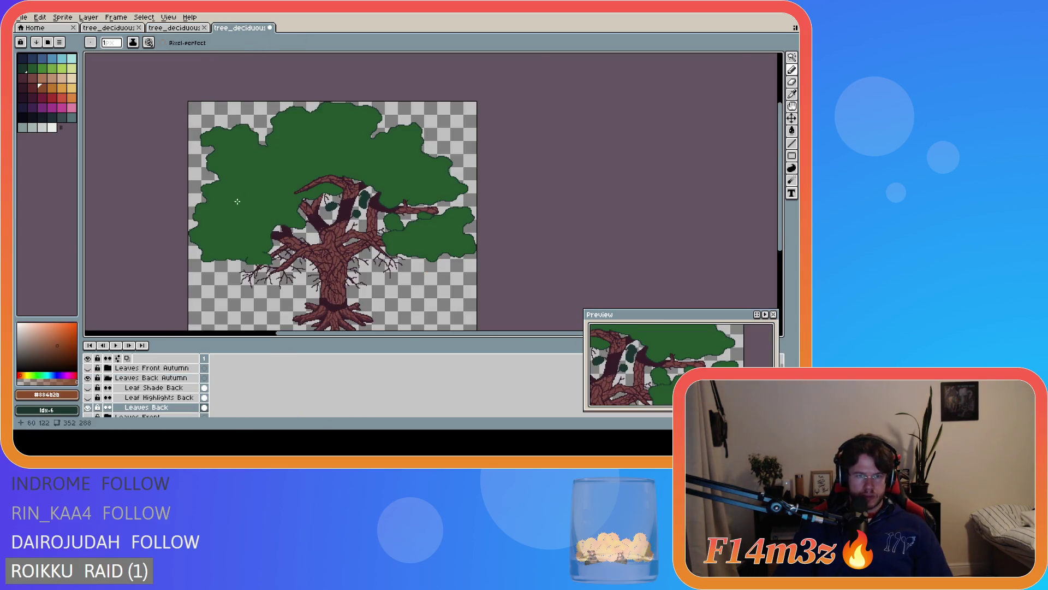
pyautogui.scroll(4, 198, 218)
# Bucket-fill the back leaves' dark green outlines and three trunk blobs with brown
pyautogui.press('g')
pyautogui.click(157, 200)
pyautogui.scroll(-4, 265, 211)
pyautogui.scroll(4, 413, 206)
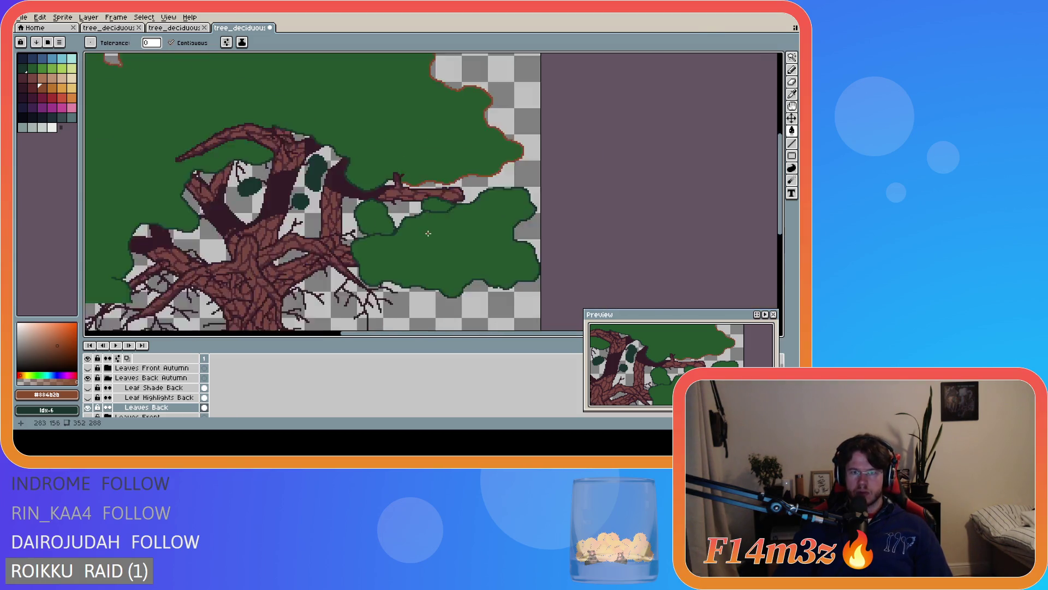
pyautogui.click(365, 228)
pyautogui.scroll(-2, 365, 229)
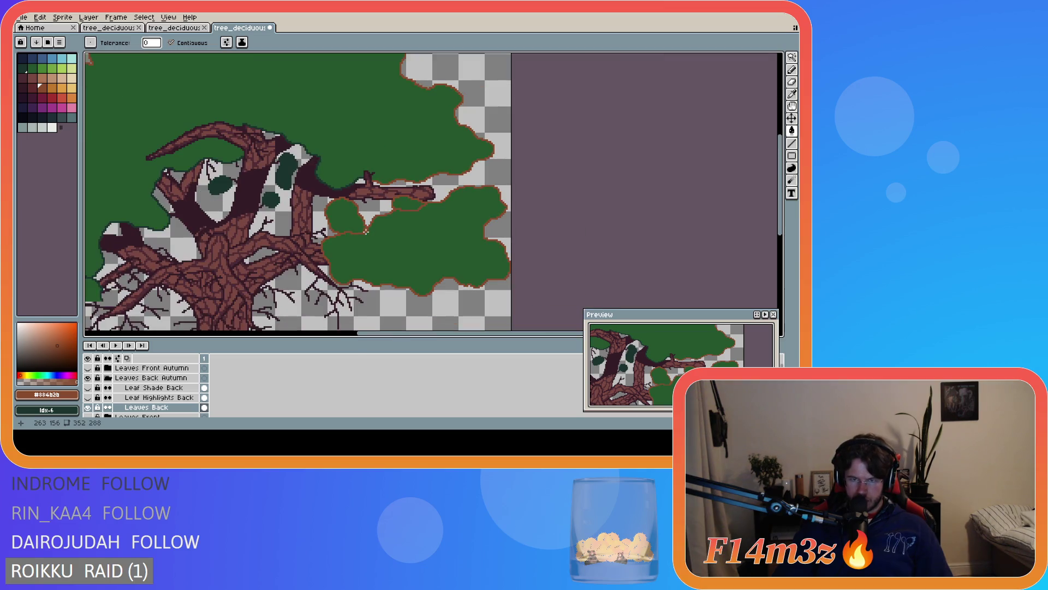
pyautogui.scroll(2, 246, 196)
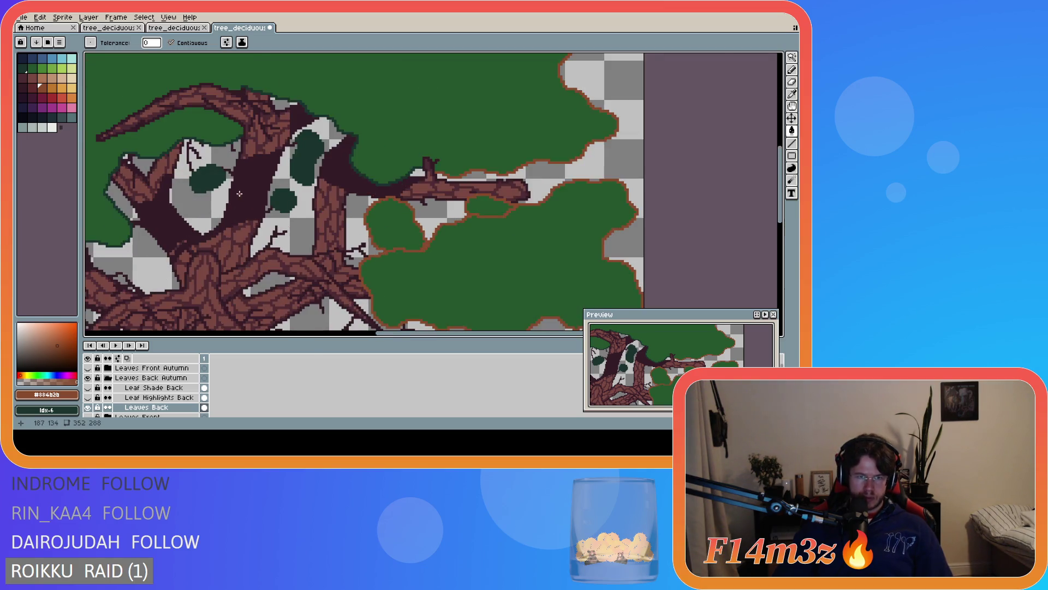
pyautogui.click(200, 174)
pyautogui.click(295, 202)
pyautogui.click(319, 154)
pyautogui.scroll(-4, 319, 154)
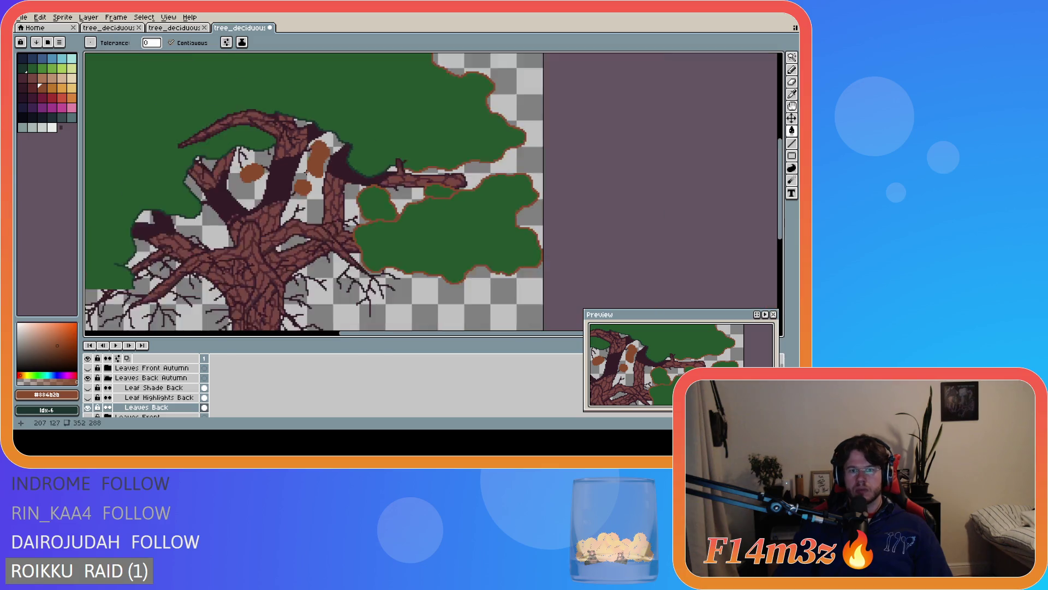
pyautogui.scroll(2, 224, 153)
pyautogui.scroll(1, 242, 210)
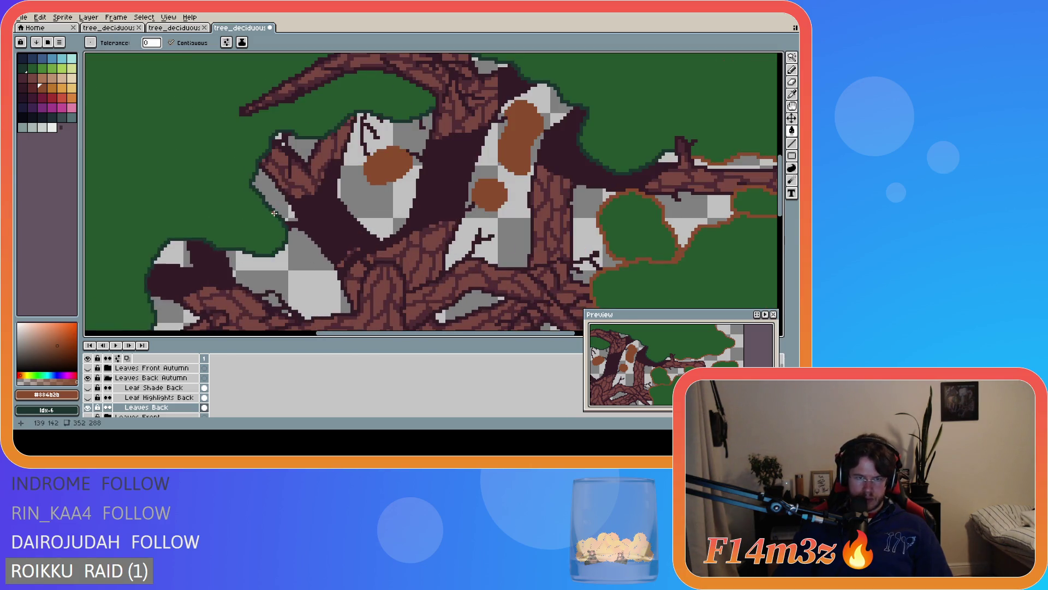
pyautogui.scroll(-1, 274, 214)
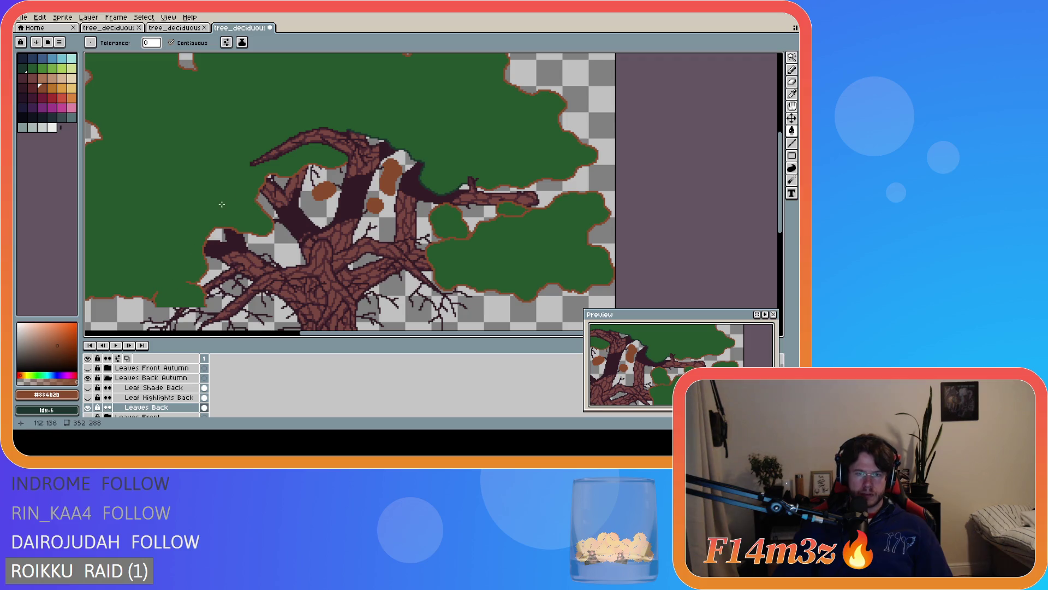
pyautogui.scroll(2, 349, 140)
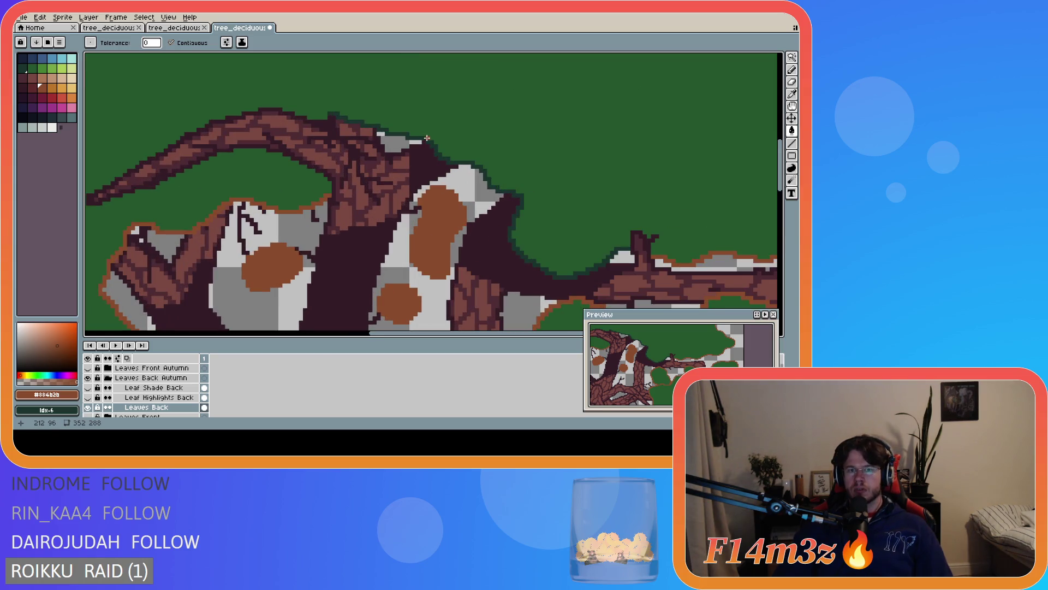
pyautogui.click(427, 140)
pyautogui.scroll(-3, 546, 270)
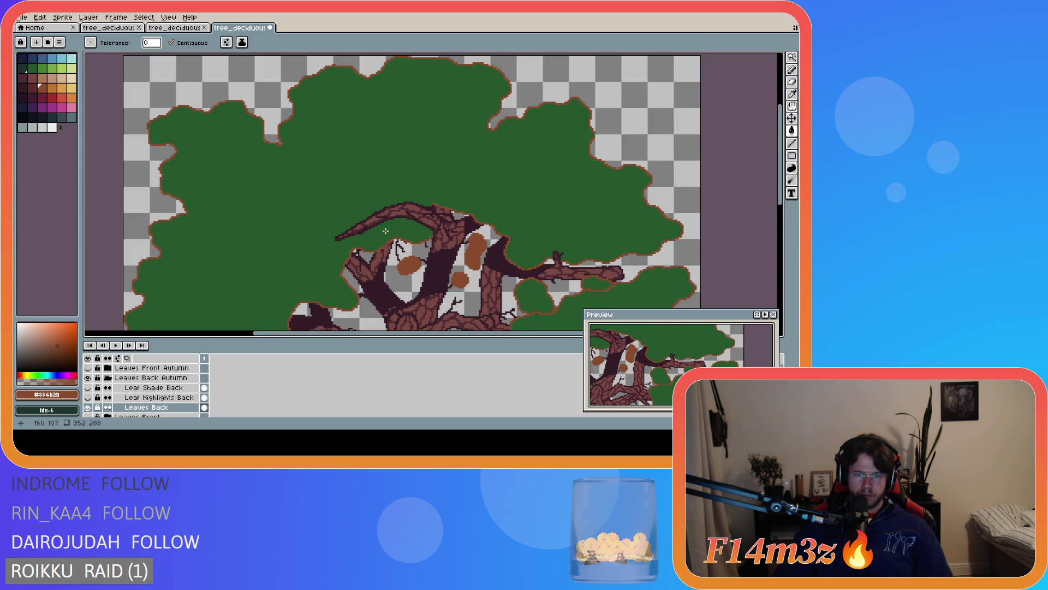
pyautogui.scroll(-2, 323, 194)
pyautogui.scroll(2, 282, 225)
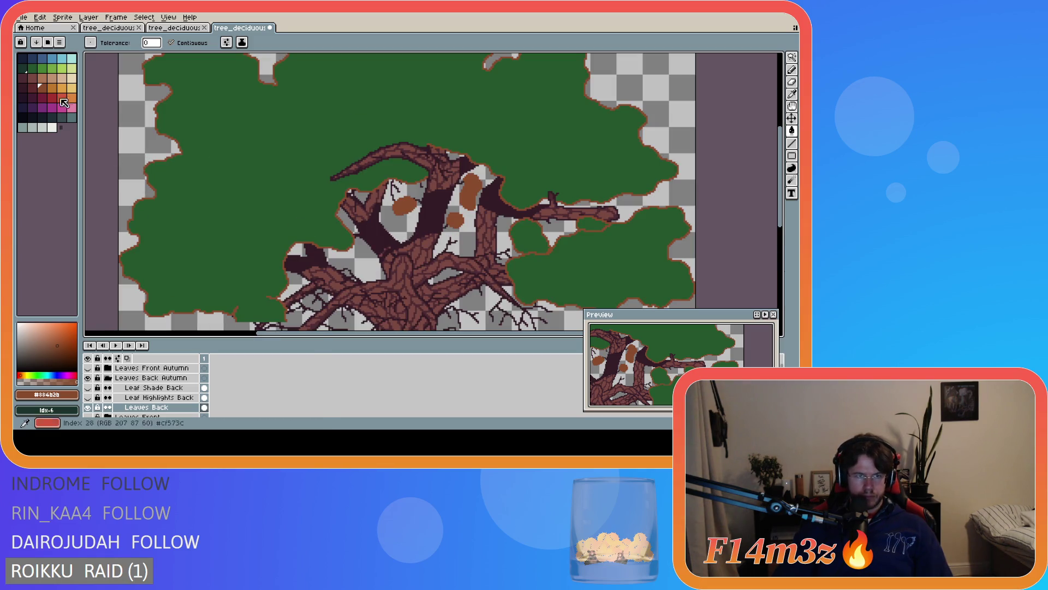
# Fill the green canopy and the right-side and branch leaf clumps with the next orange swatch
pyautogui.press('0')
pyautogui.click(257, 219)
pyautogui.scroll(-2, 260, 225)
pyautogui.scroll(1, 396, 251)
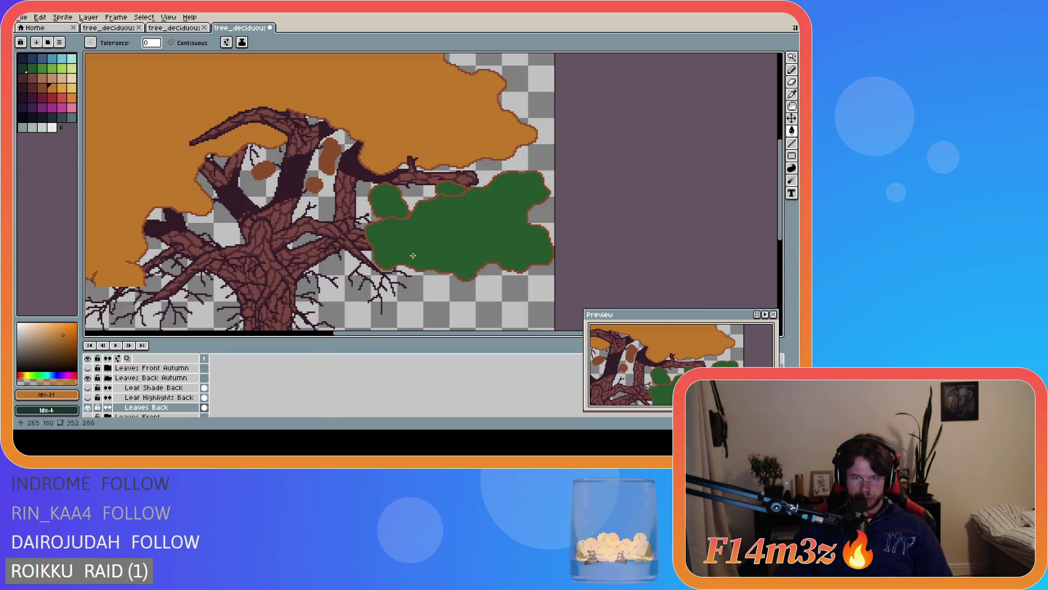
pyautogui.click(396, 240)
pyautogui.click(391, 204)
pyautogui.click(452, 192)
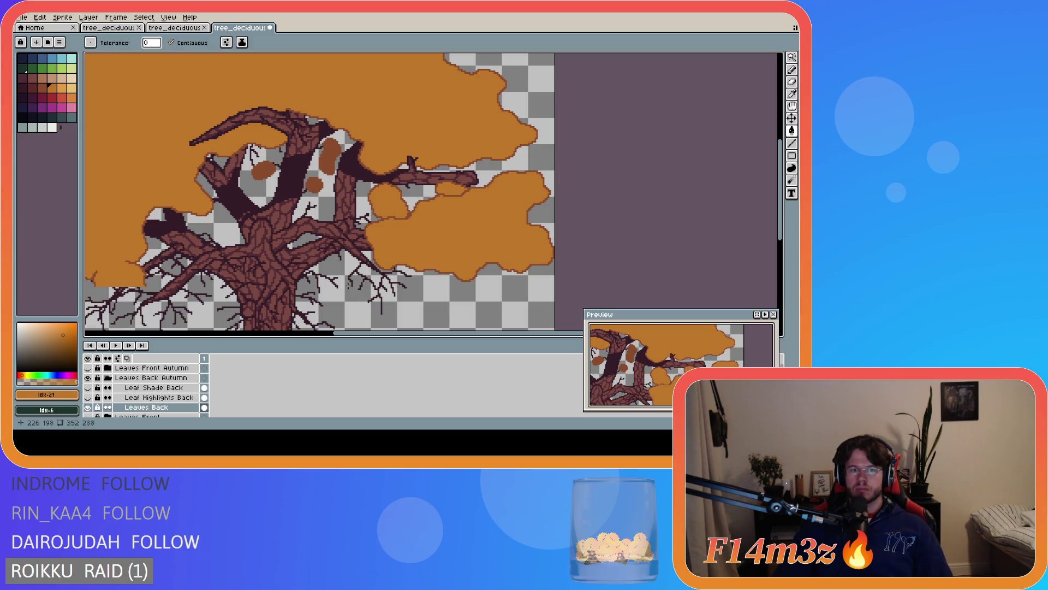
pyautogui.scroll(-2, 281, 272)
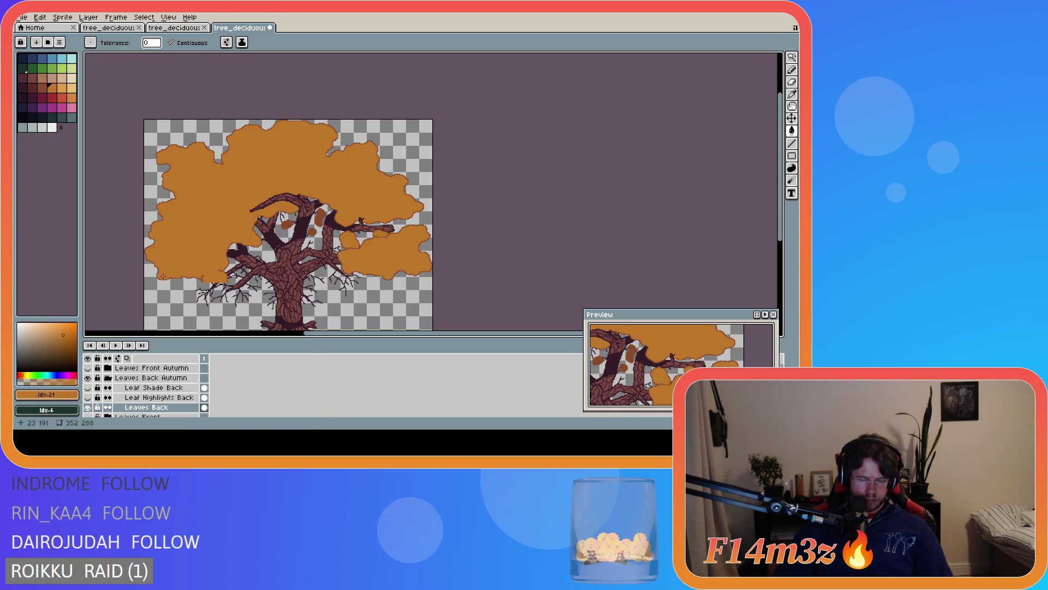
pyautogui.click(137, 398)
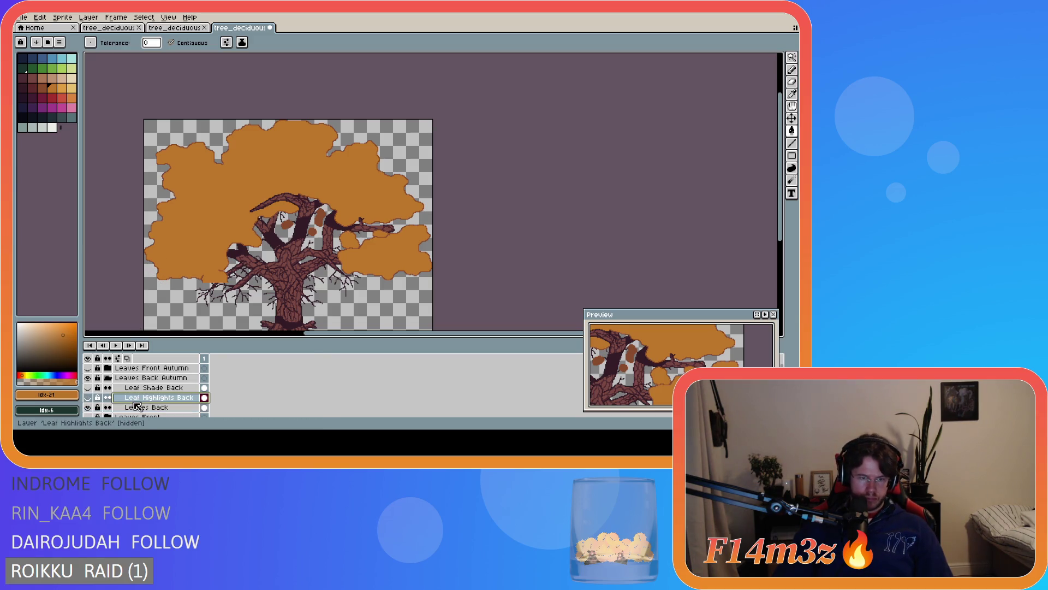
# Show Leaf Highlights Back and fill its left and upper-left highlight strokes with lighter orange
pyautogui.click(88, 398)
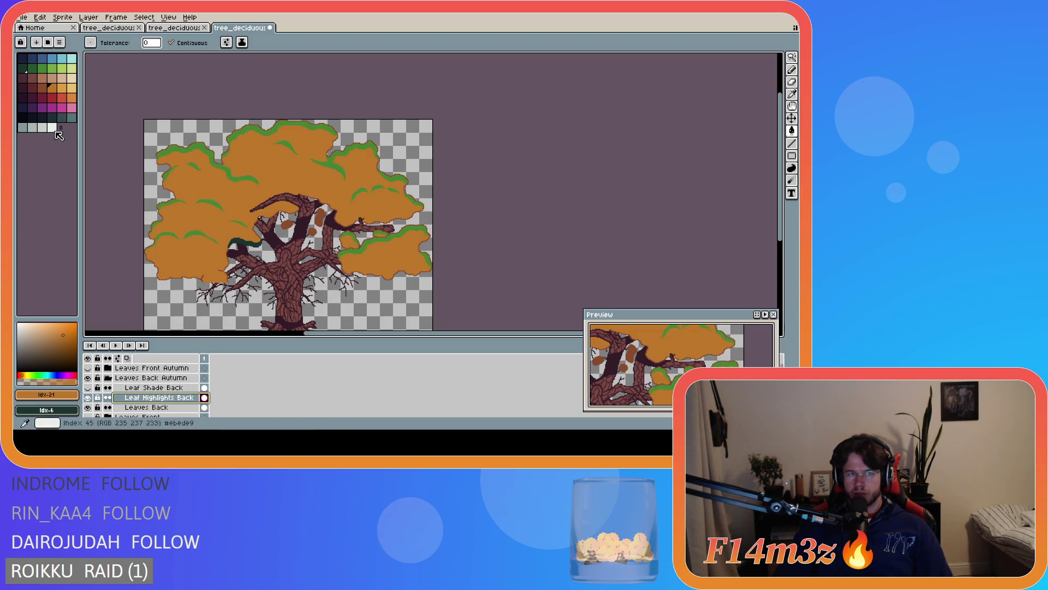
pyautogui.click(61, 88)
pyautogui.scroll(3, 162, 253)
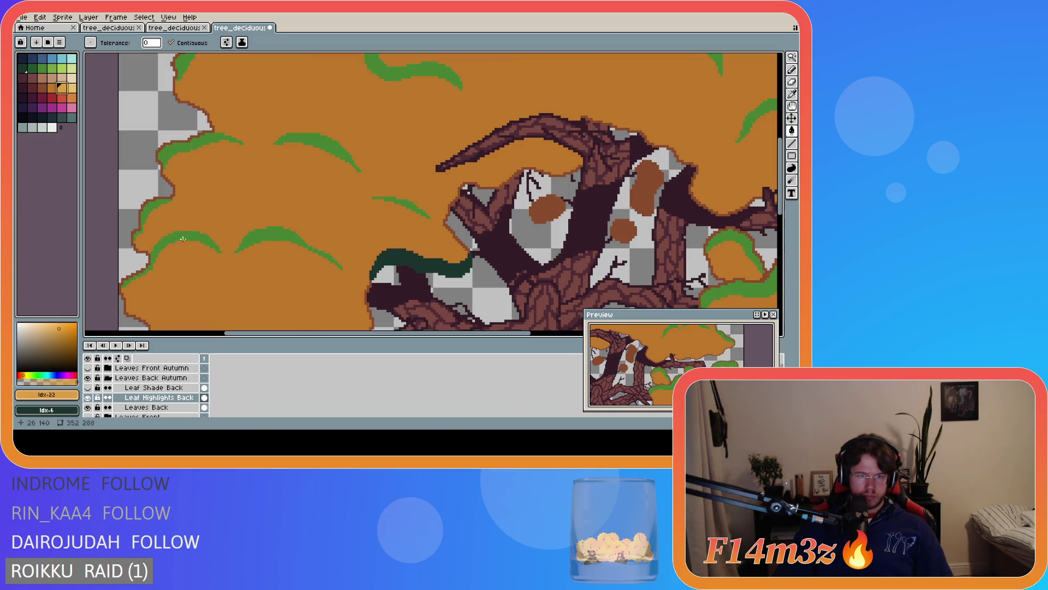
pyautogui.click(183, 239)
pyautogui.click(273, 235)
pyautogui.click(147, 206)
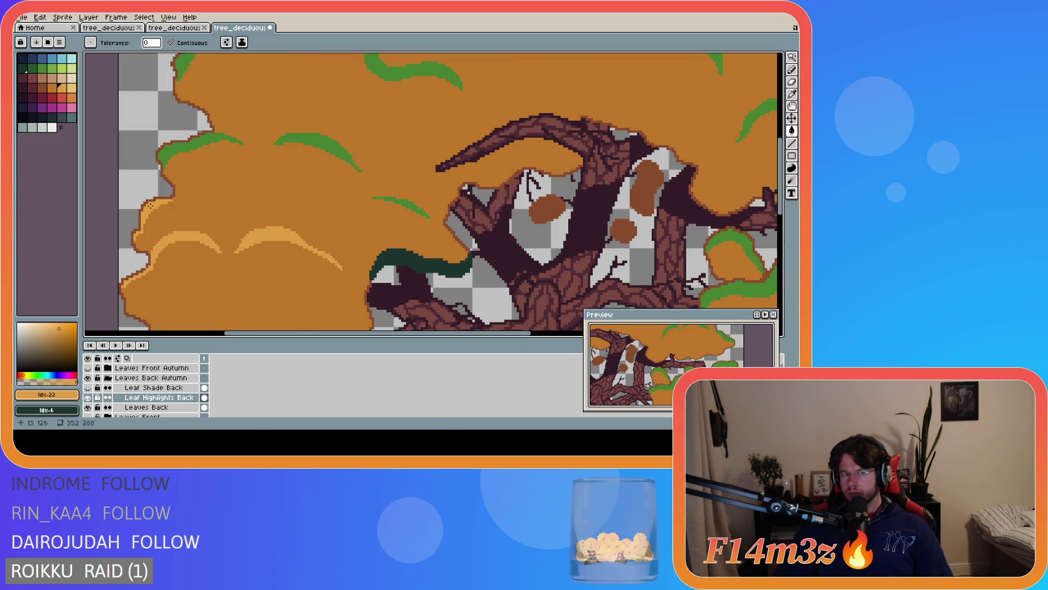
pyautogui.click(191, 155)
pyautogui.click(320, 144)
pyautogui.click(399, 198)
# Fill the right-foliage, upper-right and top highlight strokes light orange
pyautogui.scroll(-2, 361, 113)
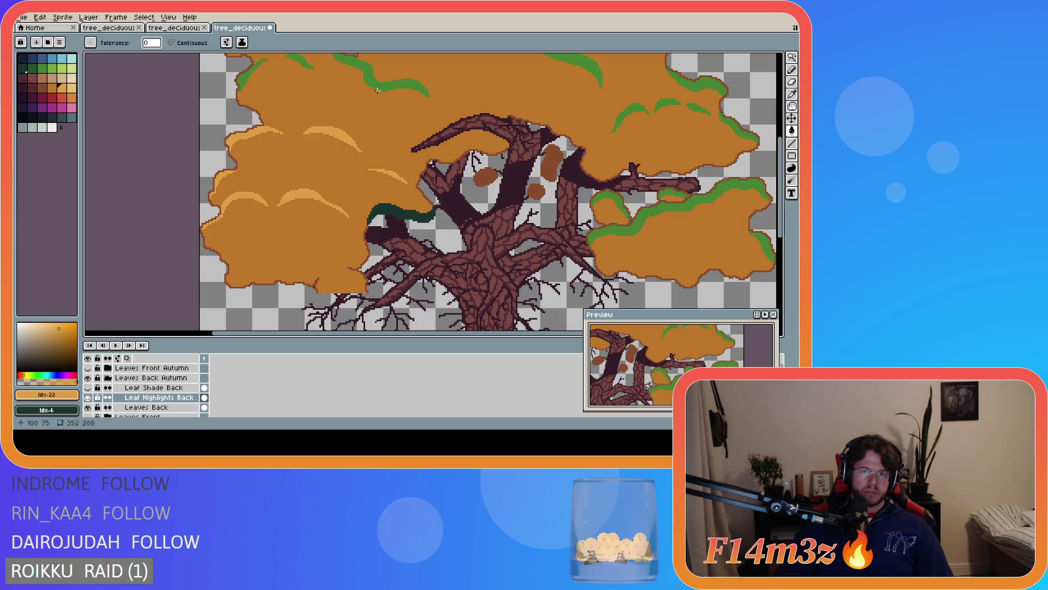
pyautogui.click(641, 223)
pyautogui.click(761, 238)
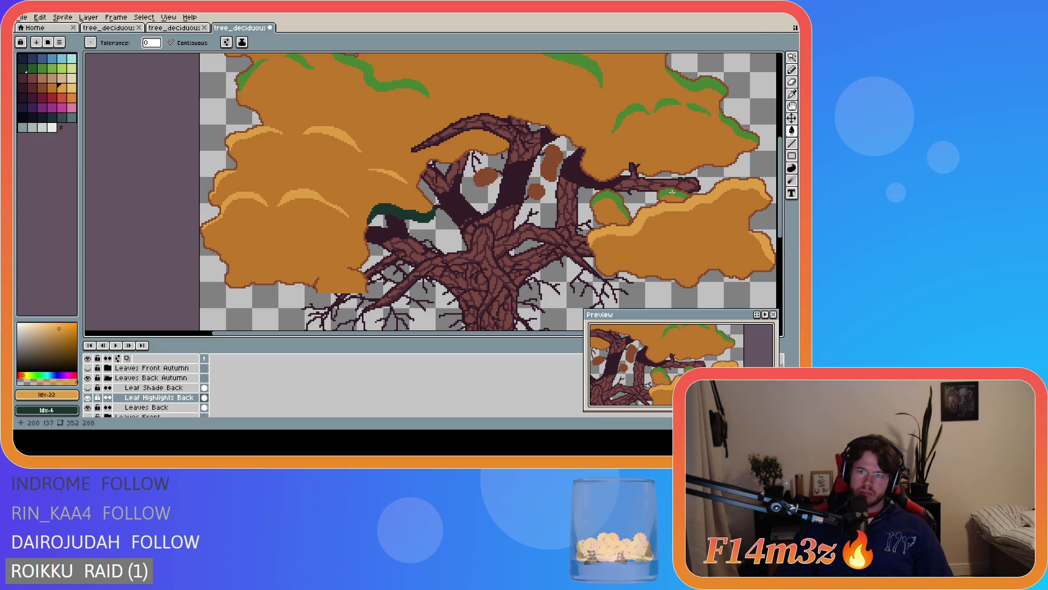
pyautogui.click(610, 193)
pyautogui.click(629, 113)
pyautogui.click(662, 104)
pyautogui.click(731, 122)
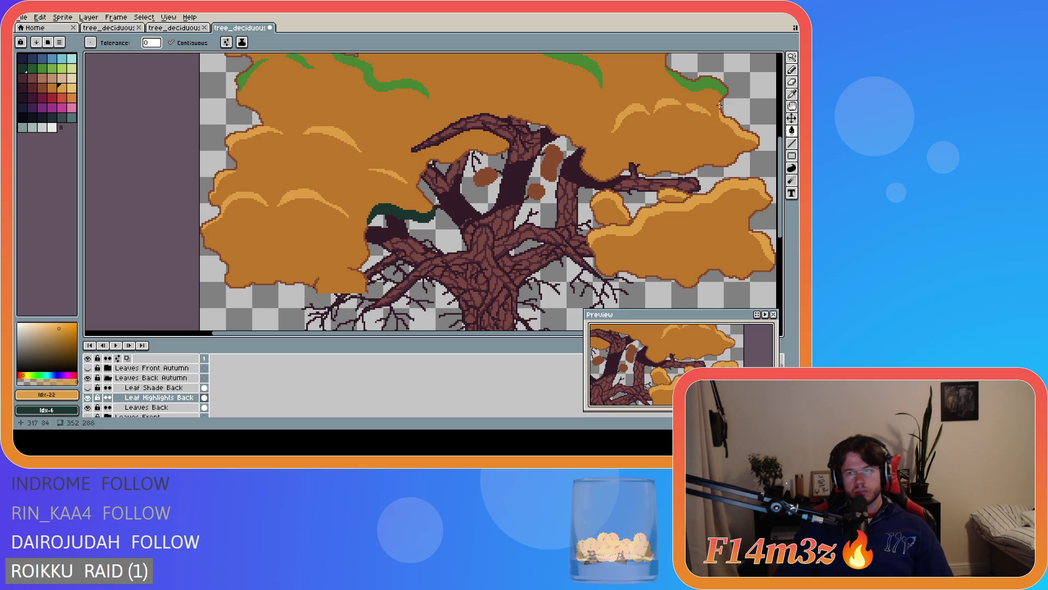
pyautogui.click(713, 86)
pyautogui.scroll(3, 768, 118)
pyautogui.scroll(1, 769, 118)
pyautogui.click(570, 162)
pyautogui.scroll(5, 567, 145)
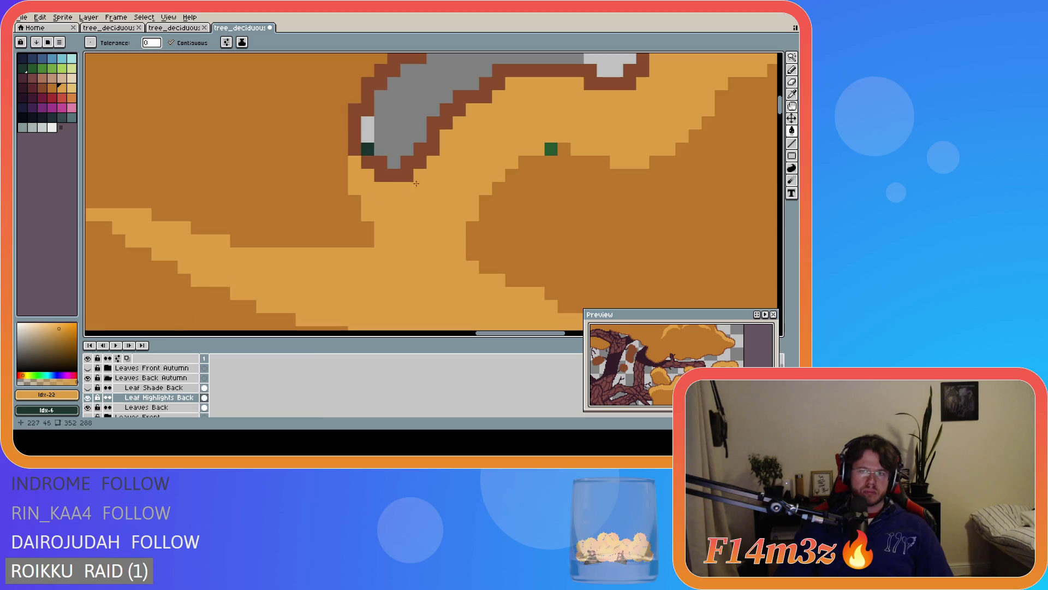
# Paint the stray green pixel orange with the Pencil, then hide the leaf groups
pyautogui.press('b')
pyautogui.click(551, 149)
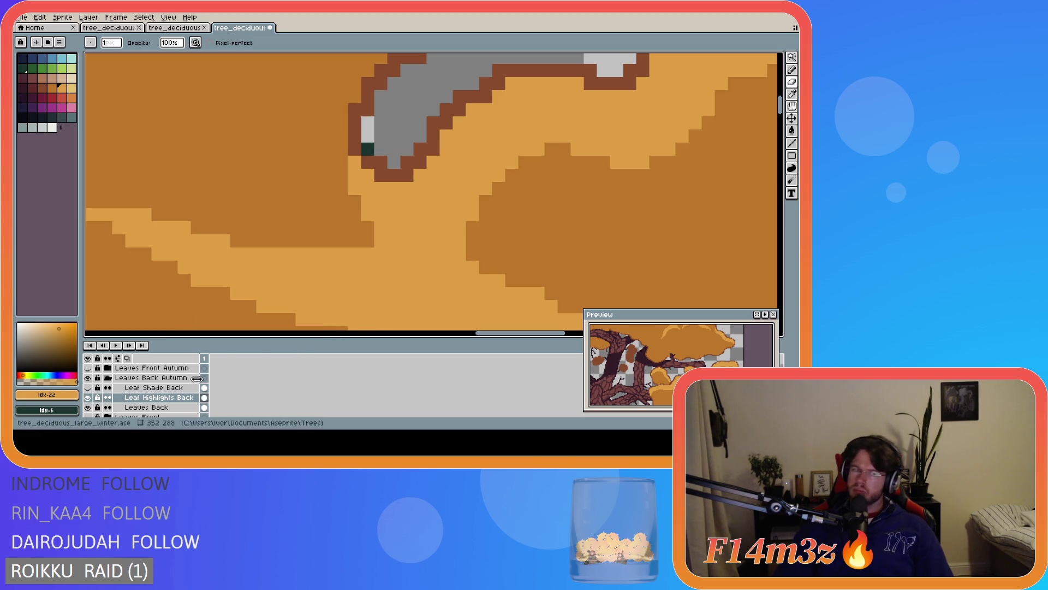
pyautogui.click(108, 378)
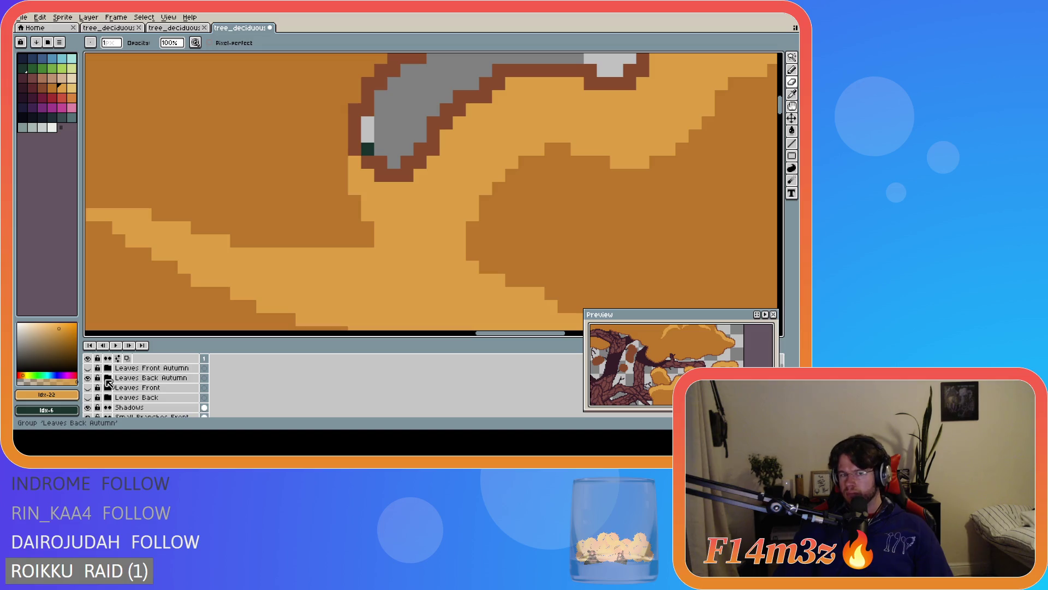
pyautogui.click(88, 377)
pyautogui.click(88, 387)
pyautogui.click(88, 397)
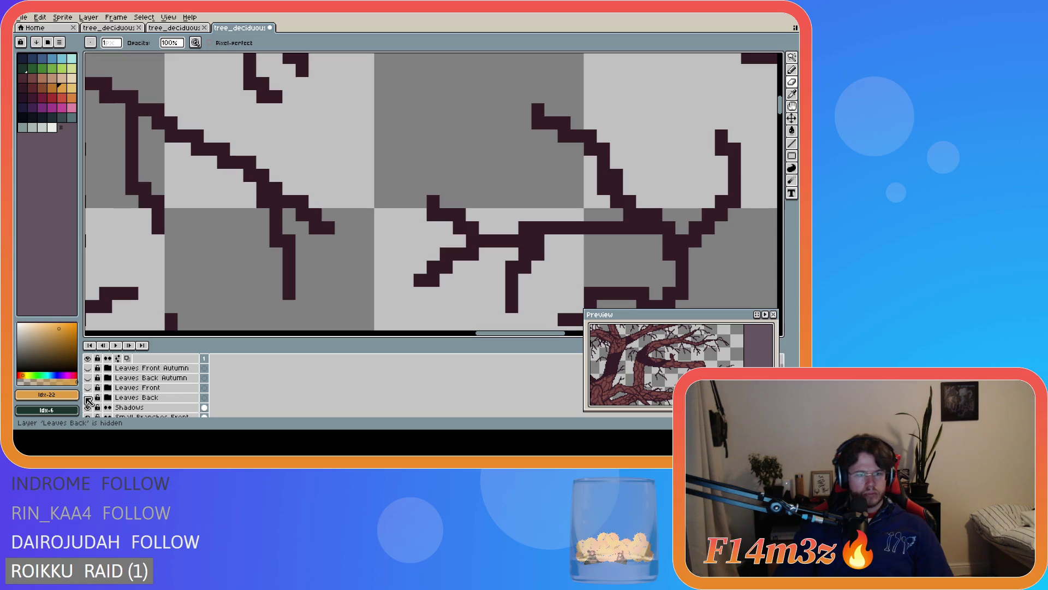
# Compare the green and autumn back leaves, leaving Leaves Back Autumn shown and expanded
pyautogui.click(88, 398)
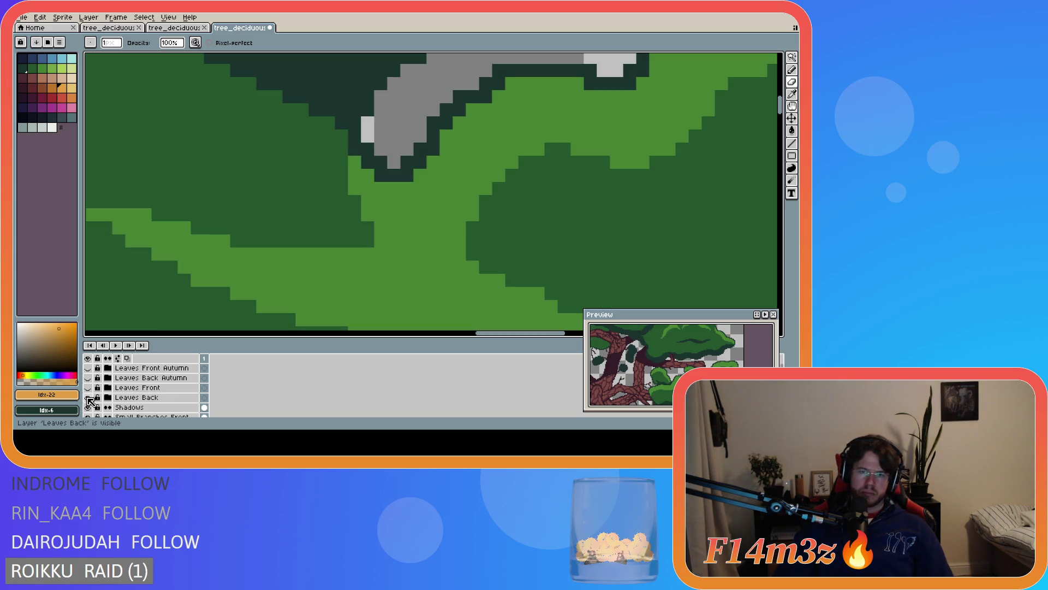
pyautogui.click(97, 398)
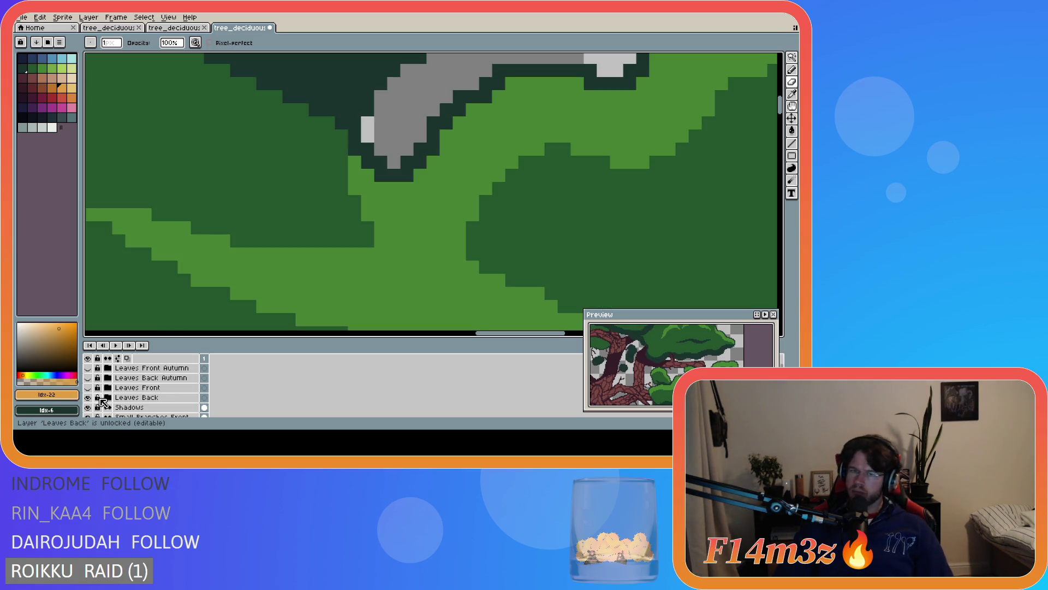
pyautogui.click(88, 398)
pyautogui.click(88, 378)
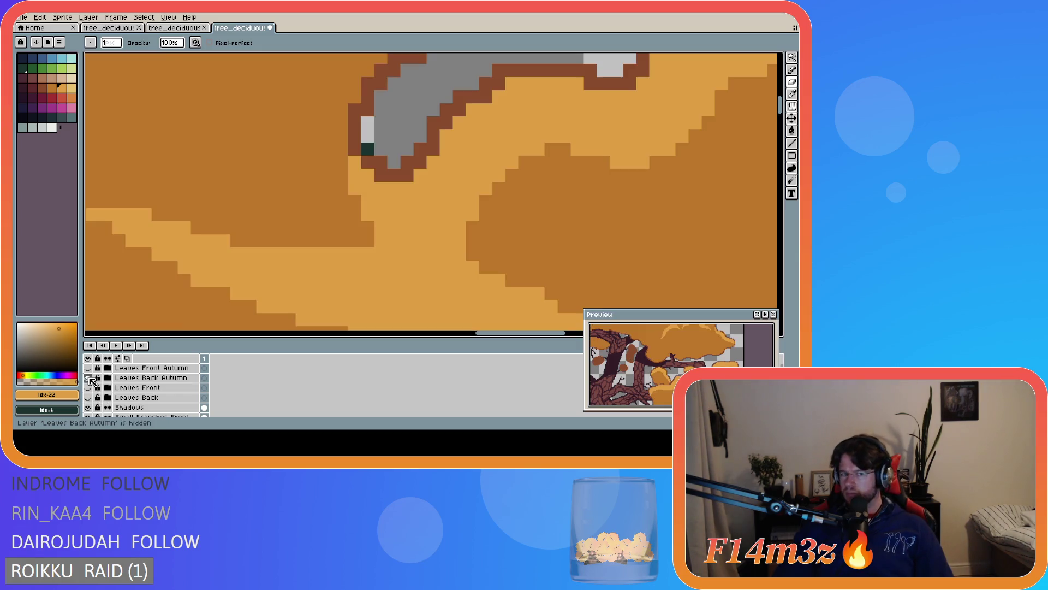
pyautogui.click(88, 368)
pyautogui.click(88, 368)
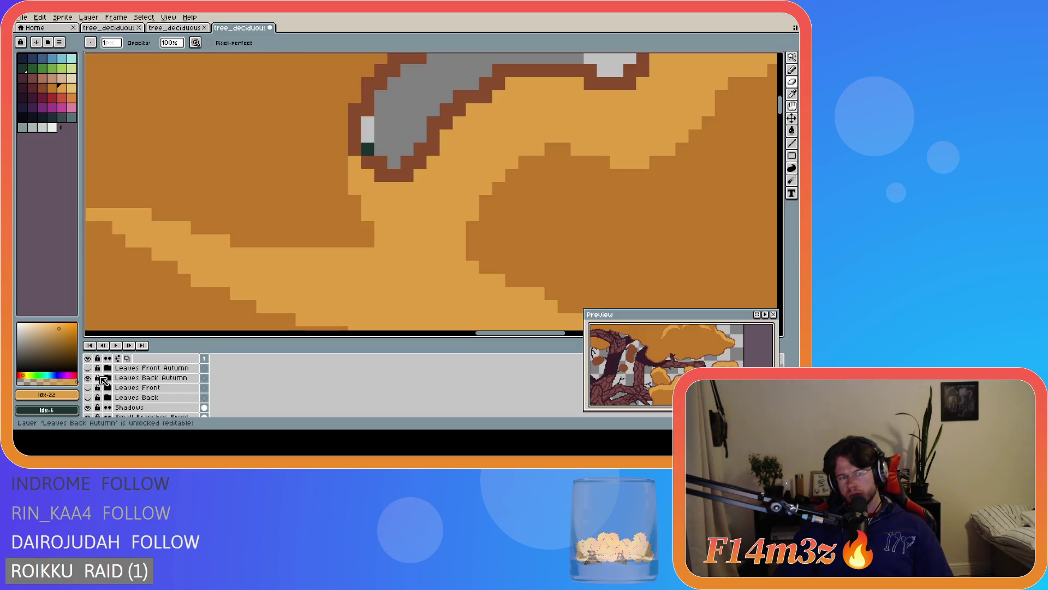
pyautogui.click(107, 377)
pyautogui.scroll(-3, 262, 263)
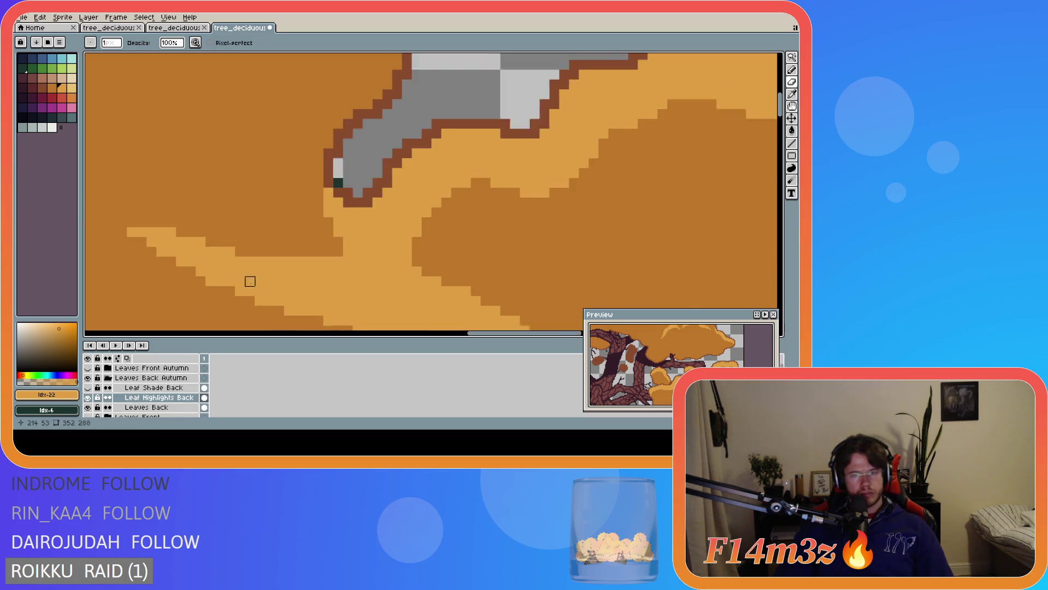
pyautogui.scroll(4, 278, 241)
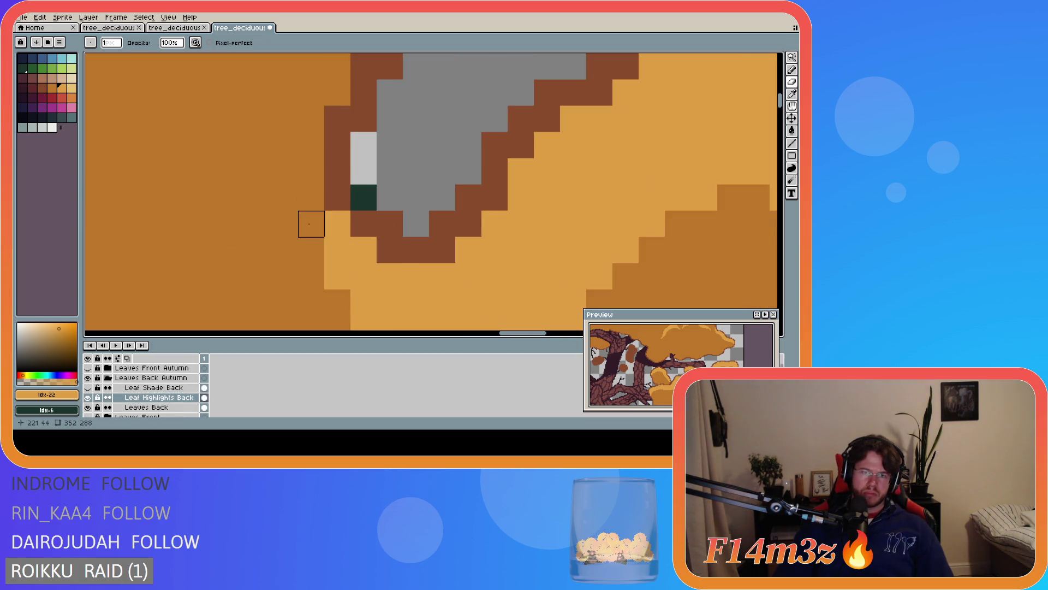
# Pick brown #884b2b from the outline and toggle Leaf Highlights Back to compare
pyautogui.keyDown('alt'); pyautogui.click(363, 223); pyautogui.keyUp('alt')
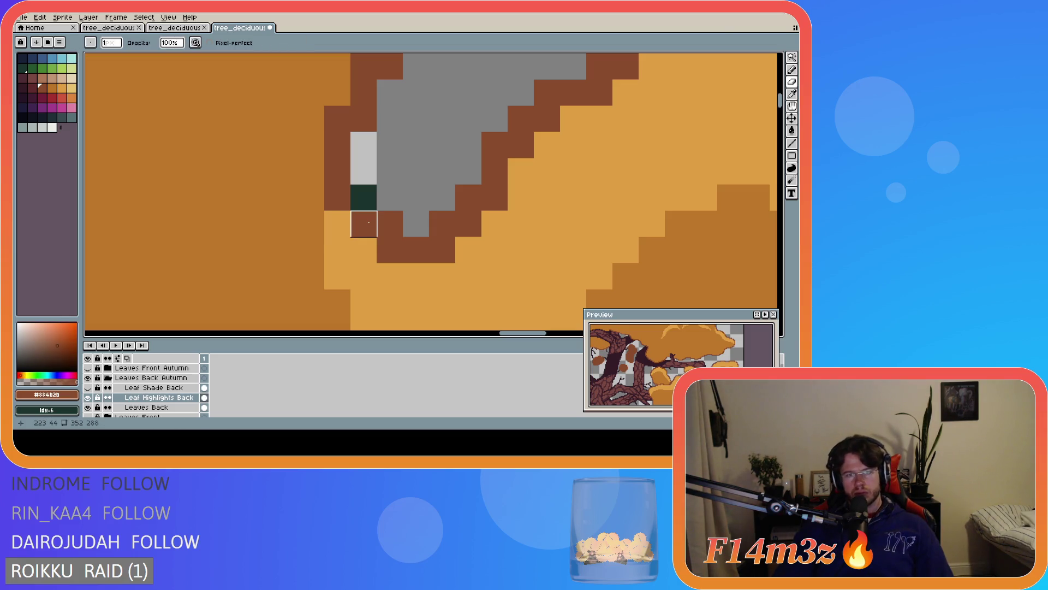
pyautogui.click(146, 408)
pyautogui.click(87, 397)
pyautogui.click(87, 398)
pyautogui.click(87, 398)
pyautogui.click(88, 398)
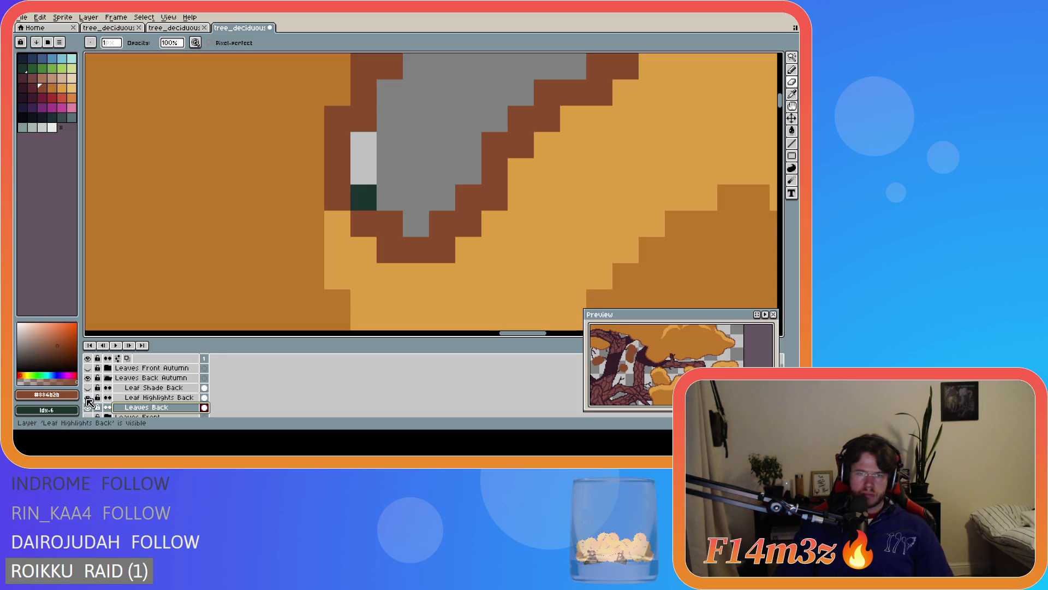
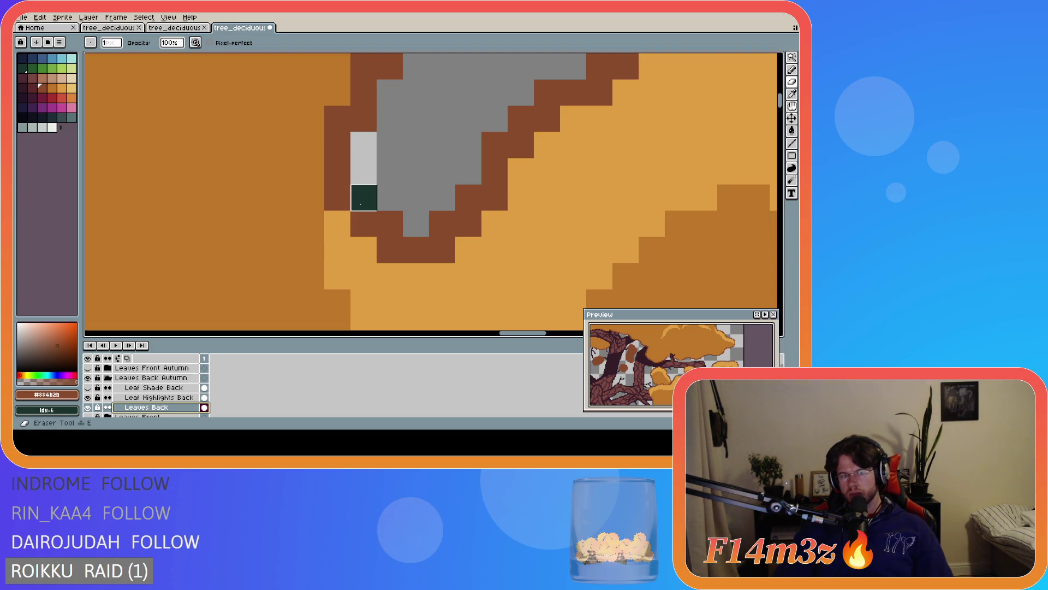
# Paint the stray light grey pixel brown on Leaves Back, then pick the light orange highlight colour
pyautogui.click(156, 398)
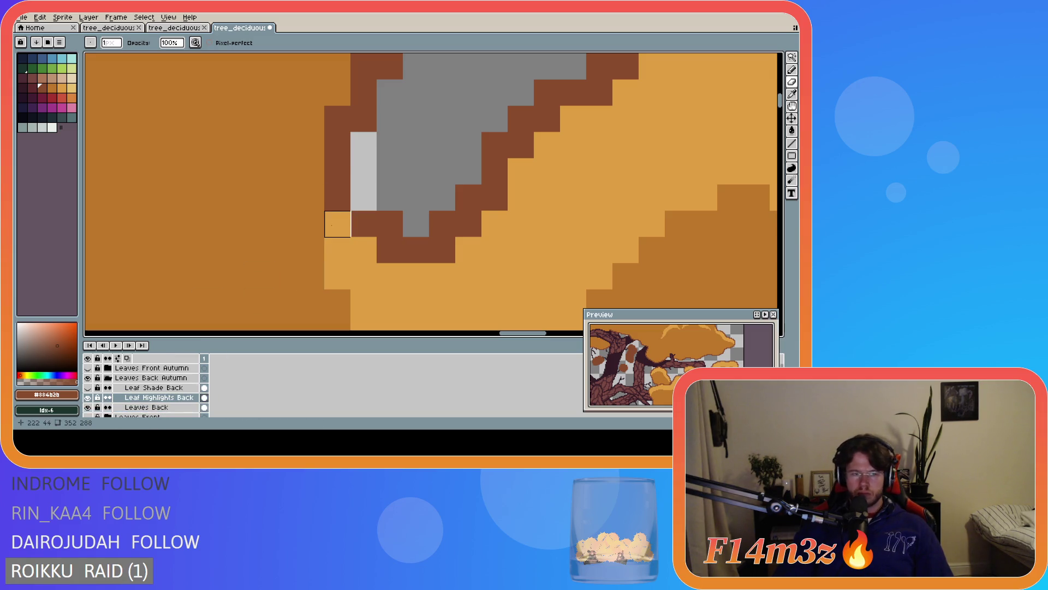
pyautogui.click(148, 408)
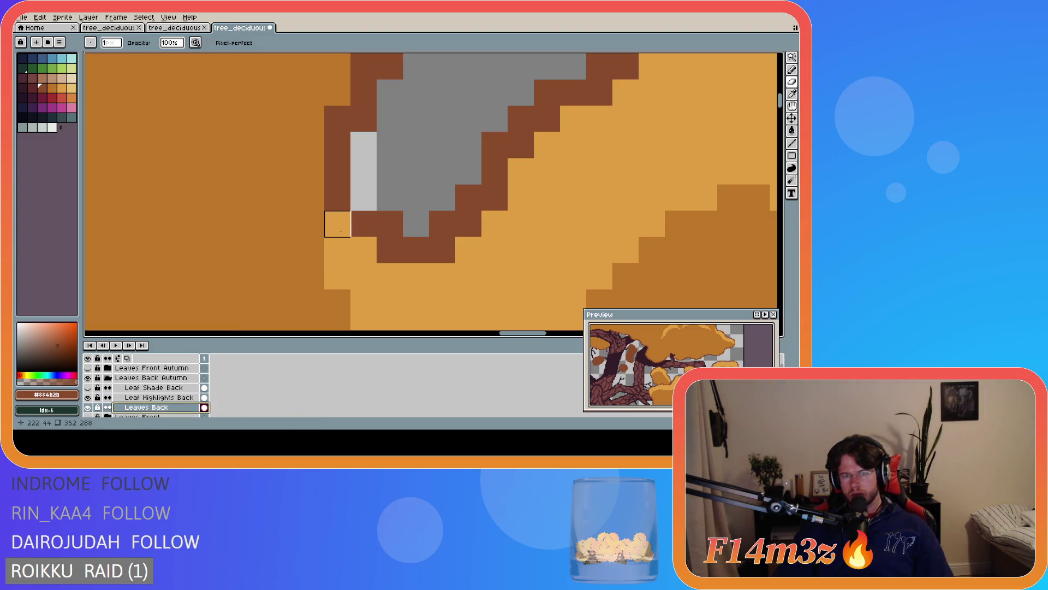
pyautogui.click(363, 198)
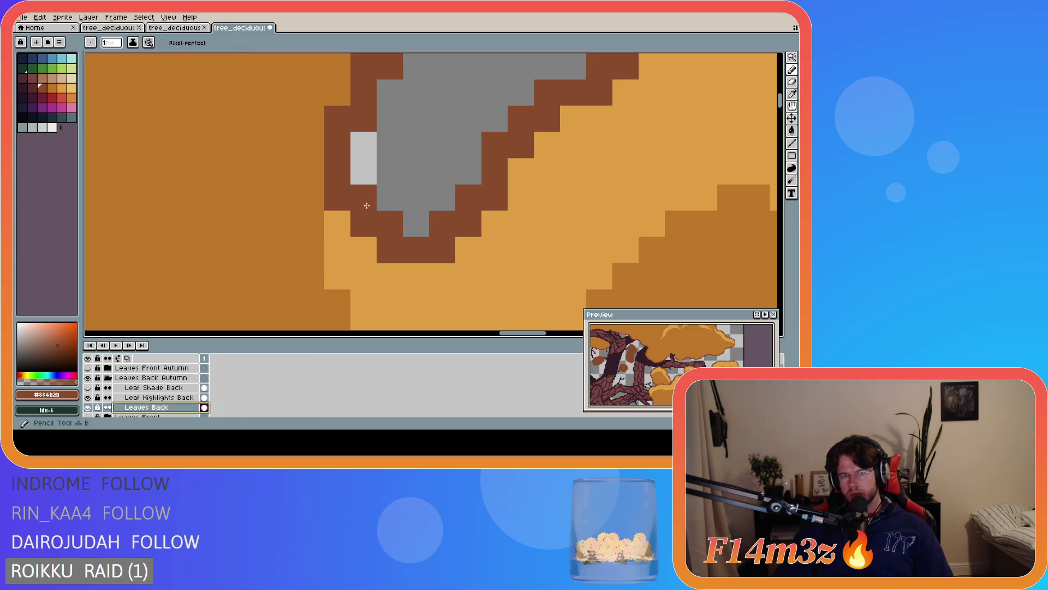
pyautogui.click(130, 400)
pyautogui.keyDown('alt'); pyautogui.click(370, 283); pyautogui.keyUp('alt')
pyautogui.click(218, 250)
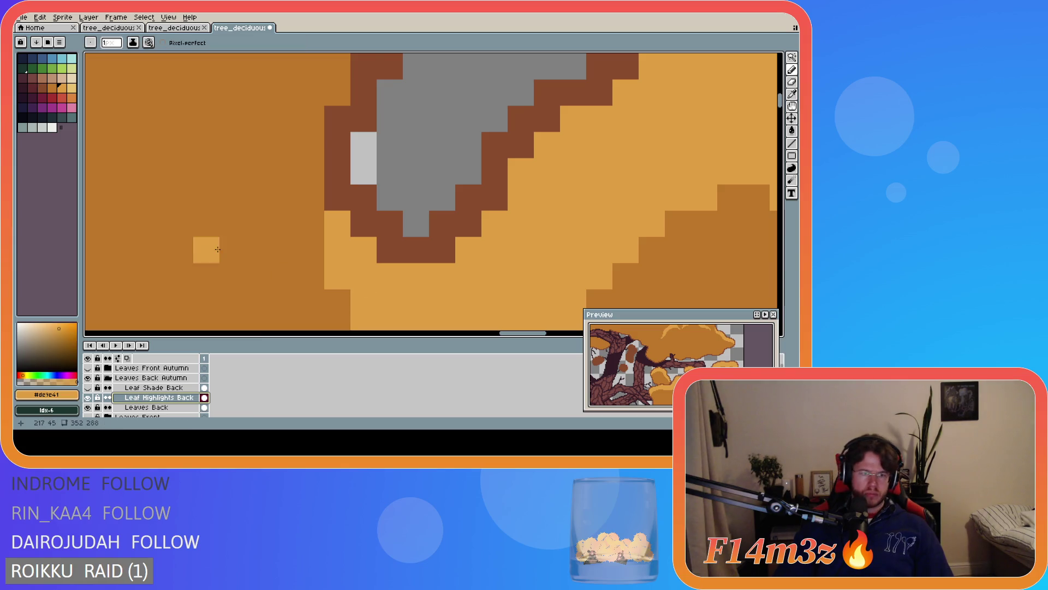
# Paint Bucket the four green highlight strokes on Leaf Highlights Back with #de9e41
pyautogui.scroll(-3, 218, 250)
pyautogui.press('g')
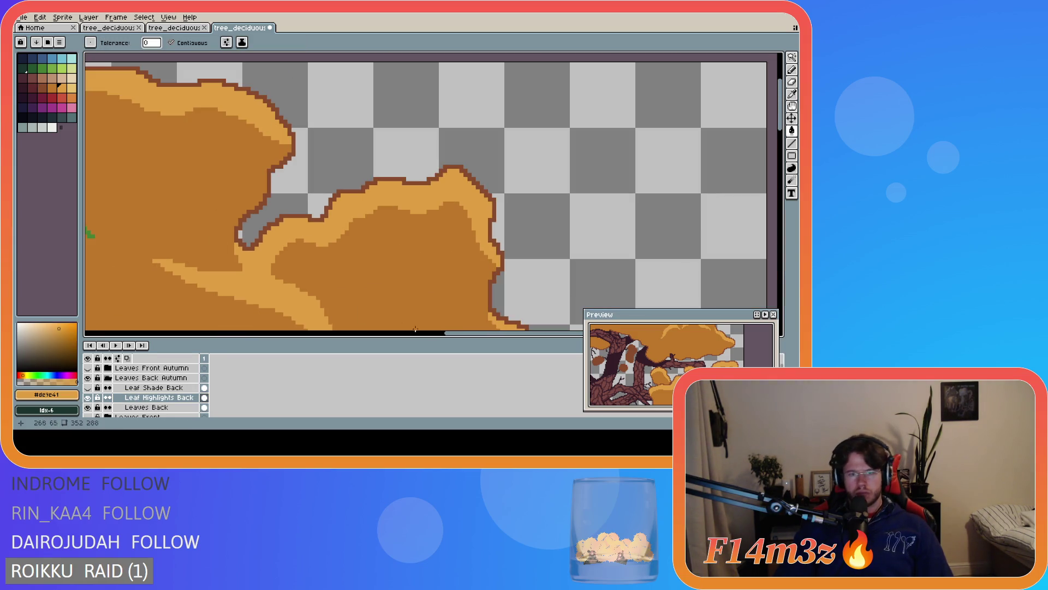
pyautogui.scroll(-1, 262, 318)
pyautogui.scroll(-2, 449, 219)
pyautogui.scroll(-1, 448, 219)
pyautogui.scroll(2, 448, 219)
pyautogui.click(505, 213)
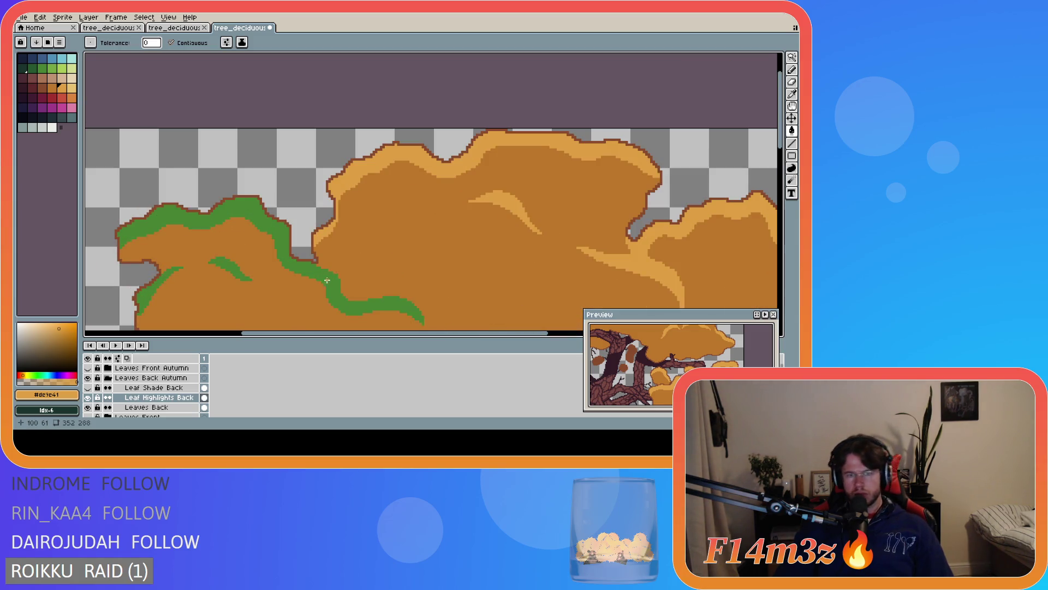
pyautogui.click(327, 280)
pyautogui.click(230, 266)
pyautogui.click(139, 293)
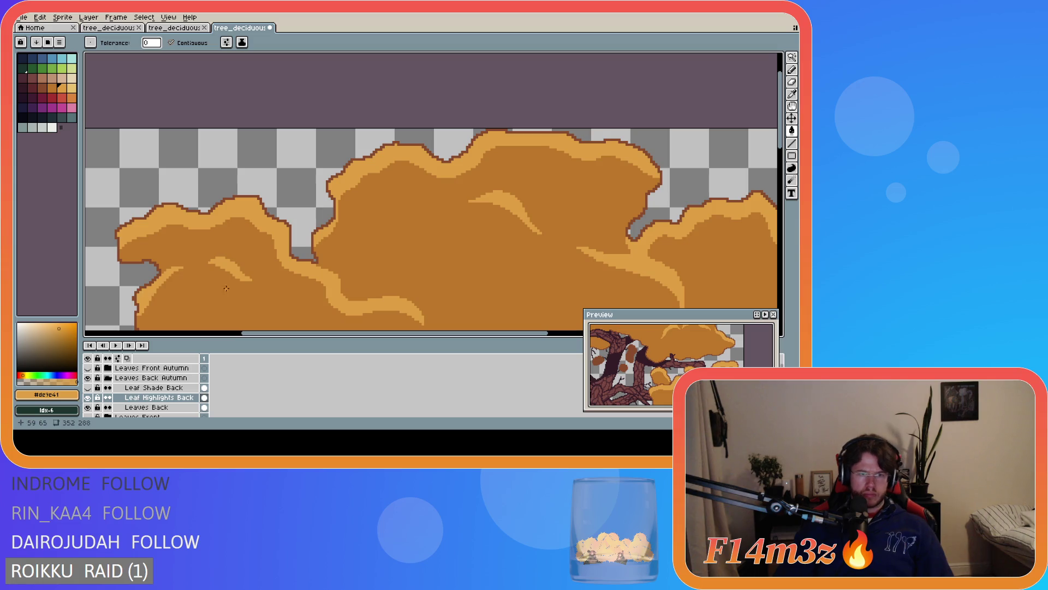
pyautogui.scroll(-2, 549, 269)
pyautogui.scroll(-2, 473, 225)
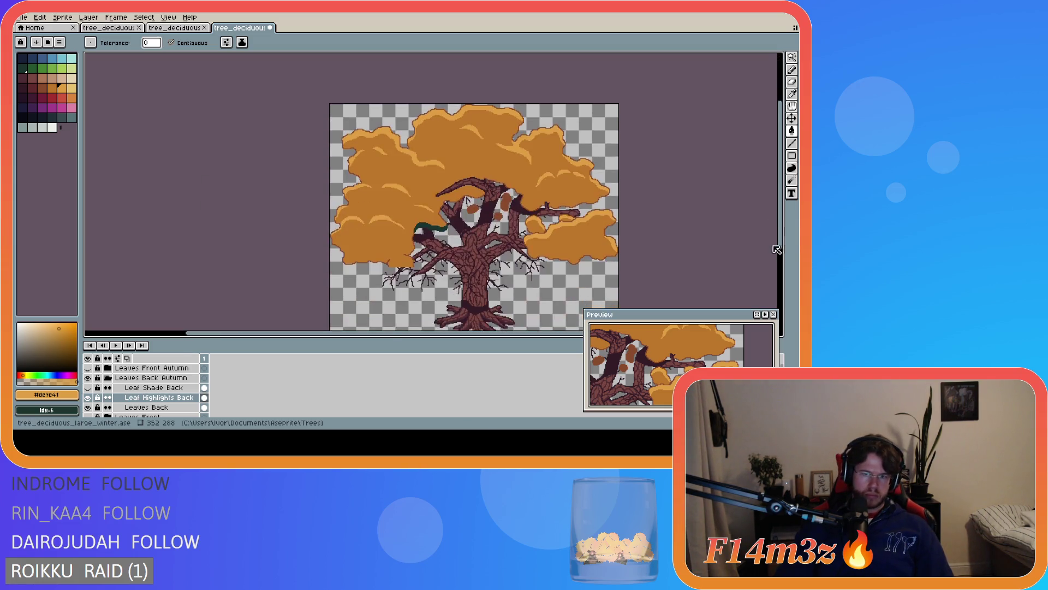
pyautogui.scroll(4, 473, 225)
pyautogui.scroll(-1, 473, 225)
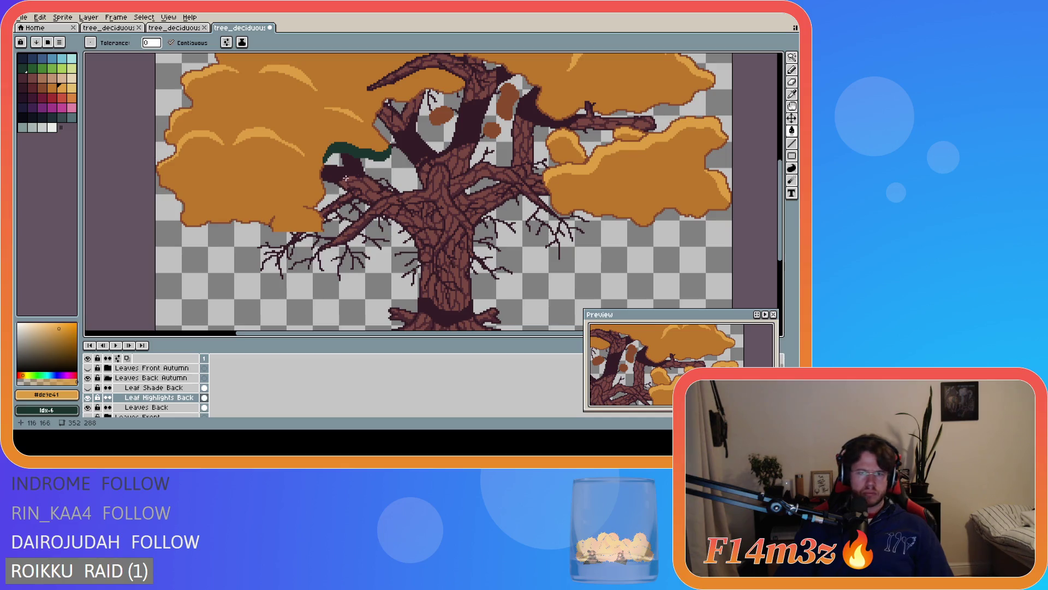
# Toggle visibility of Leaf Shade Back, Leaf Highlights Back and Leaves Back to check the highlights
pyautogui.click(88, 387)
pyautogui.click(88, 388)
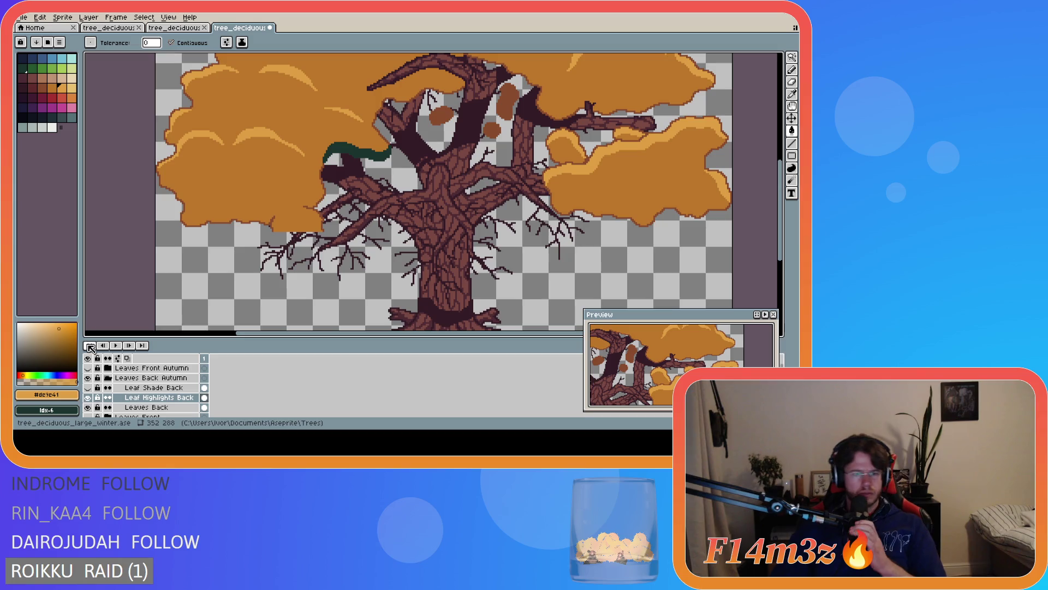
pyautogui.click(88, 397)
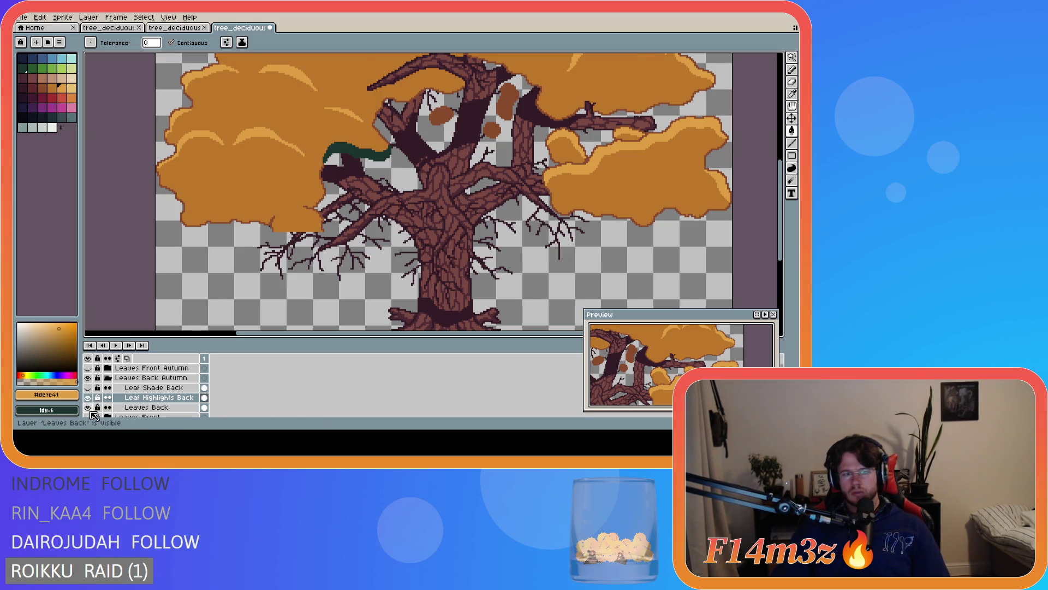
pyautogui.click(88, 408)
pyautogui.click(87, 407)
pyautogui.click(92, 400)
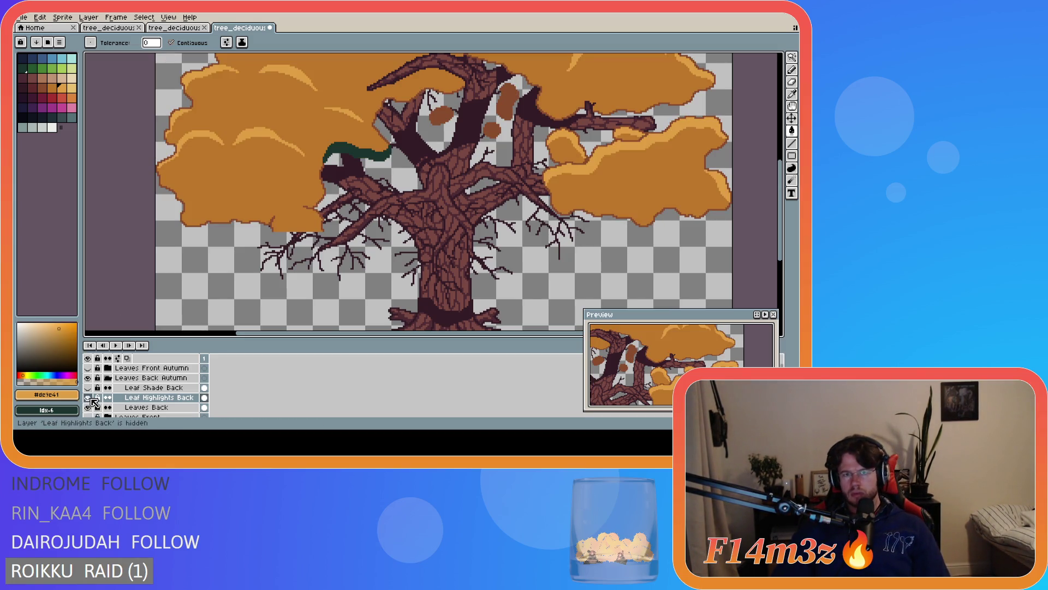
pyautogui.scroll(3, 329, 175)
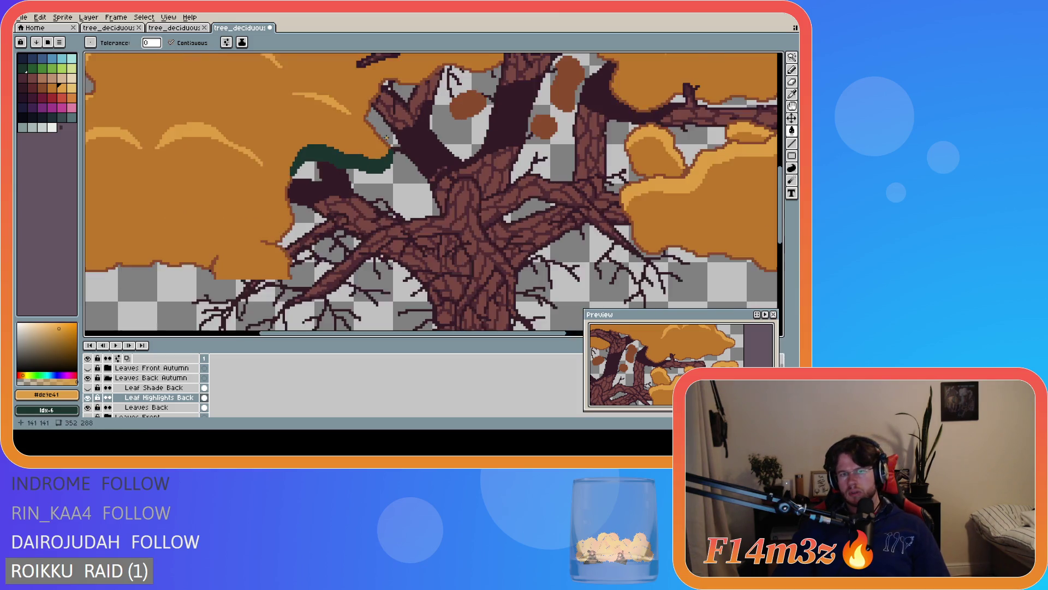
# Move the dark green branch stroke onto the Leaf Shade Back layer and commit it in place
pyautogui.press('m')
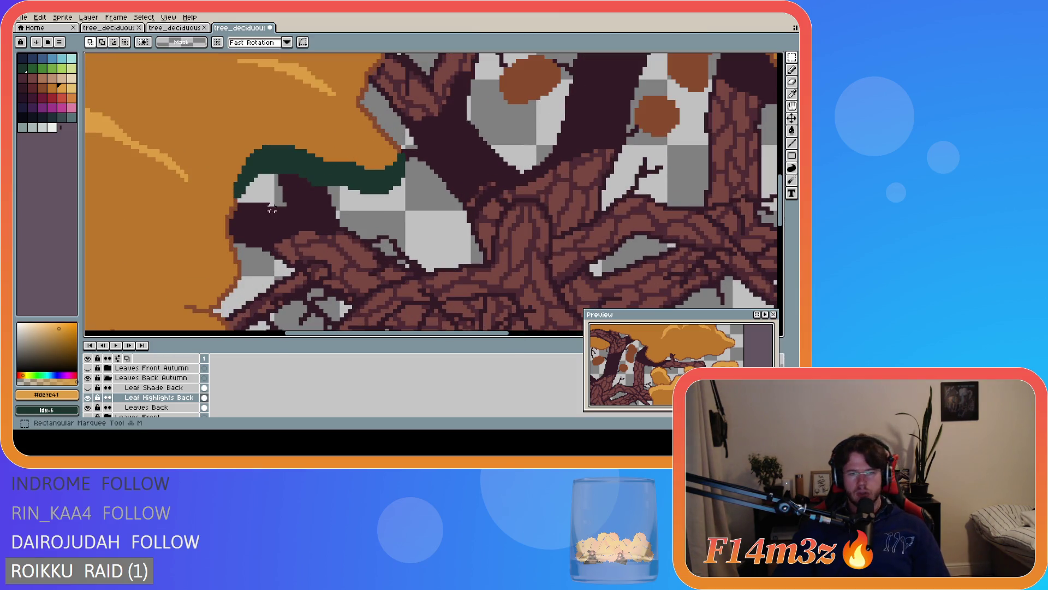
pyautogui.moveTo(223, 225)
pyautogui.mouseDown()
pyautogui.moveTo(356, 144)
pyautogui.moveTo(426, 141)
pyautogui.mouseUp()
pyautogui.hotkey('ctrl', 'z')
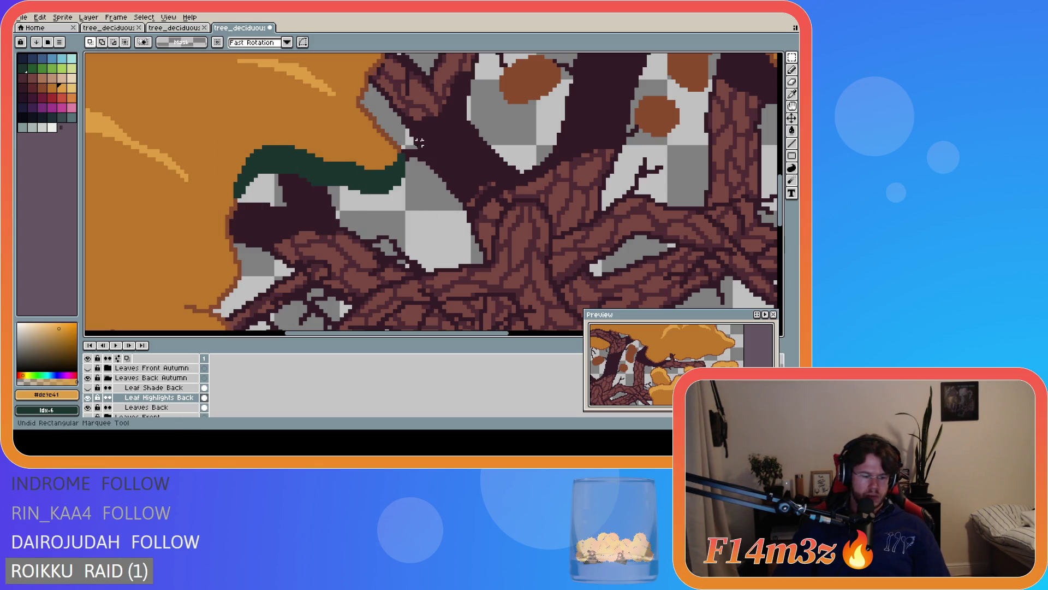
pyautogui.moveTo(218, 241)
pyautogui.mouseDown()
pyautogui.moveTo(346, 133)
pyautogui.moveTo(428, 130)
pyautogui.mouseUp()
pyautogui.press('Delete')
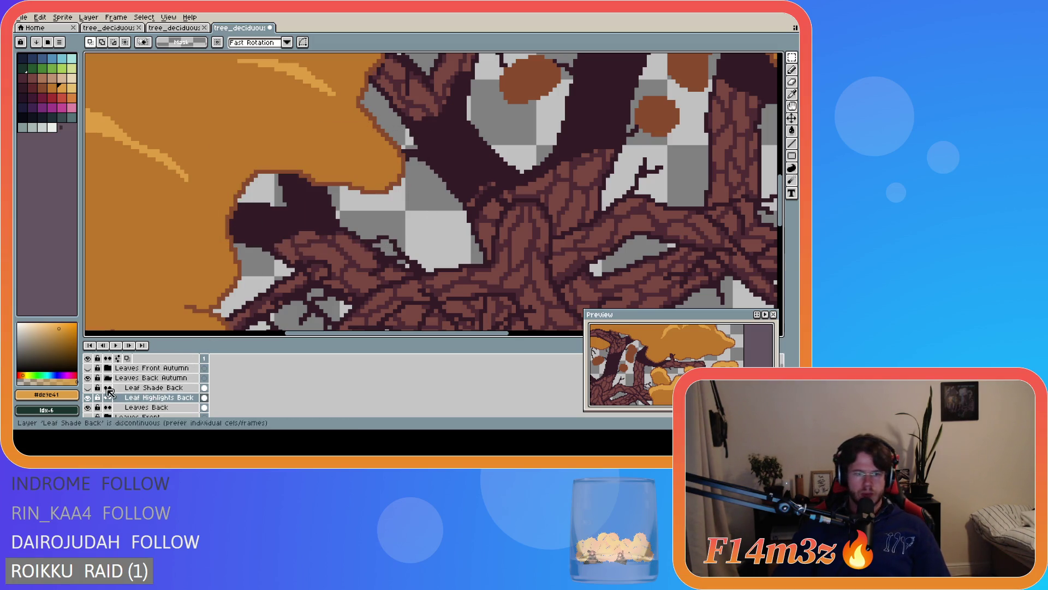
pyautogui.click(87, 387)
pyautogui.click(130, 389)
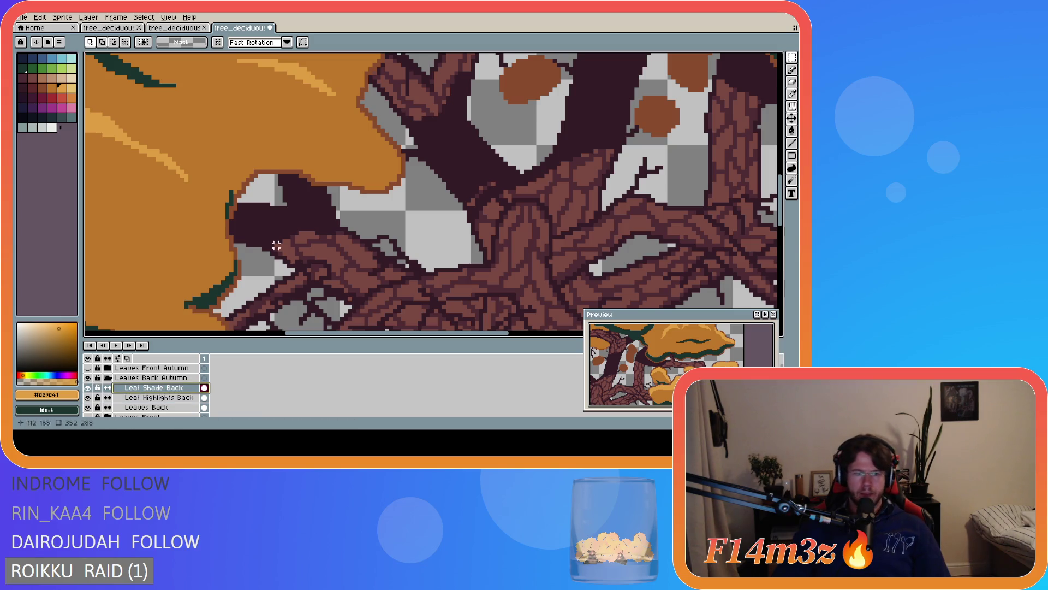
pyautogui.hotkey('ctrl', 'v')
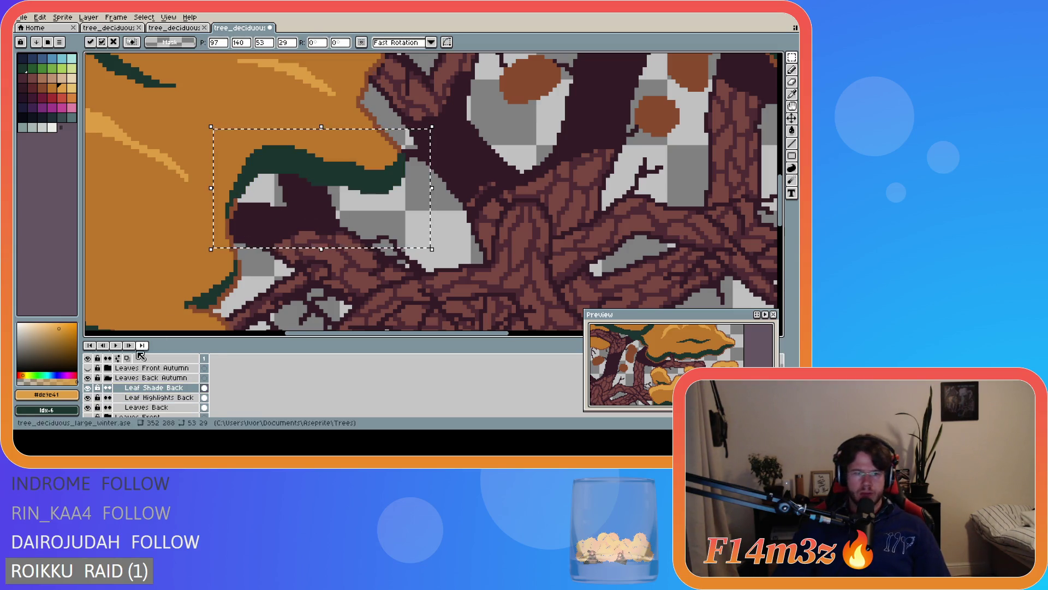
pyautogui.press('Return')
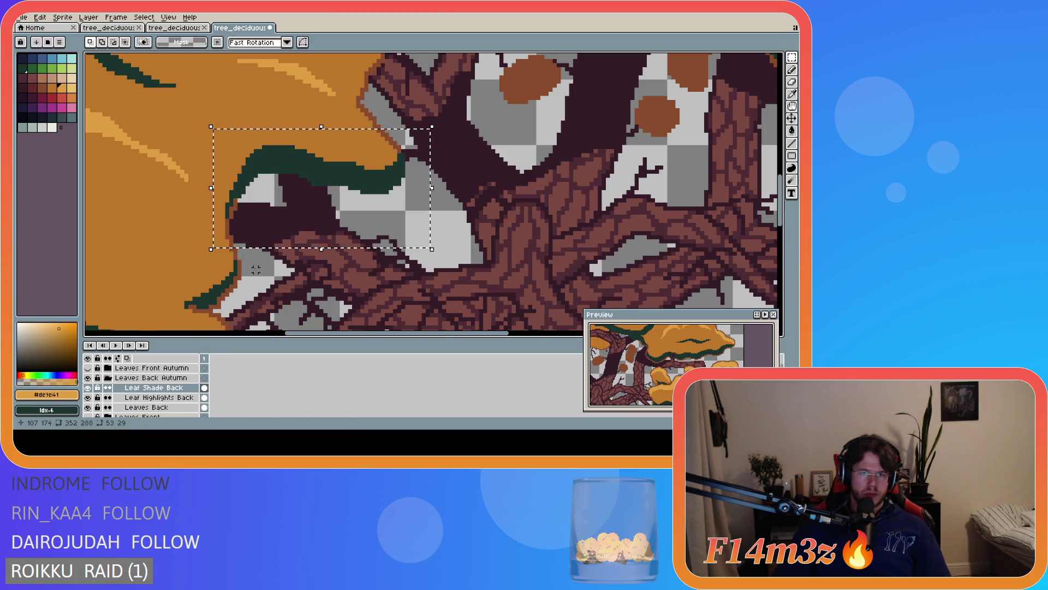
# Deselect, save tree_deciduous_large_winter.ase and show the Leaf Shade Back layer again
pyautogui.scroll(-3, 254, 268)
pyautogui.scroll(-2, 254, 267)
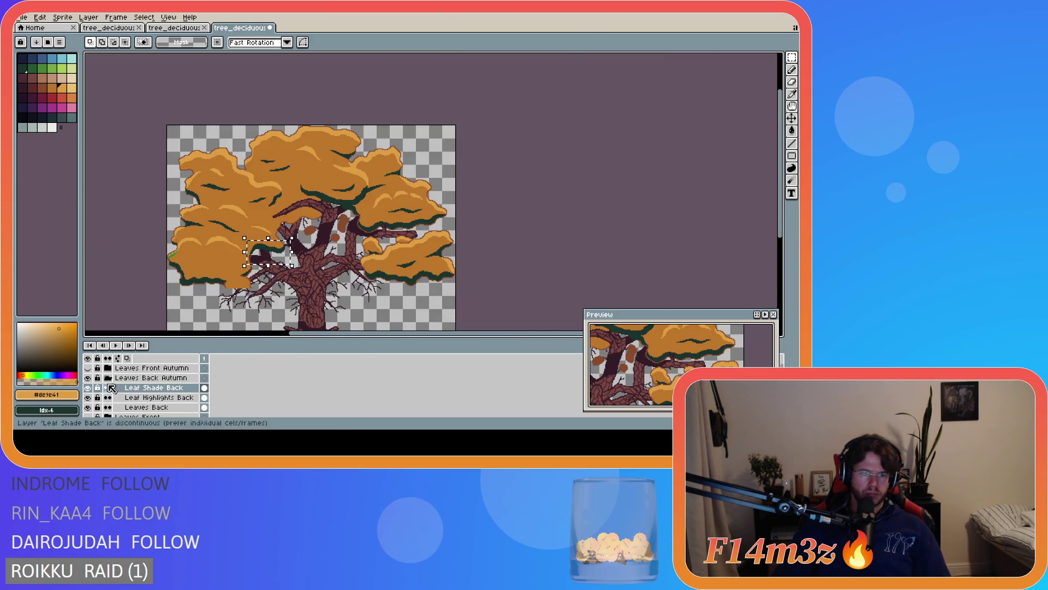
pyautogui.click(89, 388)
pyautogui.scroll(3, 228, 228)
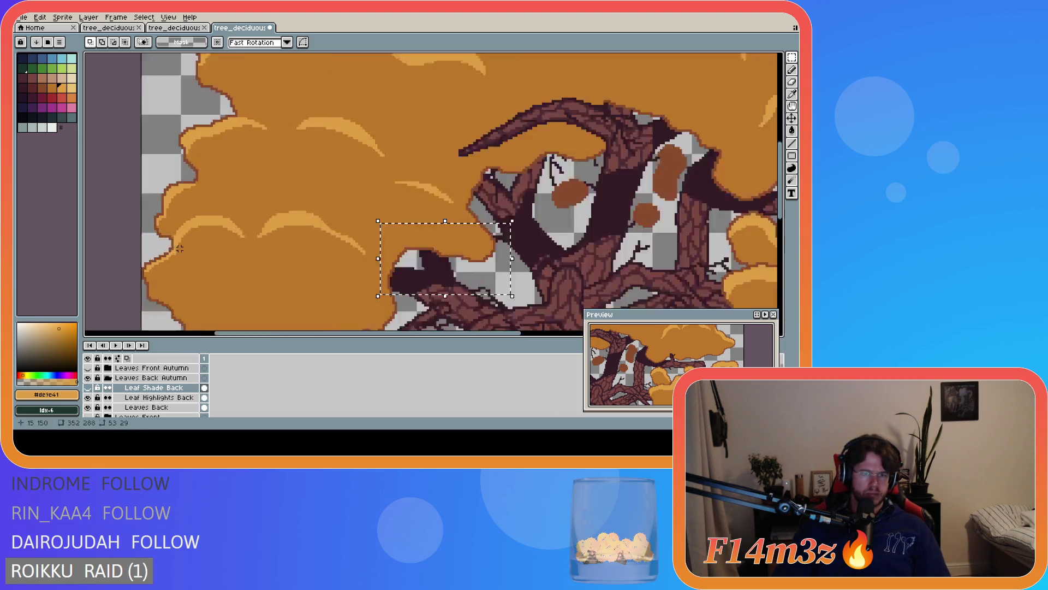
pyautogui.hotkey('ctrl', 'd')
pyautogui.press('i')
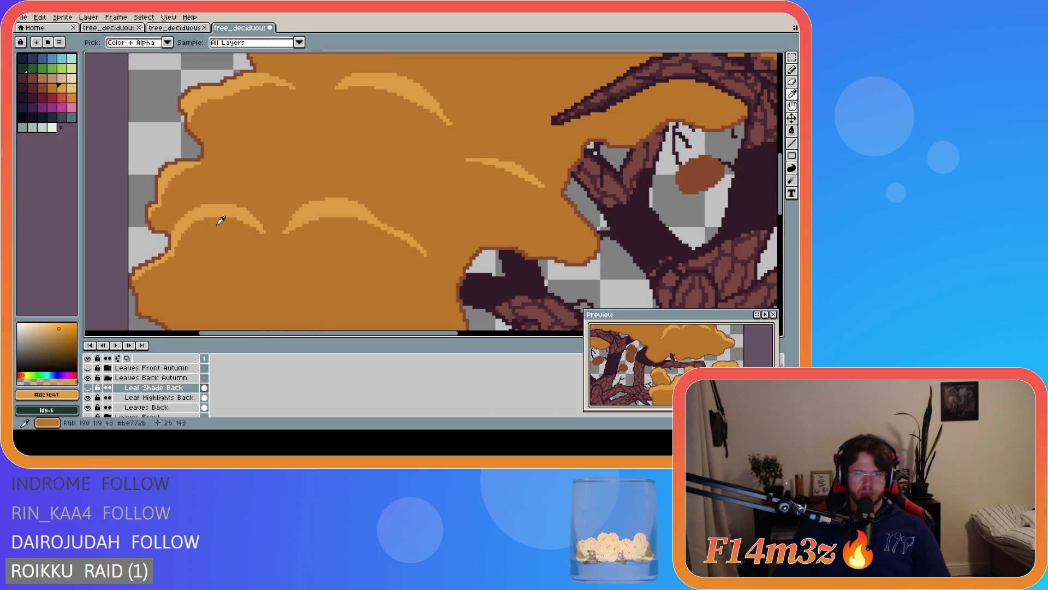
pyautogui.press('g')
pyautogui.scroll(-2, 225, 218)
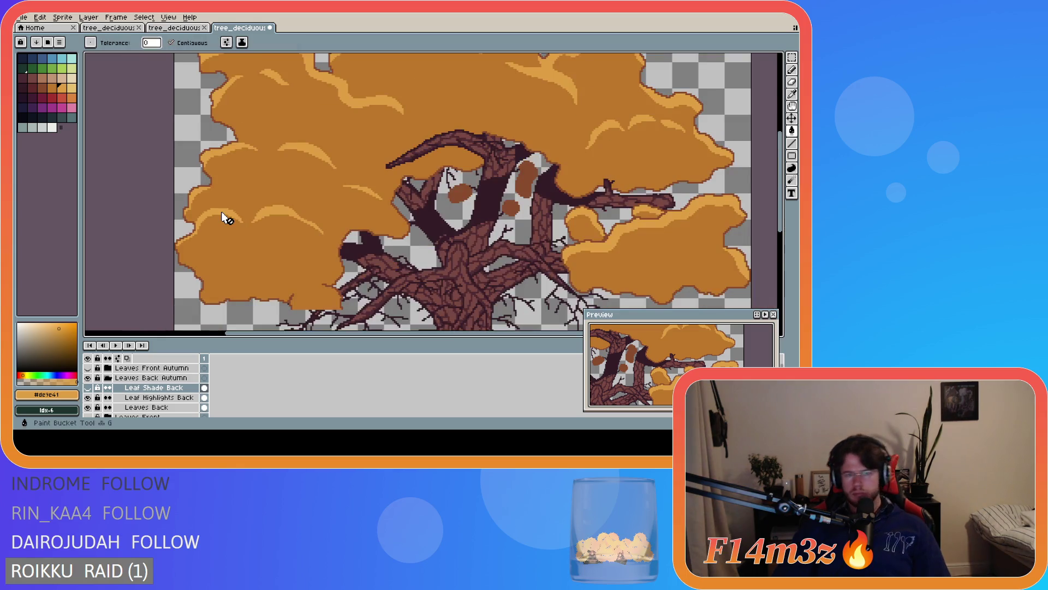
pyautogui.scroll(-3, 371, 233)
pyautogui.scroll(1, 372, 234)
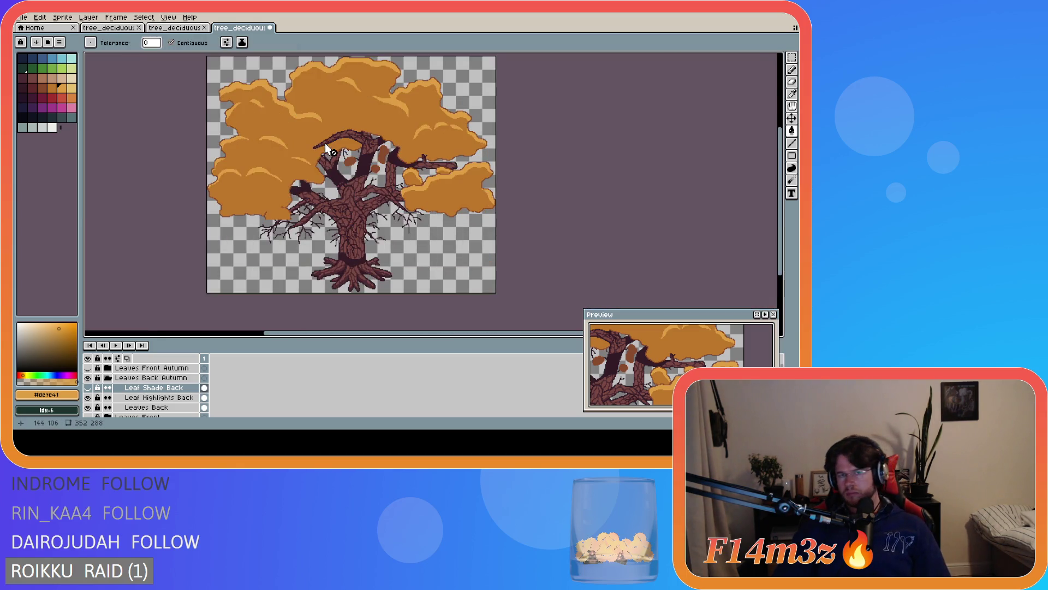
pyautogui.scroll(1, 782, 214)
pyautogui.hotkey('ctrl', 's')
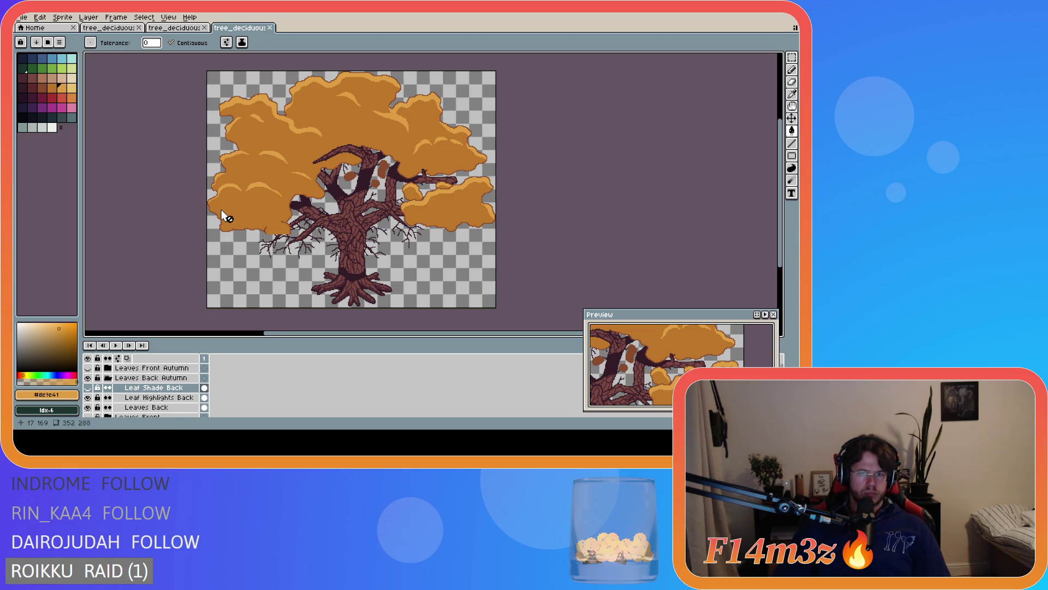
pyautogui.click(87, 388)
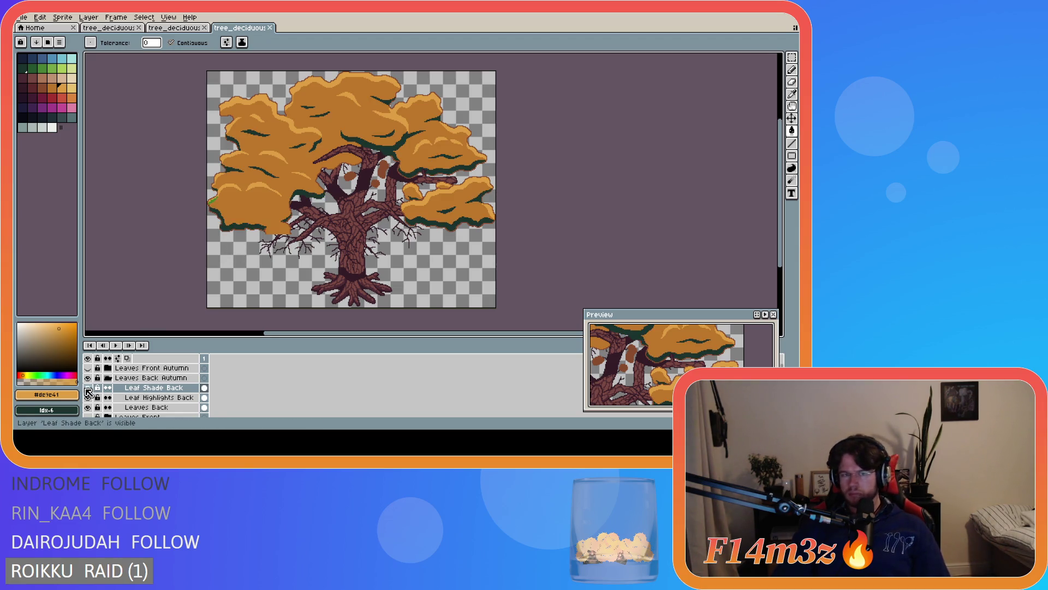
# Magic-wand the green leaf pixels on Leaf Highlights Back, transform, then drop the selection unchanged
pyautogui.scroll(3, 208, 204)
pyautogui.scroll(1, 208, 204)
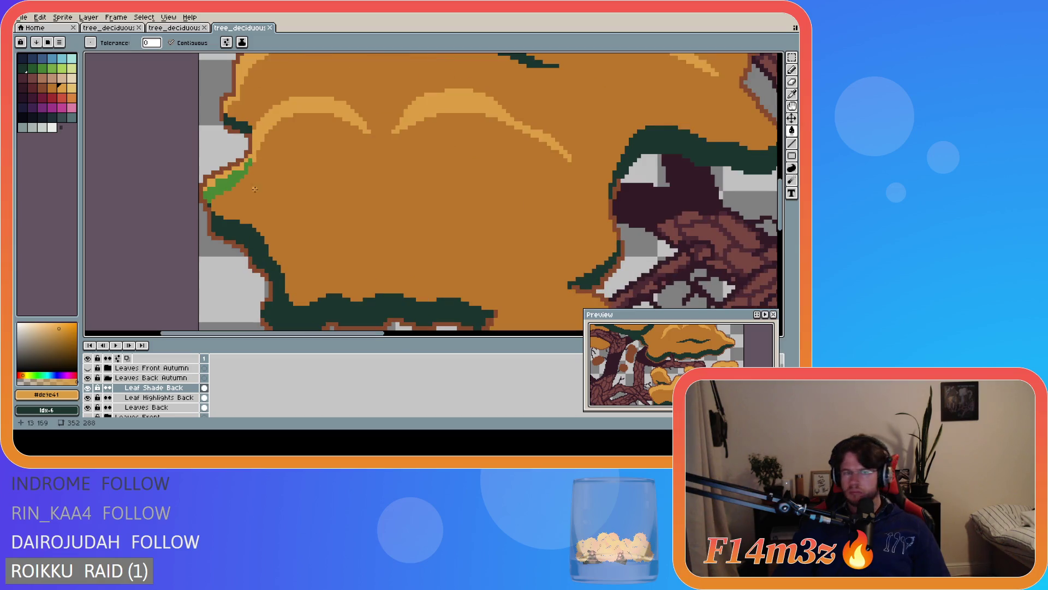
pyautogui.scroll(1, 208, 200)
pyautogui.scroll(1, 208, 198)
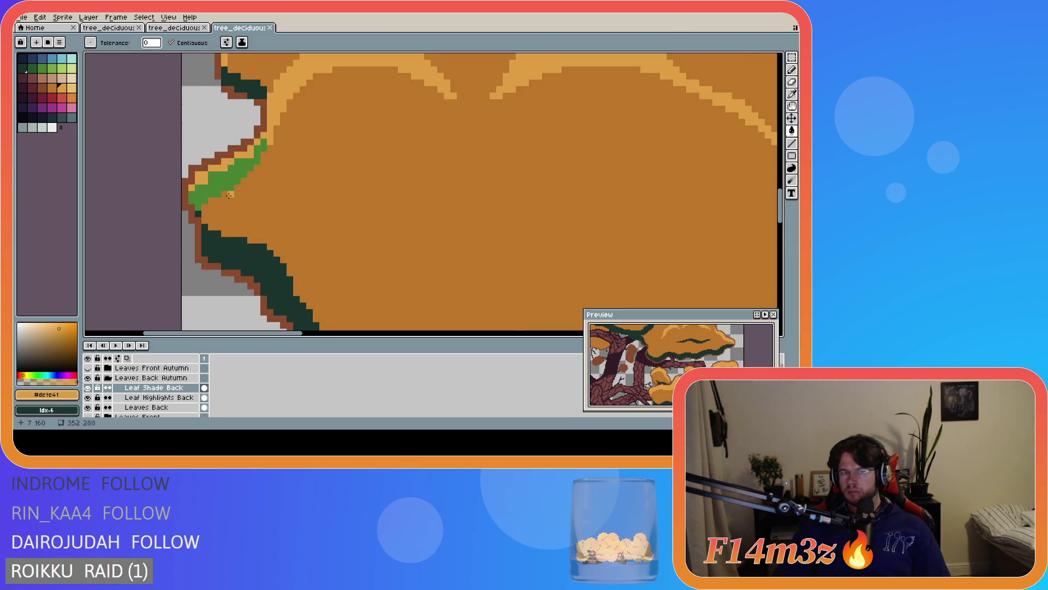
pyautogui.scroll(-2, 229, 191)
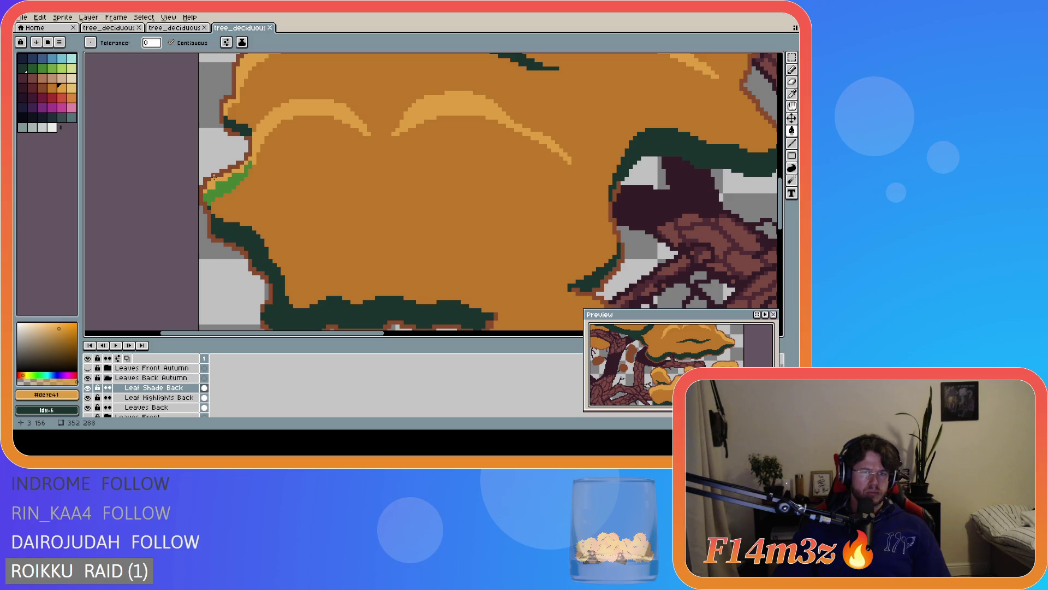
pyautogui.scroll(1, 198, 206)
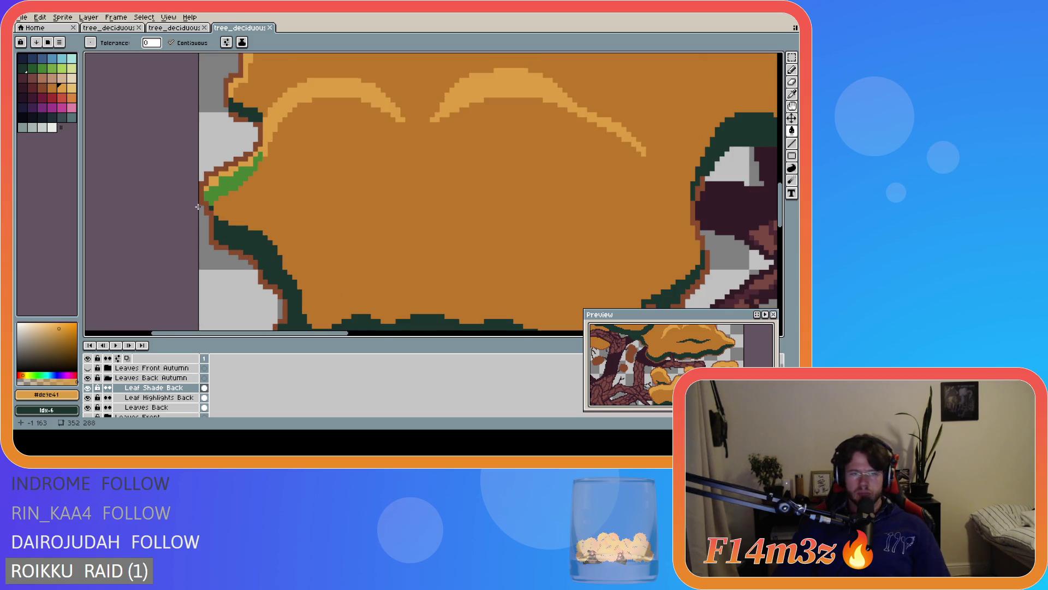
pyautogui.click(222, 172)
pyautogui.click(158, 398)
pyautogui.hotkey('ctrl', 't')
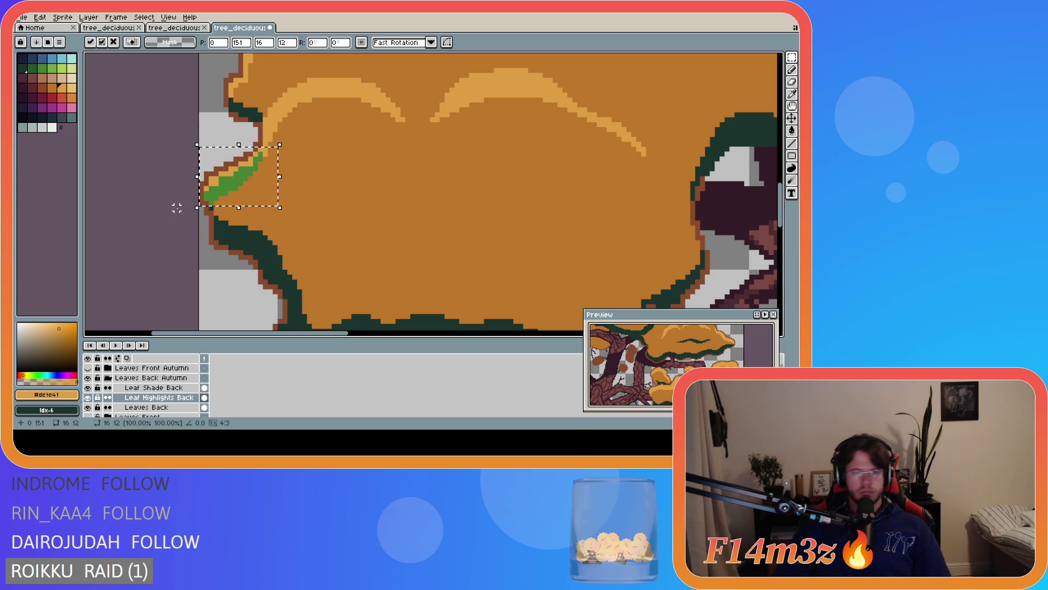
pyautogui.hotkey('ctrl', 'd')
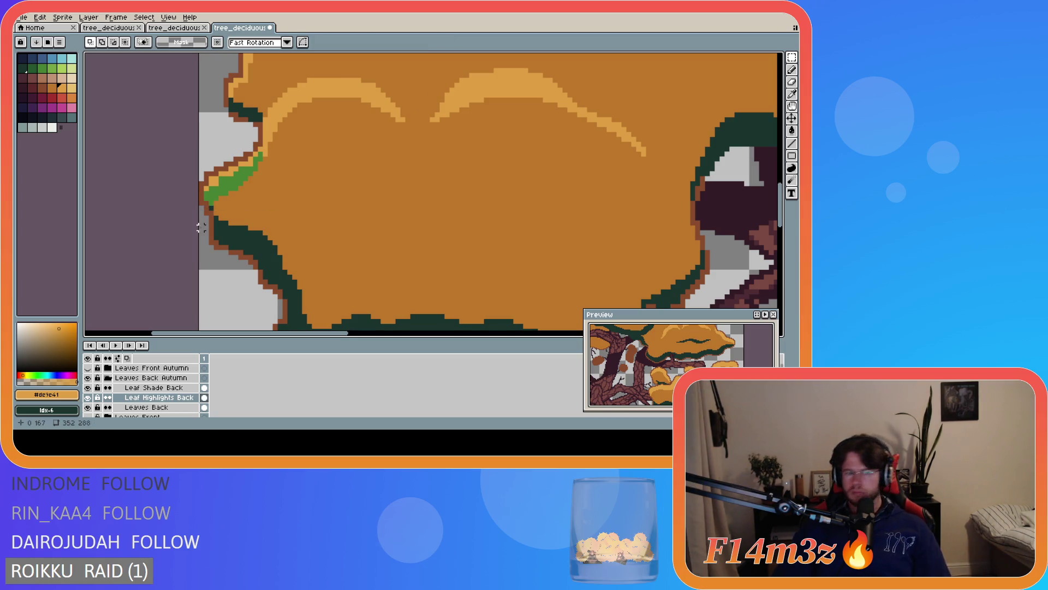
# Make Leaf Shade Back active and try a pencil pixel on the leaf's dark edge, undoing it
pyautogui.hotkey('alt', 'Up')
pyautogui.press('b')
pyautogui.click(211, 213)
pyautogui.hotkey('ctrl', 'z')
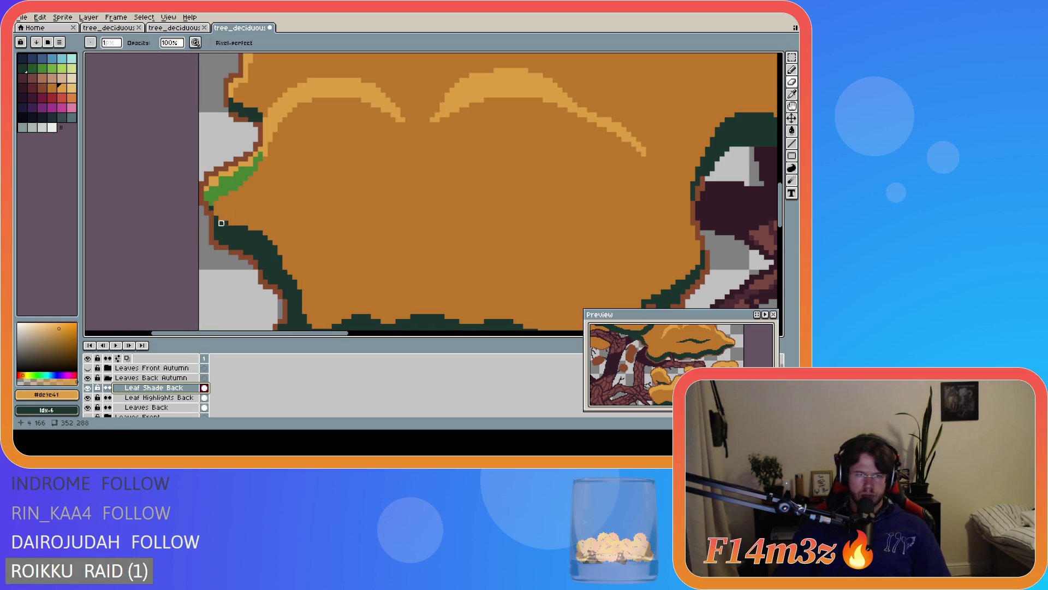
pyautogui.click(212, 208)
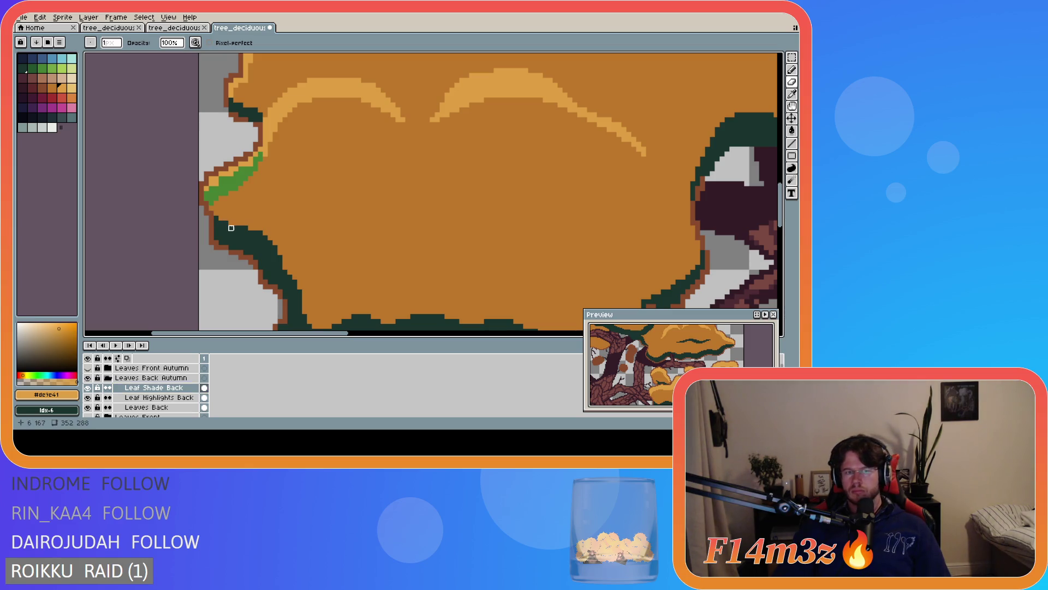
# Sample the brown outline colour #884b2b from the other tree file and return to the autumn tree
pyautogui.press('i')
pyautogui.press('v')
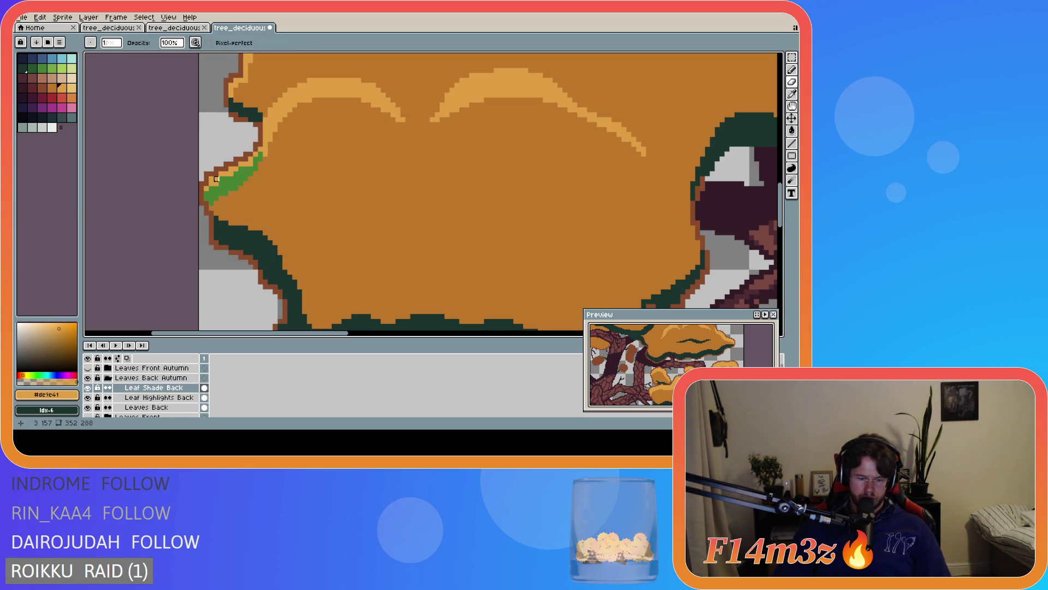
pyautogui.press('g')
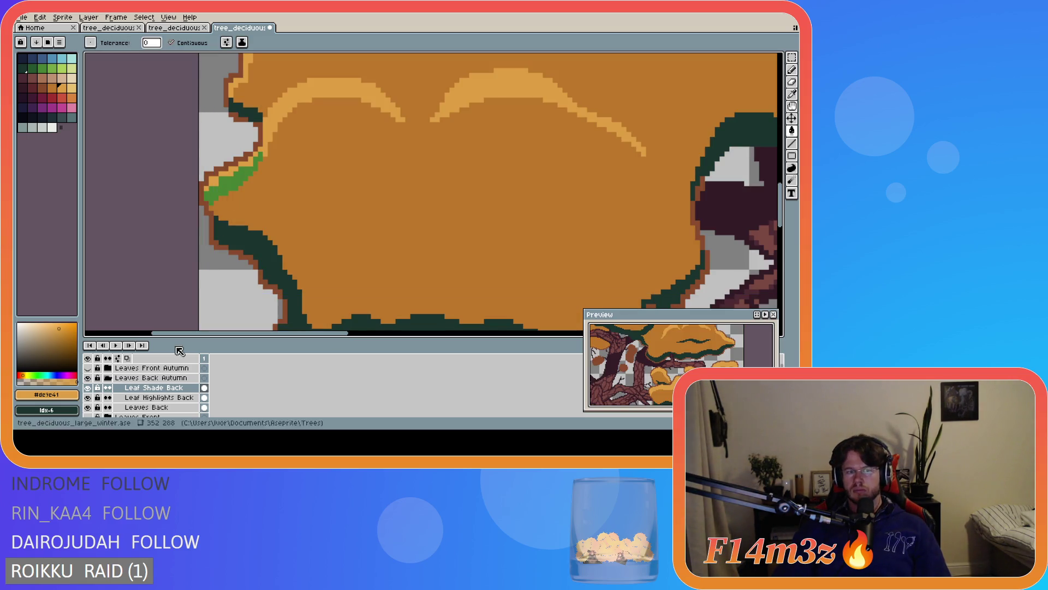
pyautogui.click(153, 397)
pyautogui.scroll(-1, 280, 242)
pyautogui.scroll(-1, 280, 242)
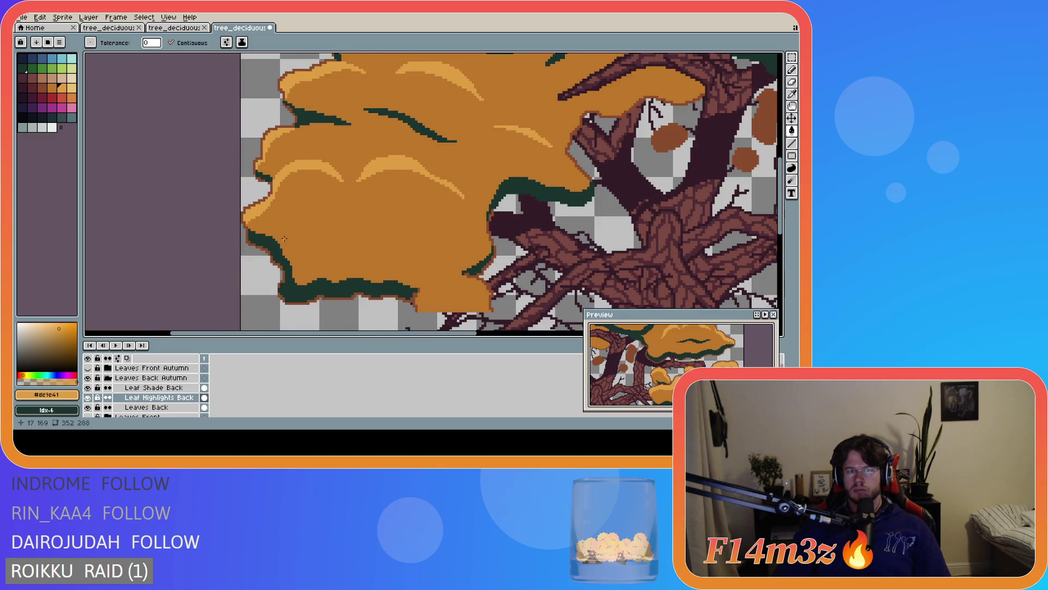
pyautogui.scroll(-1, 323, 228)
pyautogui.click(150, 387)
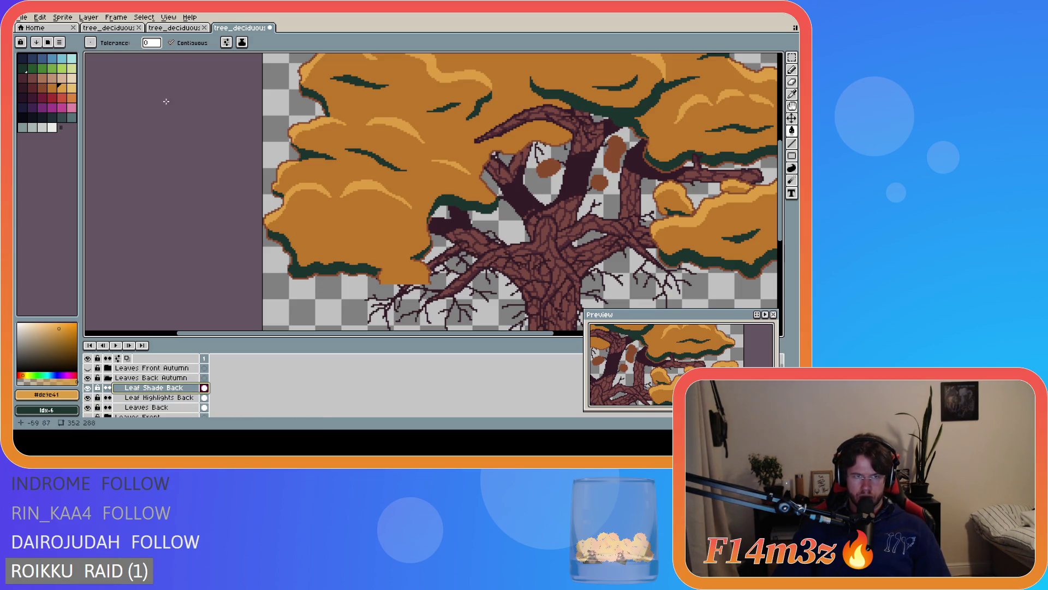
pyautogui.click(175, 27)
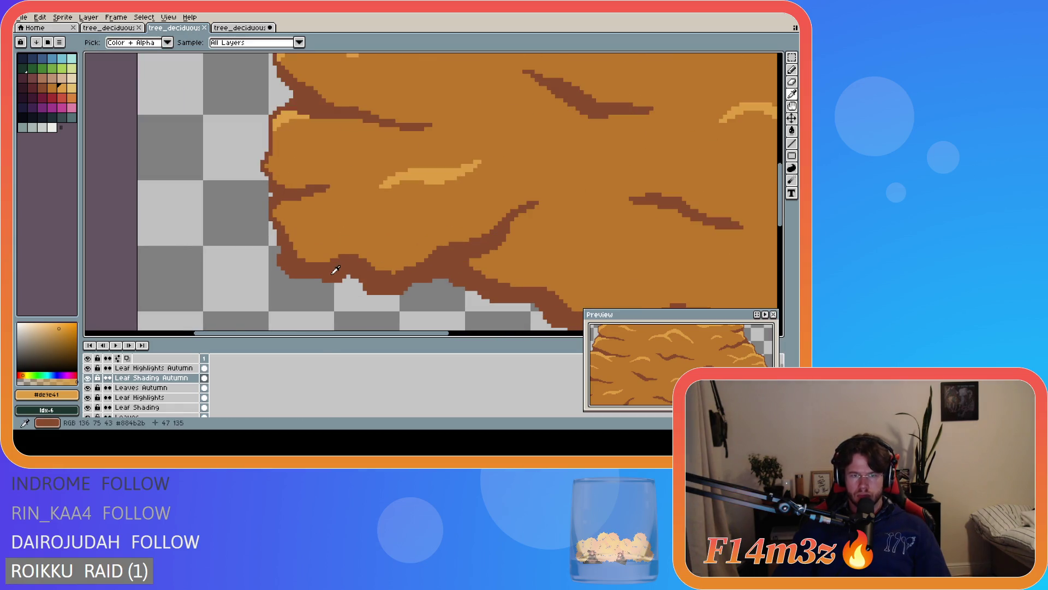
pyautogui.keyDown('alt'); pyautogui.click(336, 269); pyautogui.keyUp('alt')
pyautogui.hotkey('ctrl', 'Tab')
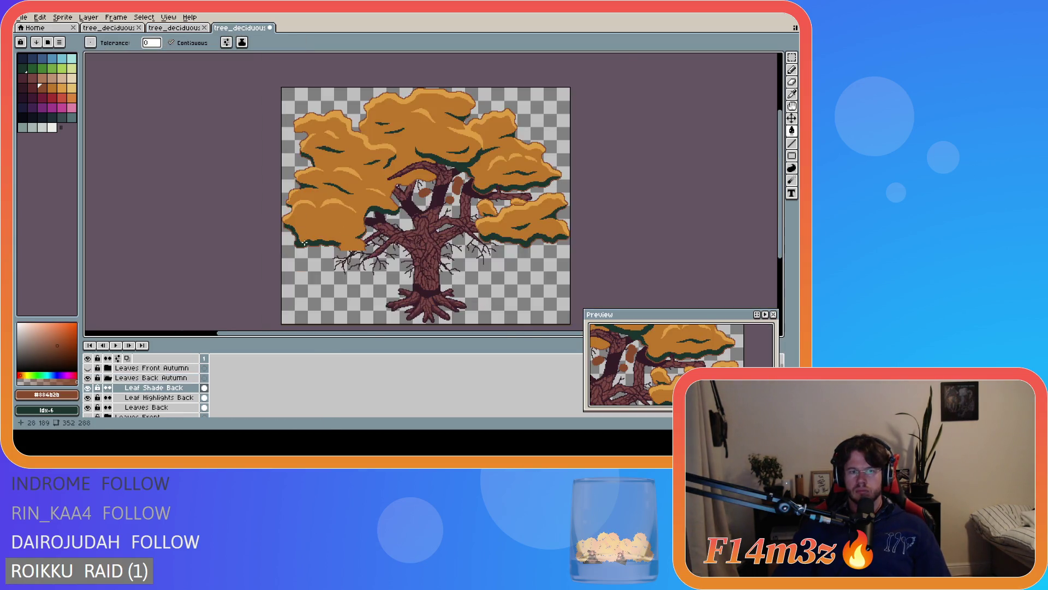
# Fill the dark-green leaf outline with brown and toggle the highlight and Leaves Back layers to inspect
pyautogui.scroll(4, 304, 243)
pyautogui.click(309, 241)
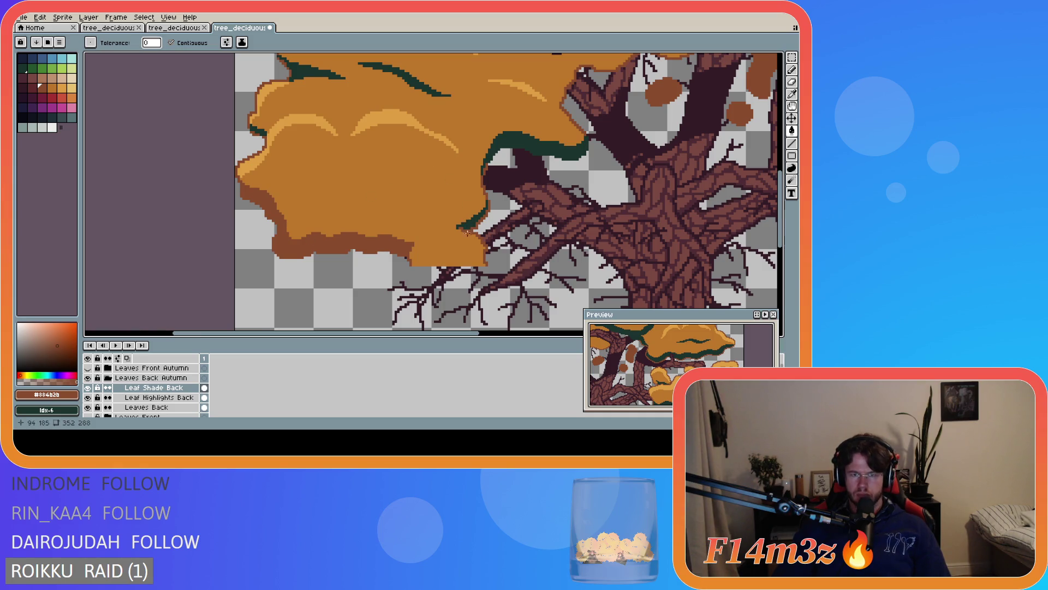
pyautogui.scroll(3, 468, 232)
pyautogui.click(368, 262)
pyautogui.click(89, 397)
pyautogui.click(88, 398)
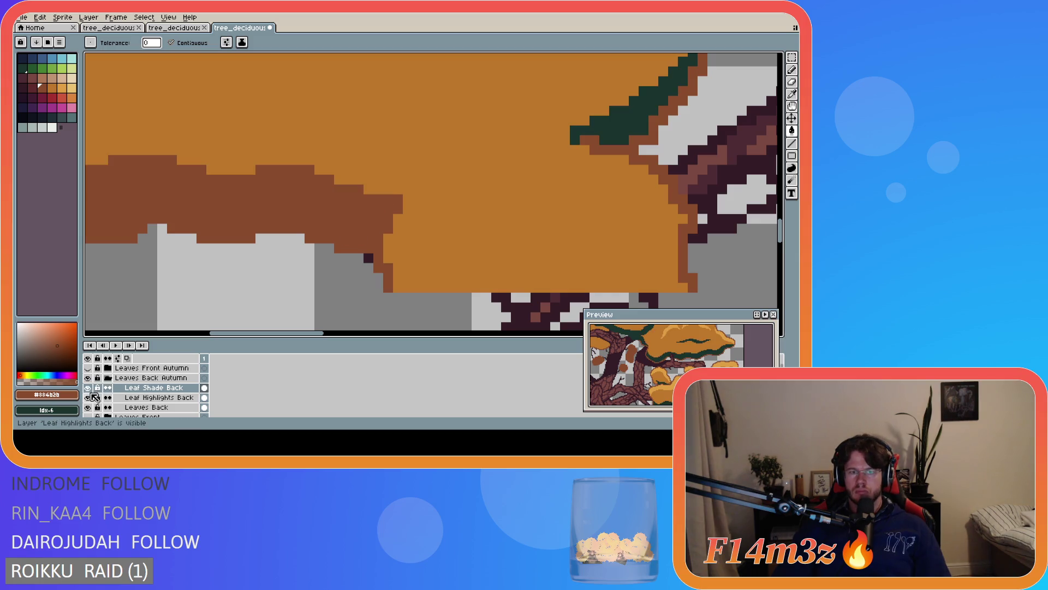
pyautogui.click(89, 407)
pyautogui.click(88, 407)
pyautogui.click(88, 407)
pyautogui.scroll(-3, 338, 245)
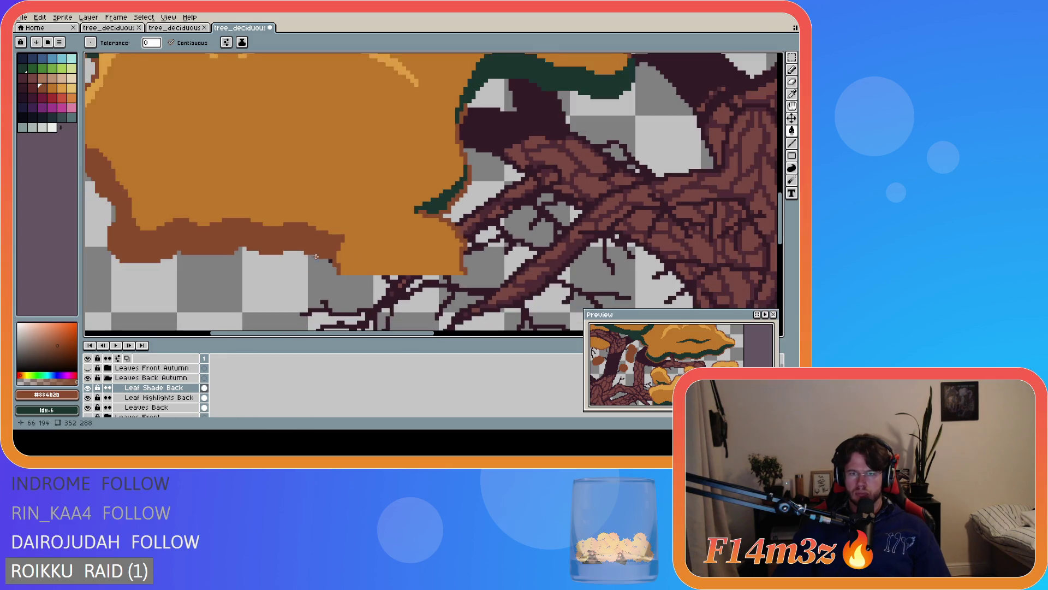
pyautogui.scroll(2, 376, 243)
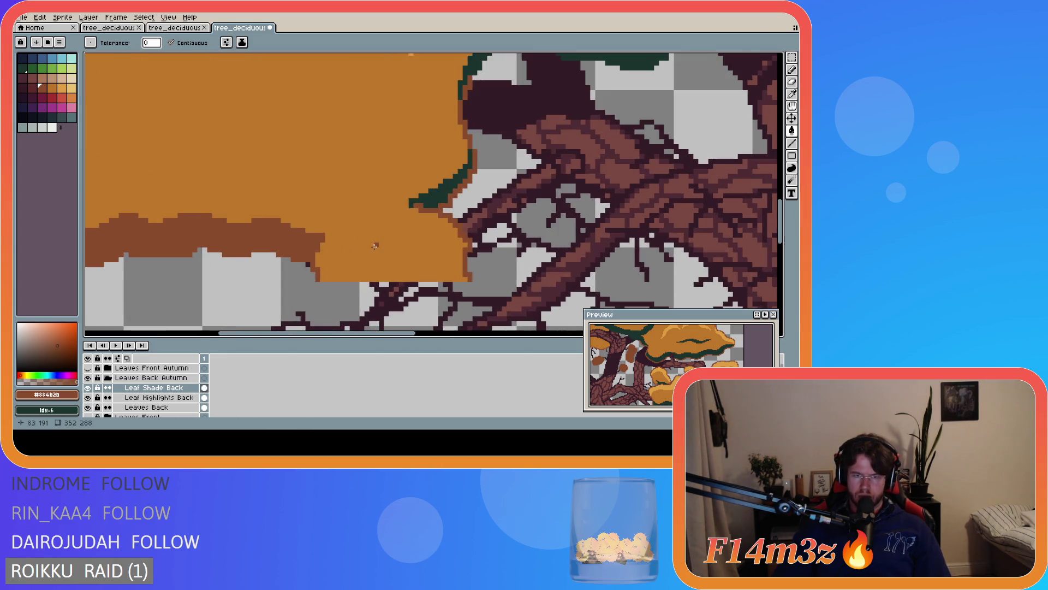
pyautogui.scroll(-2, 383, 235)
pyautogui.scroll(3, 408, 224)
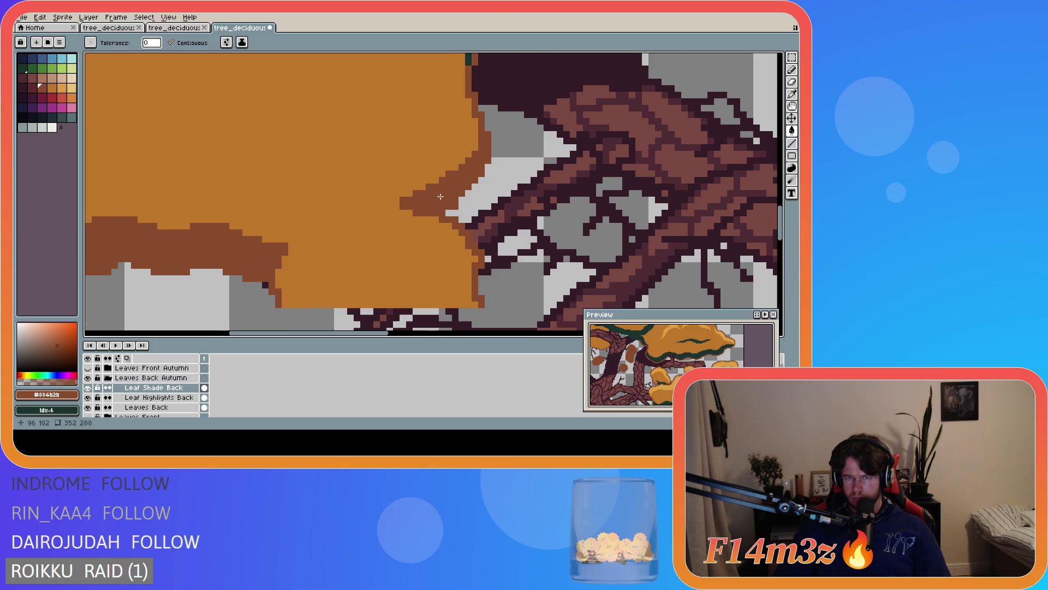
pyautogui.scroll(-2, 444, 167)
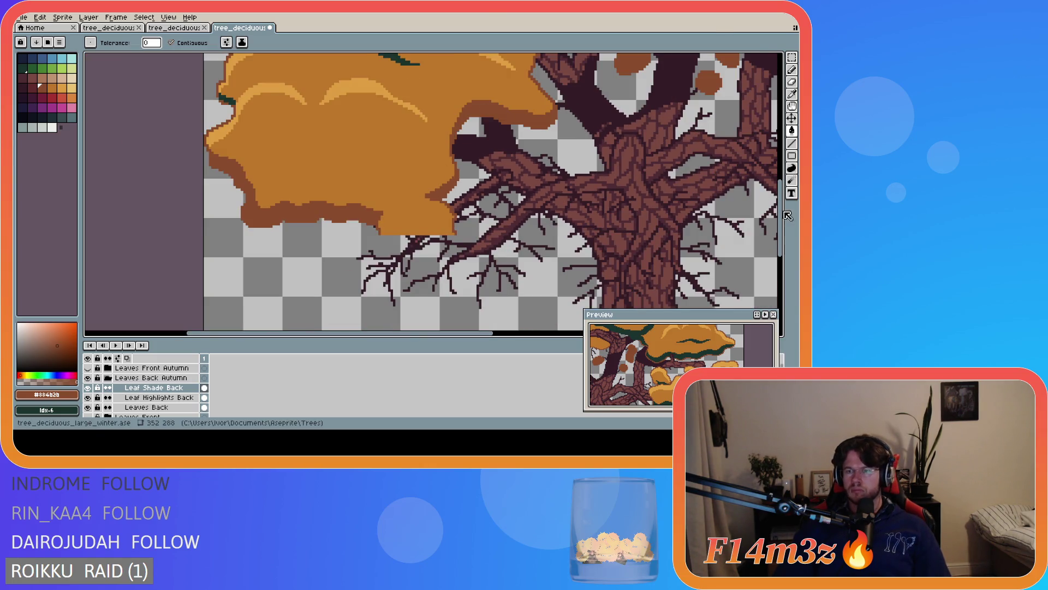
pyautogui.scroll(5, 550, 208)
# Recolour the dark-green shade strokes across the canopy brown with the Paint Bucket
pyautogui.click(371, 291)
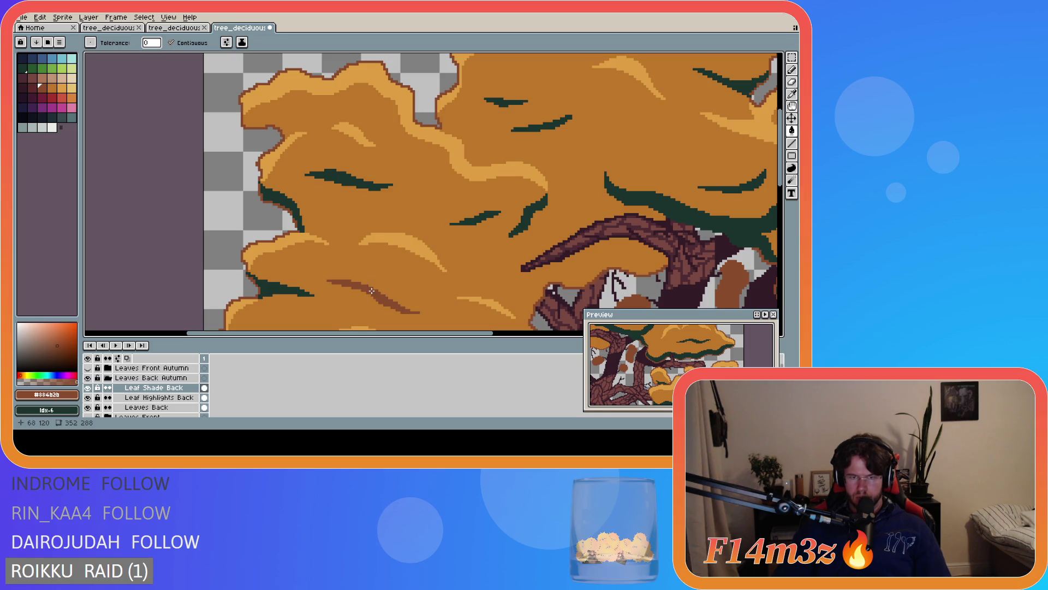
pyautogui.click(286, 291)
pyautogui.click(331, 175)
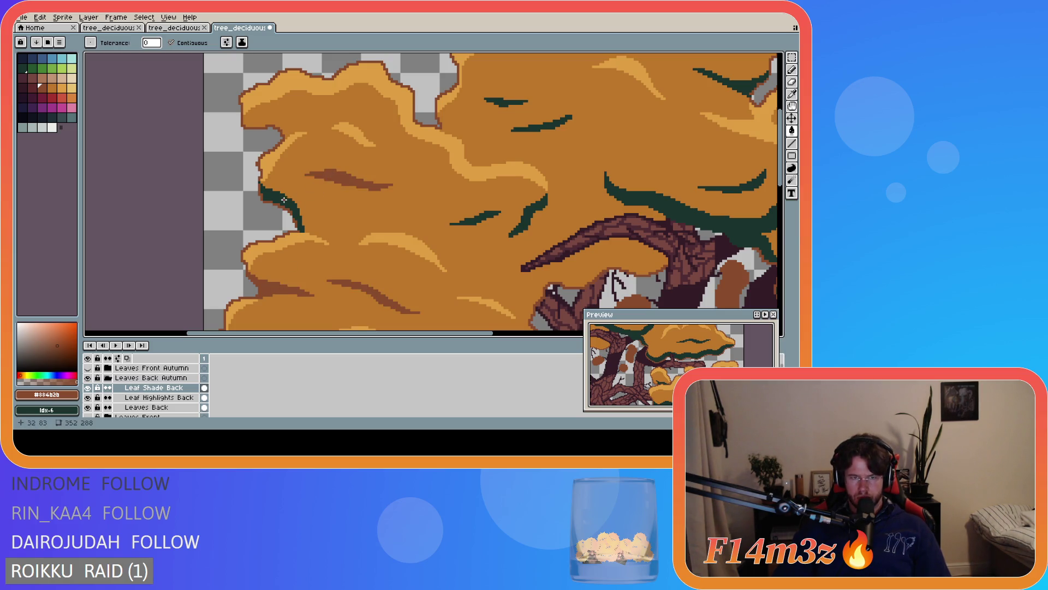
pyautogui.click(282, 203)
pyautogui.click(475, 218)
pyautogui.click(522, 219)
pyautogui.click(541, 127)
pyautogui.click(508, 102)
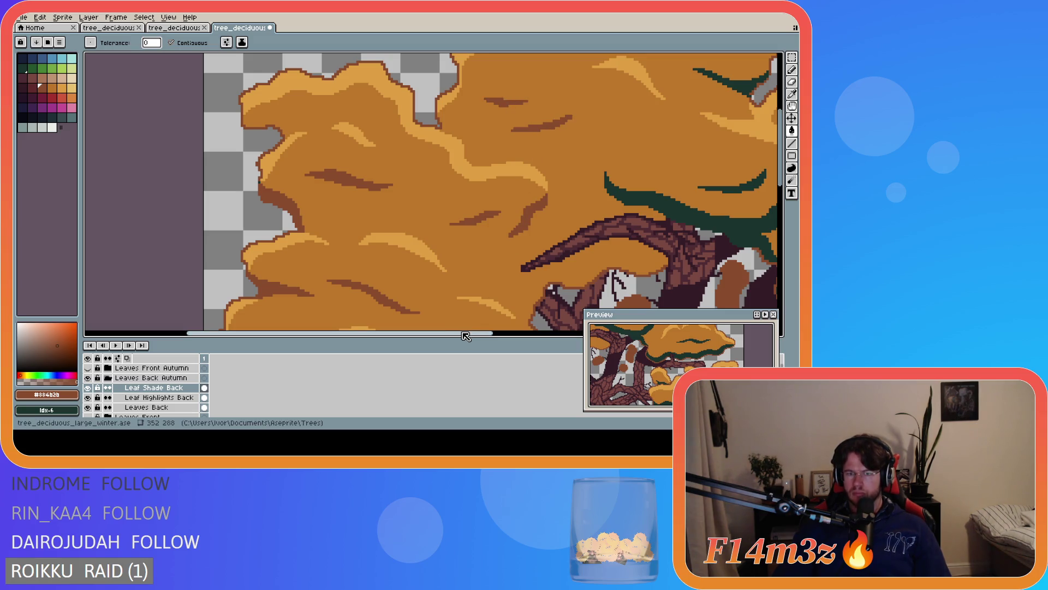
pyautogui.hscroll(5, 434, 165)
pyautogui.scroll(-3, 434, 166)
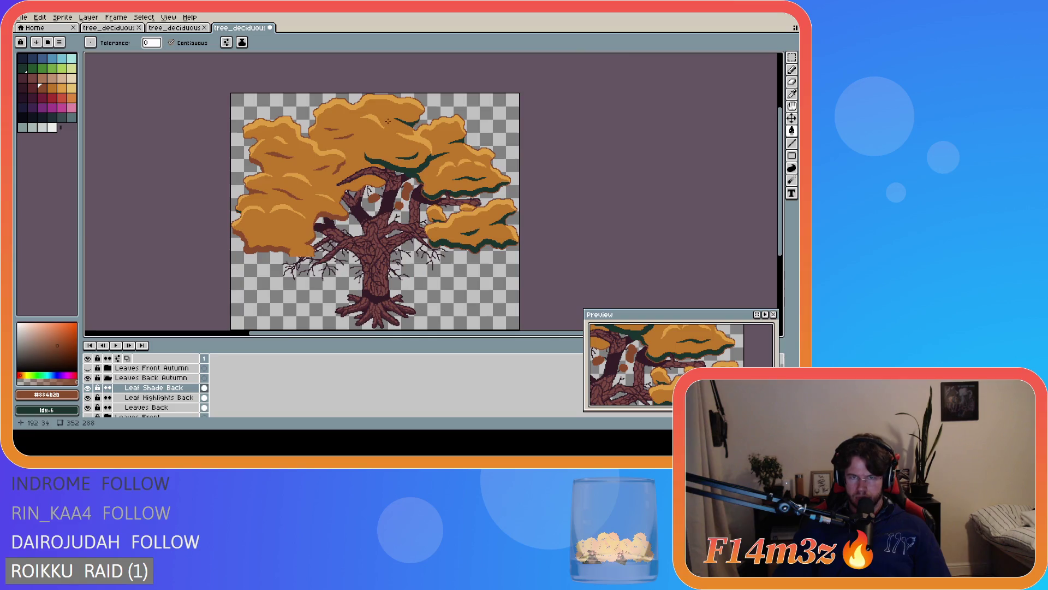
pyautogui.scroll(3, 409, 149)
pyautogui.click(415, 245)
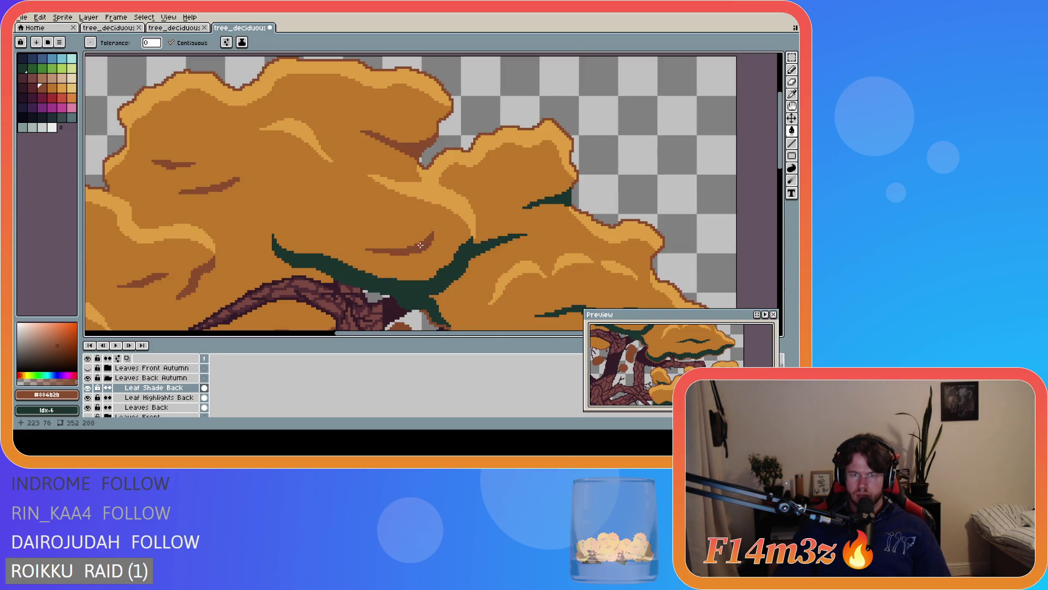
pyautogui.click(491, 241)
pyautogui.click(559, 198)
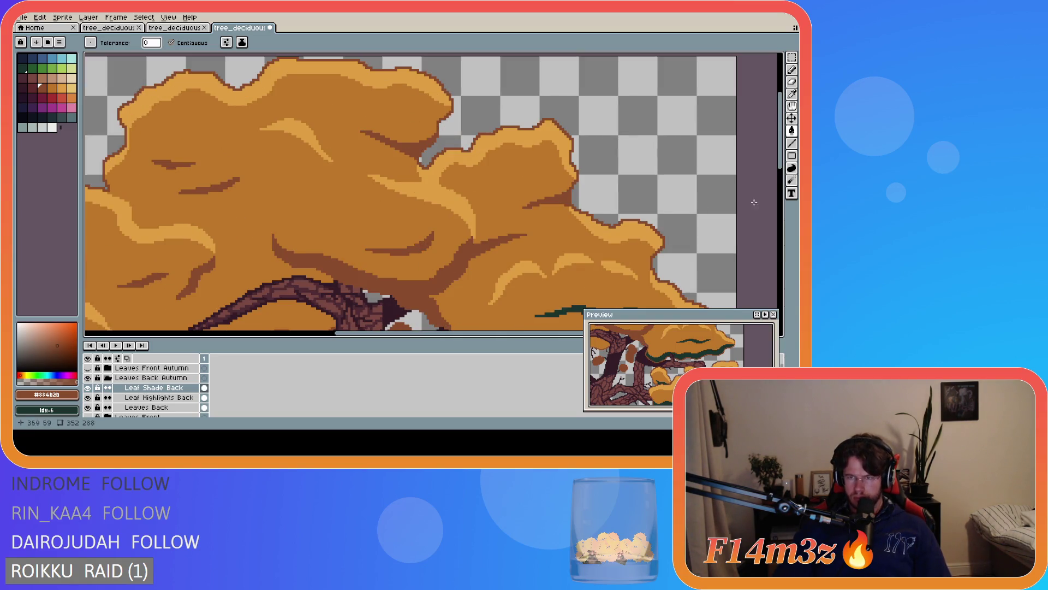
pyautogui.scroll(-4, 594, 151)
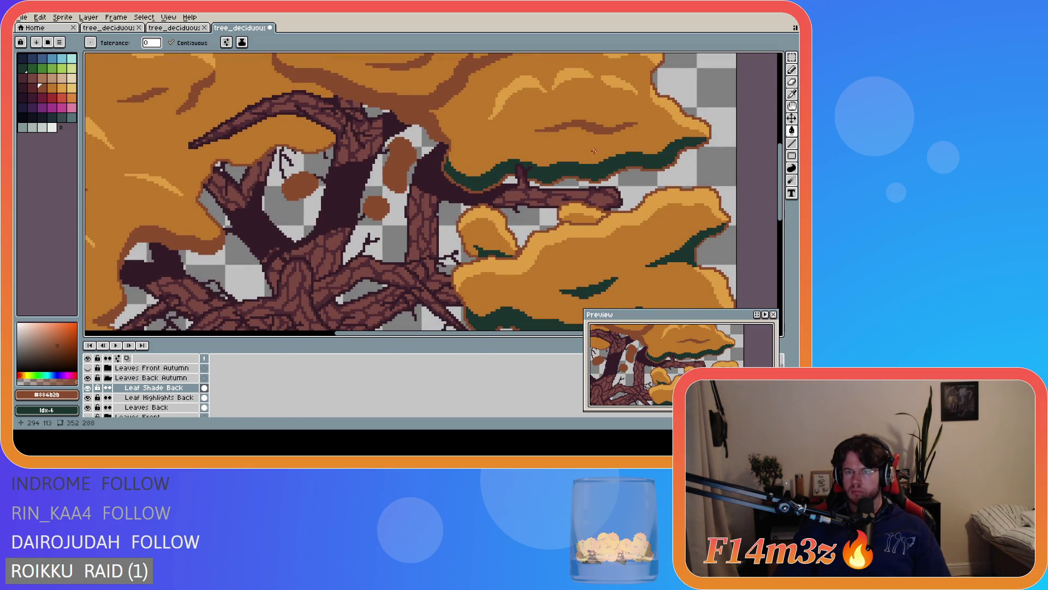
pyautogui.click(590, 174)
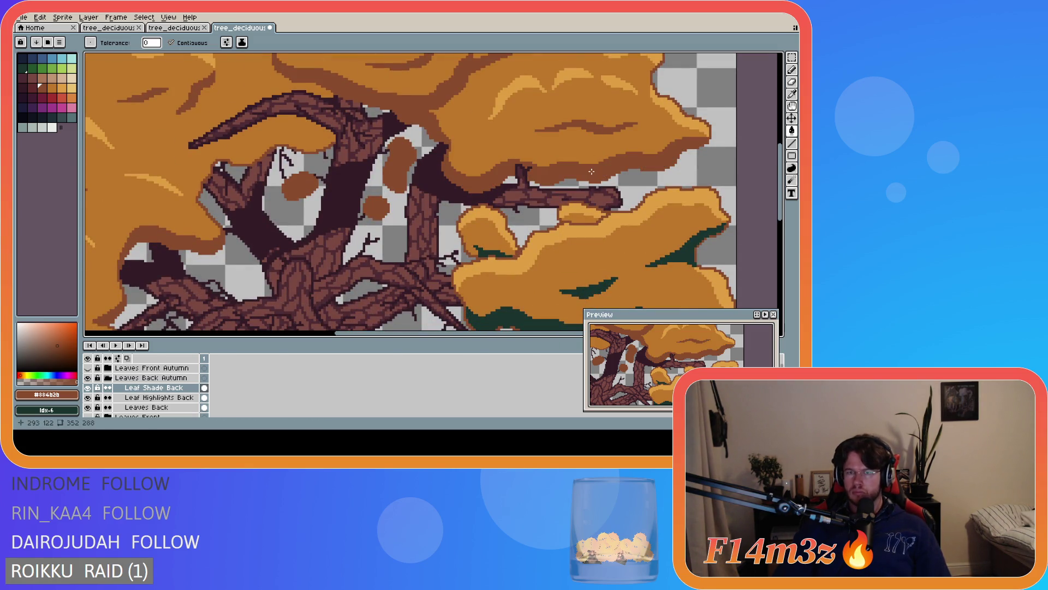
# Fill the remaining dark-green shade strokes with orange and collapse the Leaves Back Autumn group
pyautogui.click(482, 252)
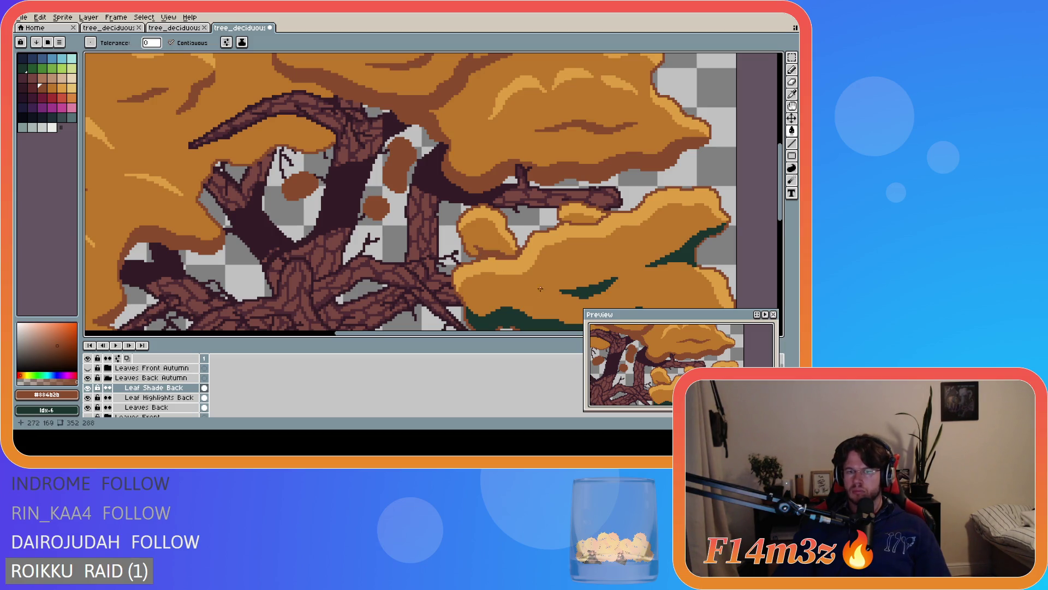
pyautogui.click(672, 259)
pyautogui.click(588, 287)
pyautogui.moveTo(784, 219); pyautogui.dragTo(761, 242)
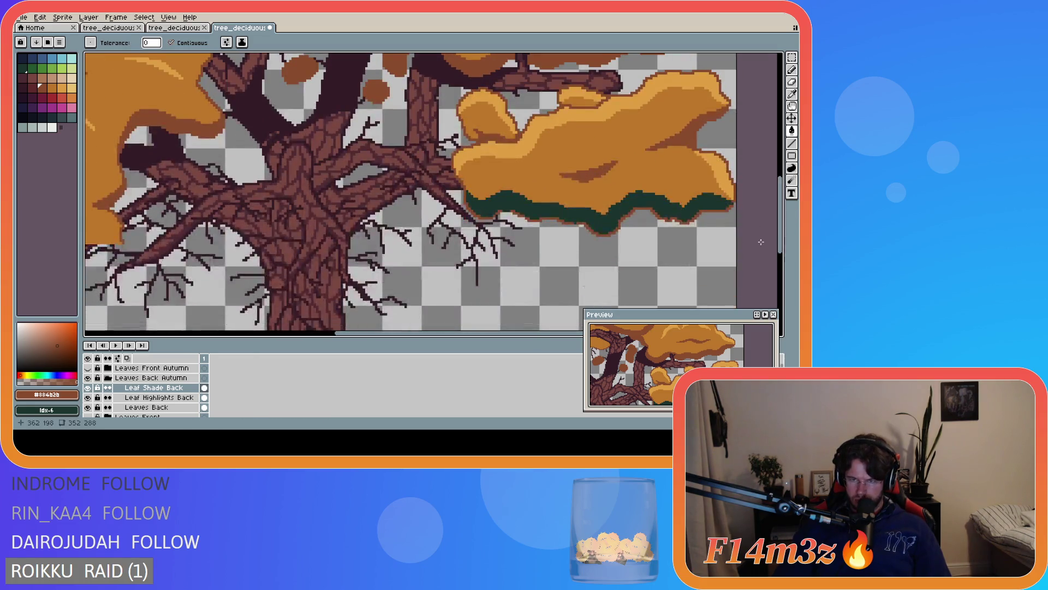
pyautogui.click(638, 203)
pyautogui.scroll(-4, 300, 151)
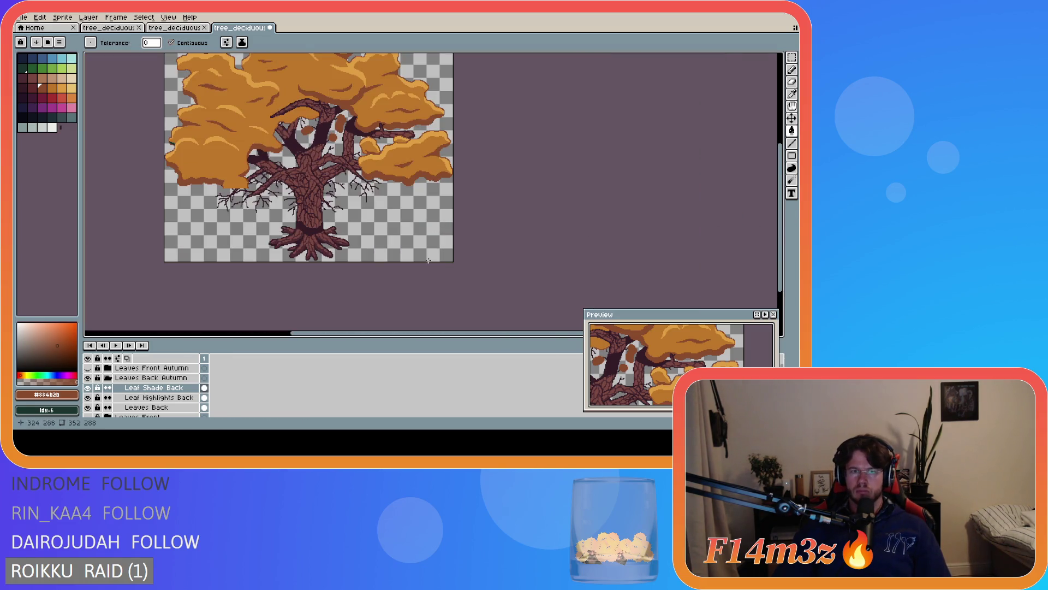
pyautogui.moveTo(345, 336); pyautogui.dragTo(304, 335)
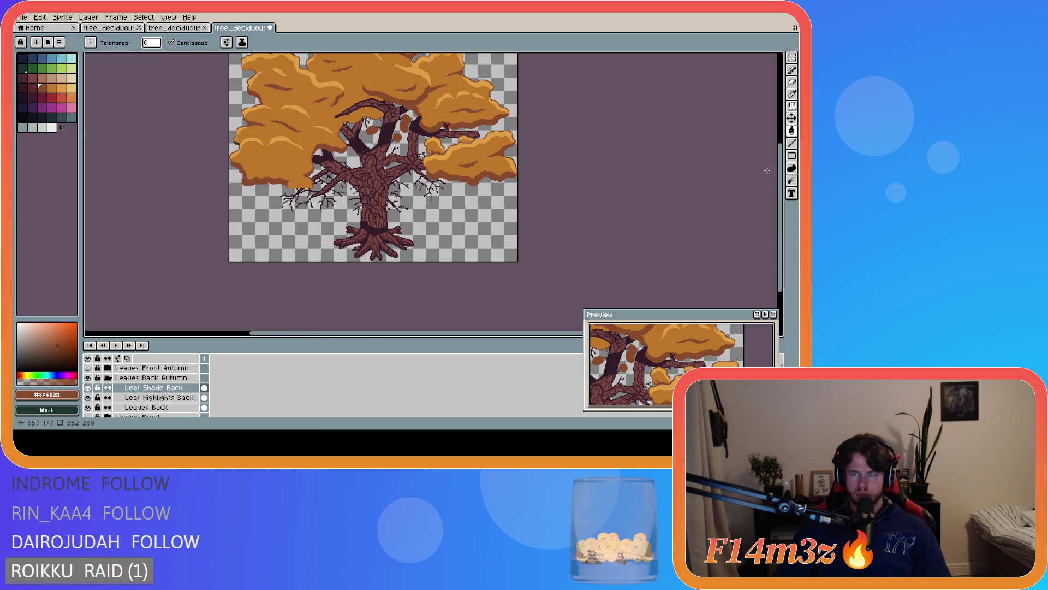
pyautogui.moveTo(779, 218); pyautogui.dragTo(780, 194)
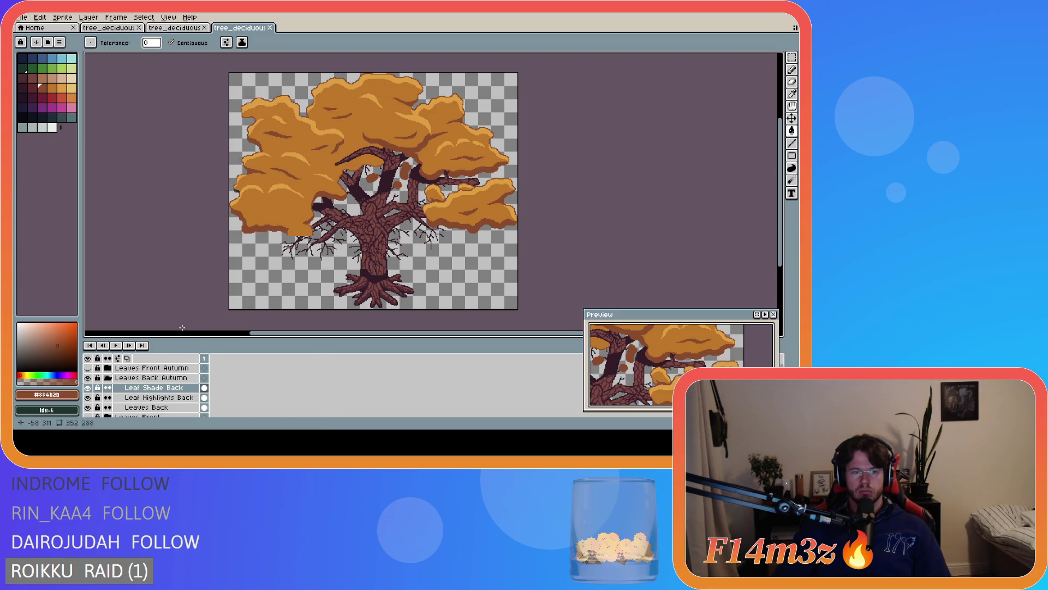
pyautogui.click(107, 378)
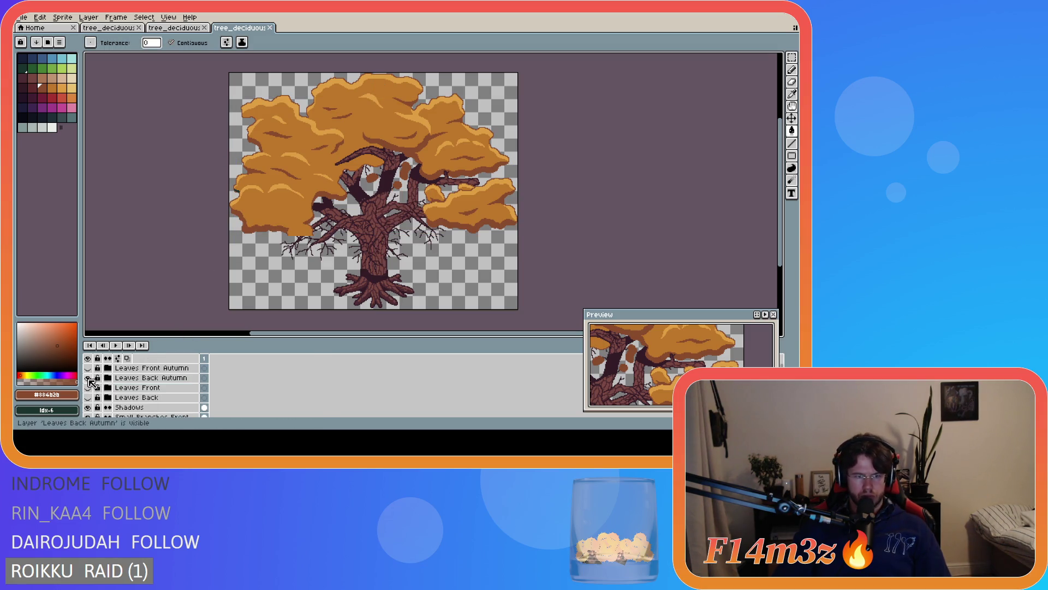
# Hide both autumn leaf groups to reveal the green leaves and sample a colour from the autumn tree
pyautogui.click(87, 377)
pyautogui.click(87, 368)
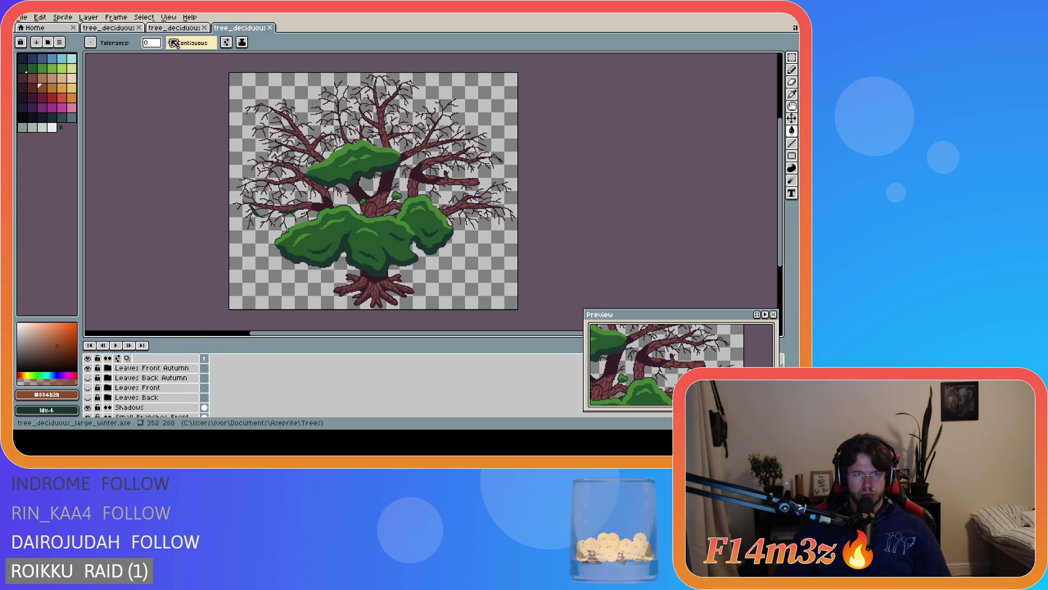
pyautogui.hotkey('ctrl', 'shift', 'Tab')
pyautogui.press('i')
pyautogui.press('g')
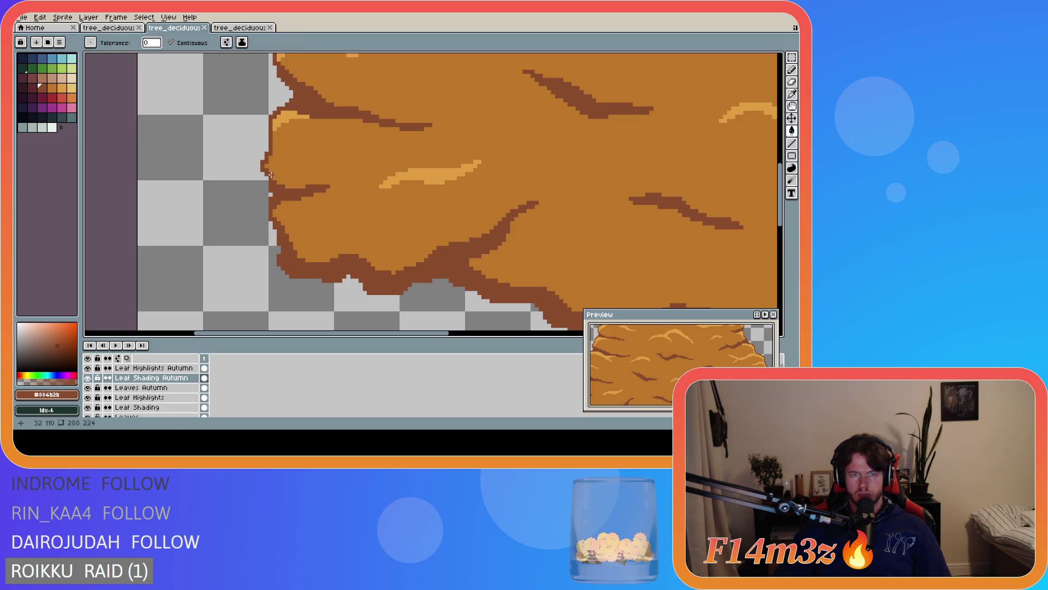
pyautogui.hotkey('ctrl', 'Tab')
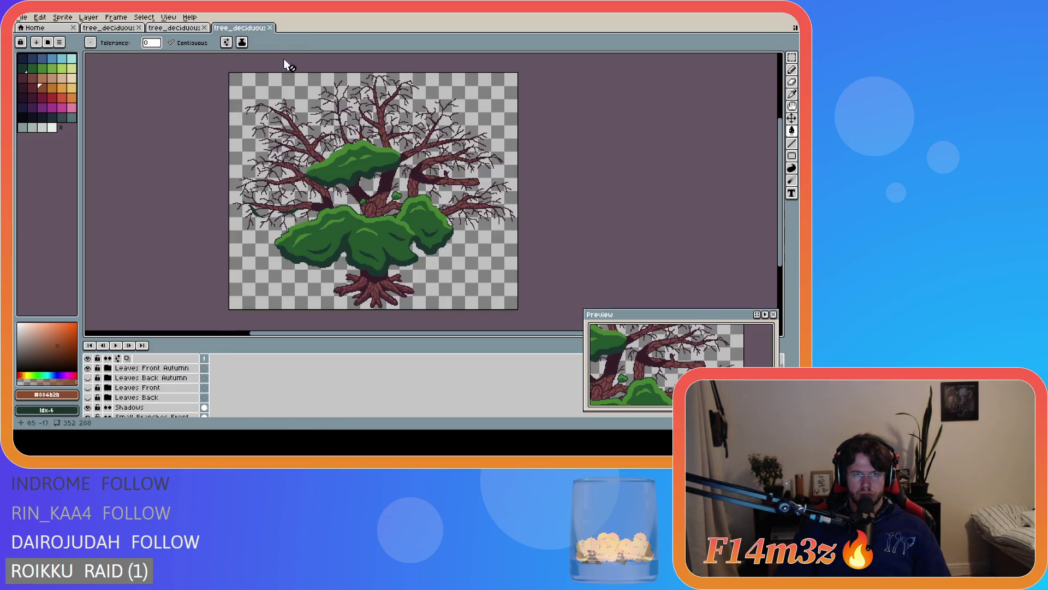
pyautogui.scroll(3, 335, 243)
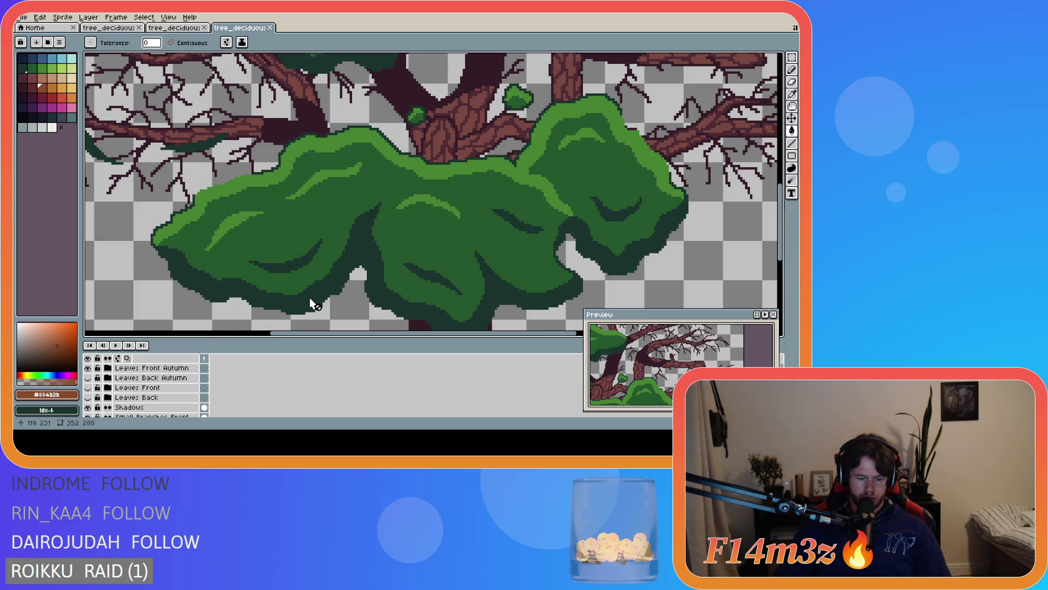
# Expand Leaves Front Autumn, select Leaves Front and hide Leaf Highlights Front and Leaf Shade Front
pyautogui.click(159, 368)
pyautogui.click(111, 369)
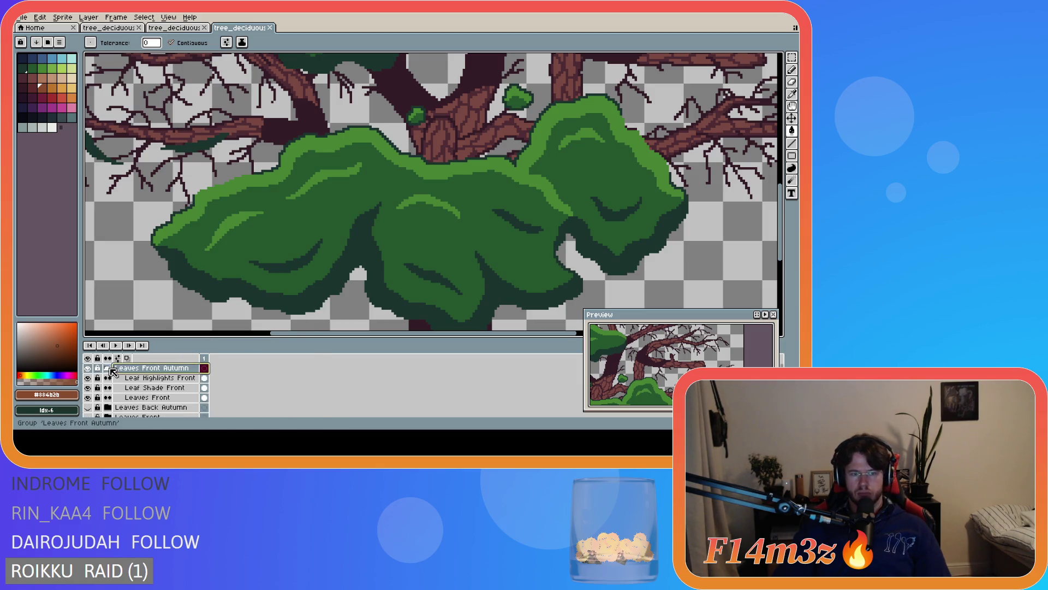
pyautogui.click(148, 397)
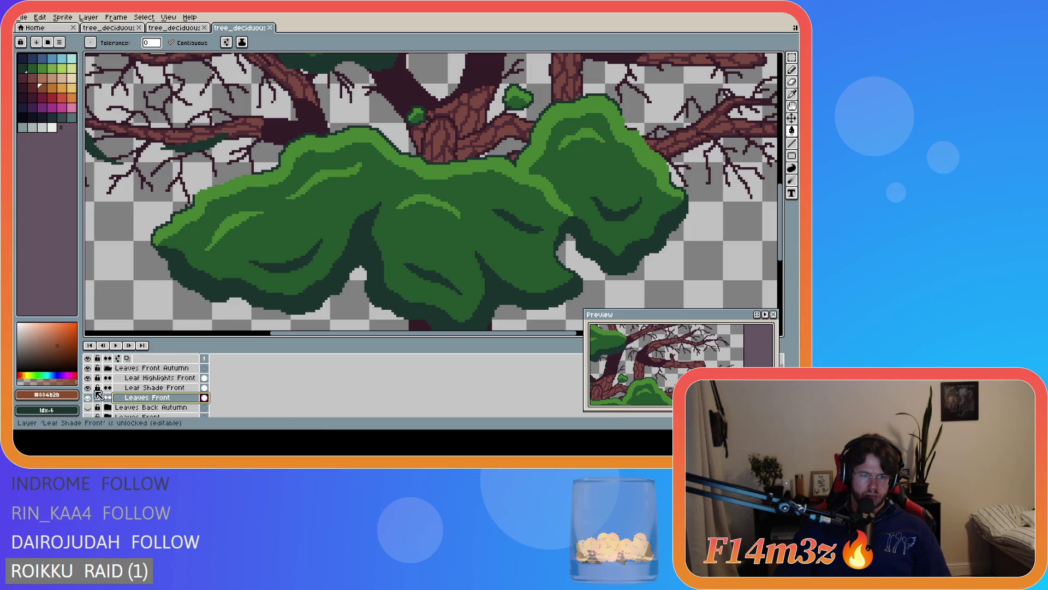
pyautogui.moveTo(87, 387); pyautogui.dragTo(88, 377)
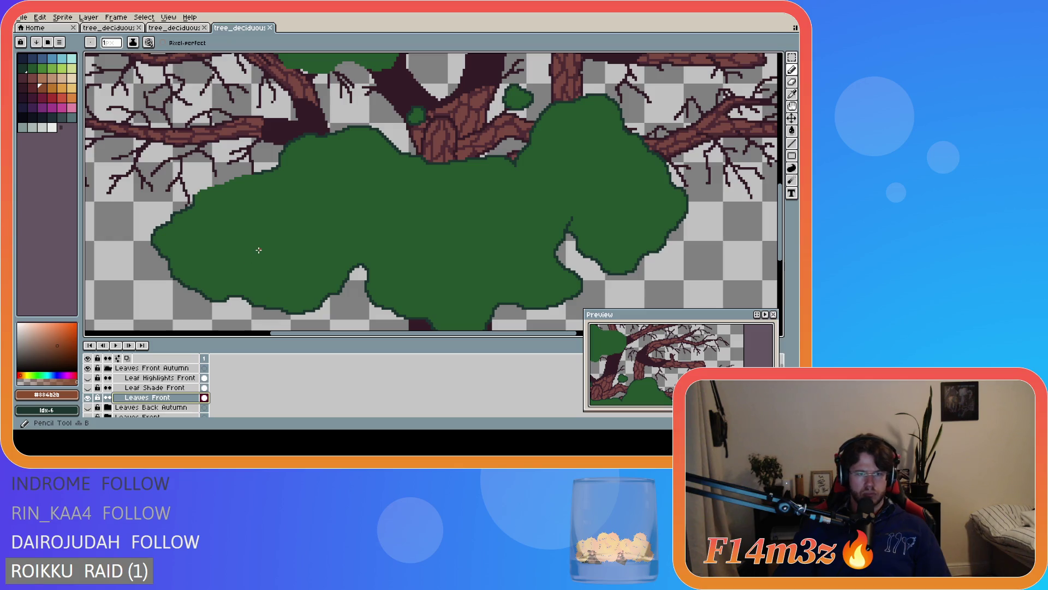
# Paint Bucket the front leaf outlines and two small leaf blob outlines brown
pyautogui.click(249, 269)
pyautogui.hotkey('ctrl', 'z')
pyautogui.click(199, 293)
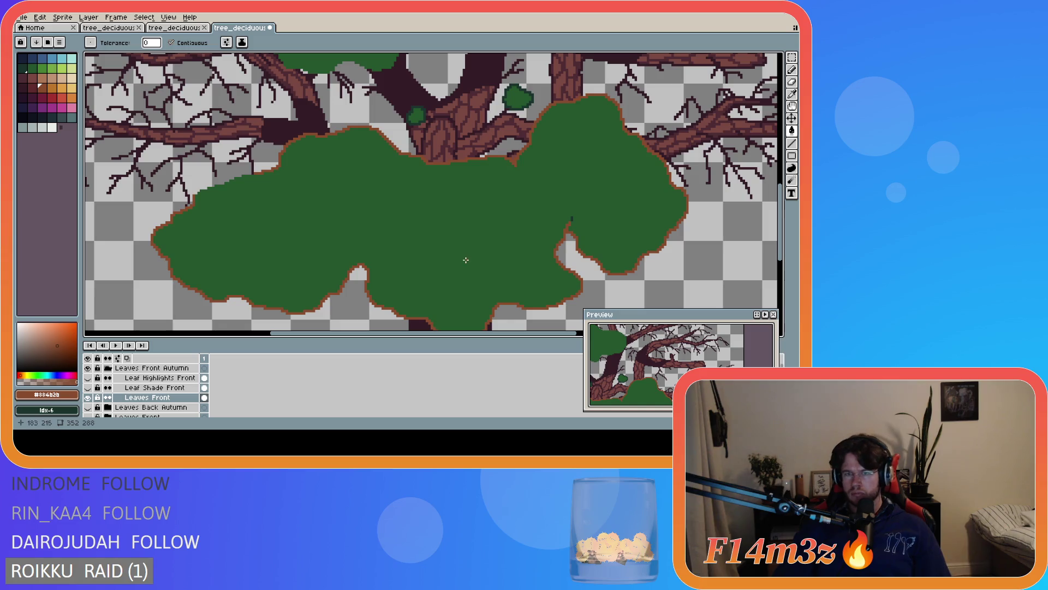
pyautogui.scroll(4, 568, 198)
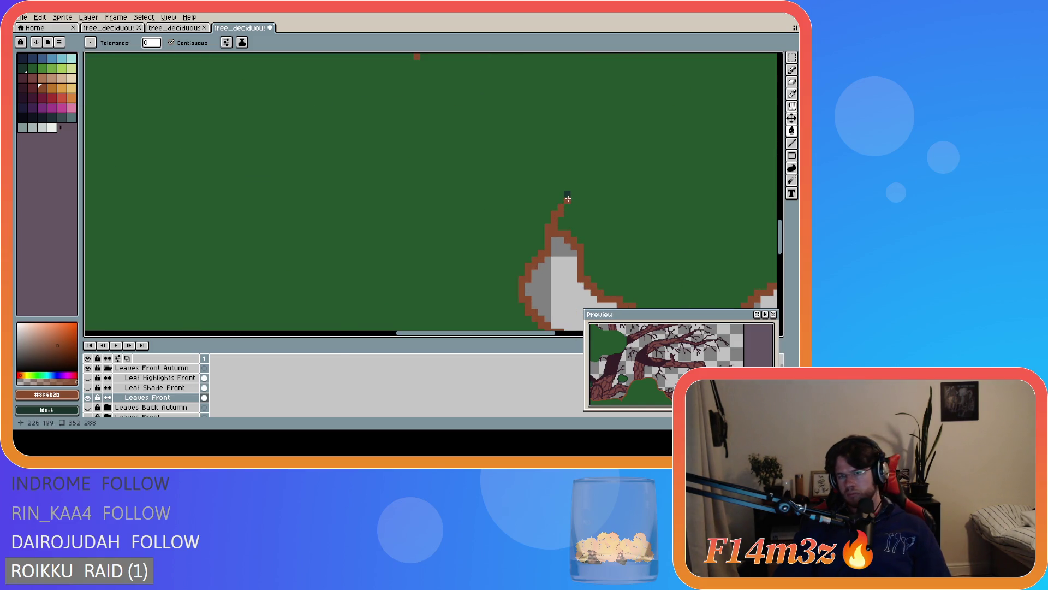
pyautogui.scroll(-5, 363, 255)
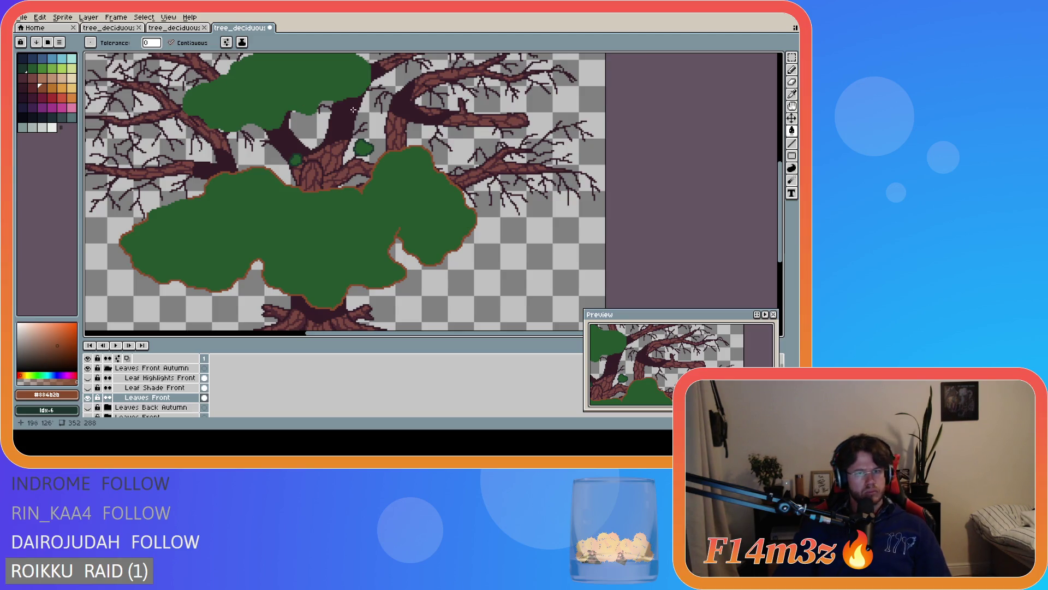
pyautogui.scroll(2, 408, 171)
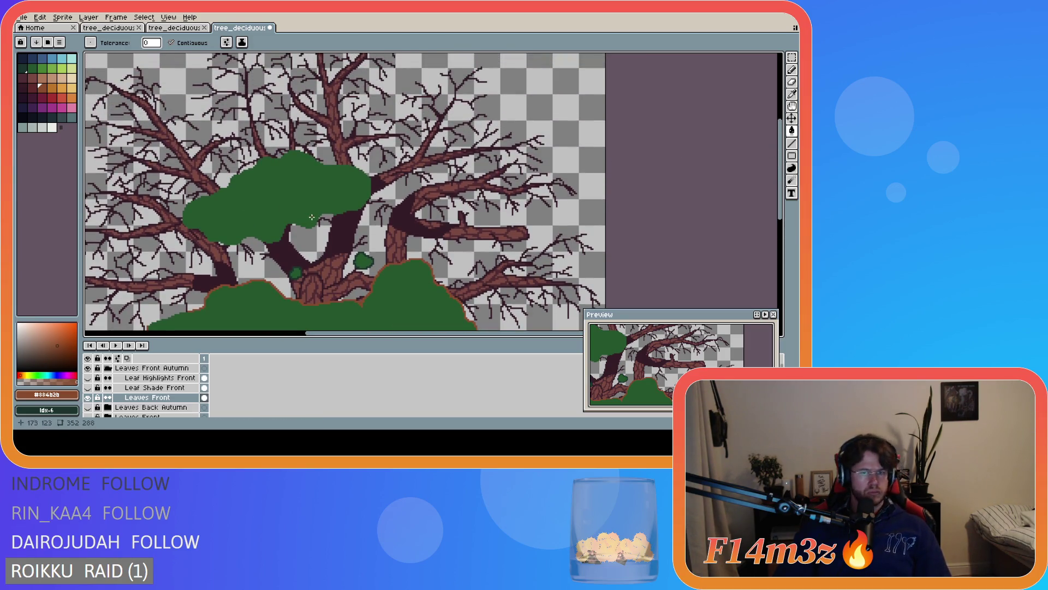
pyautogui.scroll(1, 317, 218)
pyautogui.scroll(1, 395, 252)
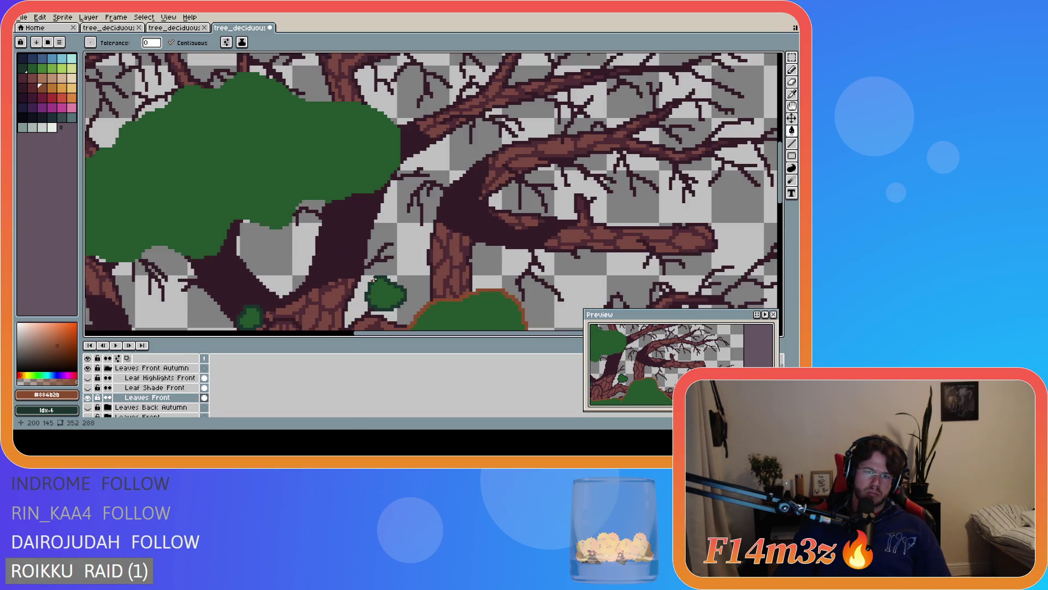
pyautogui.click(375, 281)
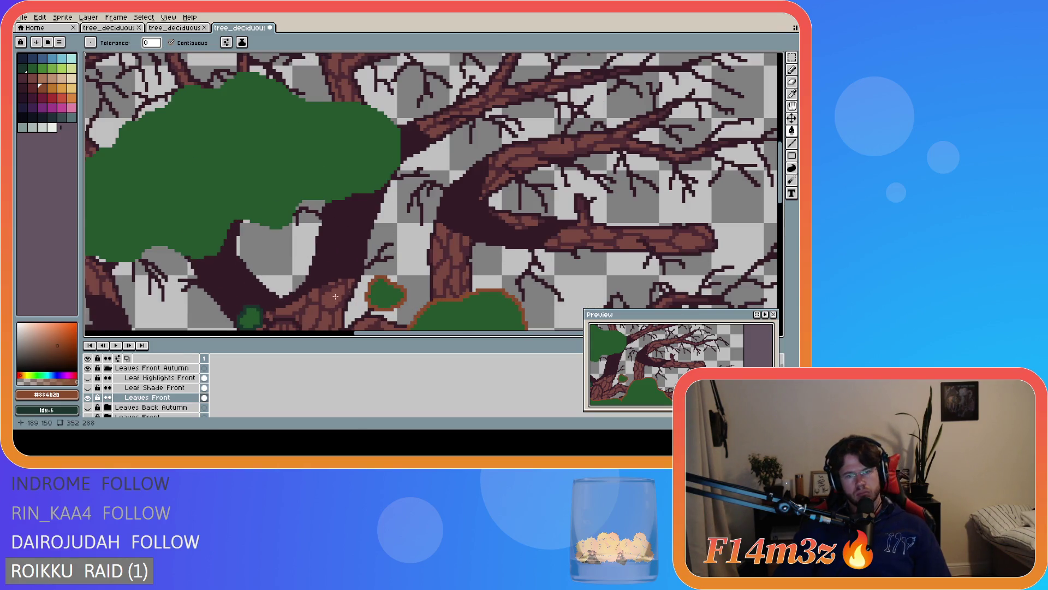
pyautogui.click(261, 315)
pyautogui.scroll(-3, 208, 279)
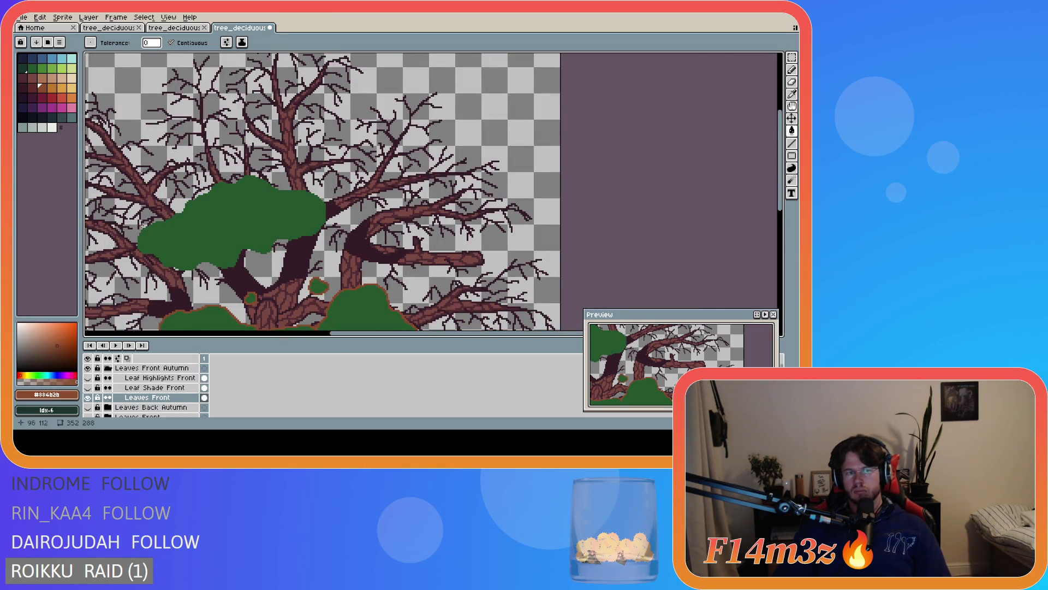
# Sample the orange #be772b from the autumn tree and return with the Paint Bucket
pyautogui.hotkey('ctrl', 'shift', 'Tab')
pyautogui.press('i')
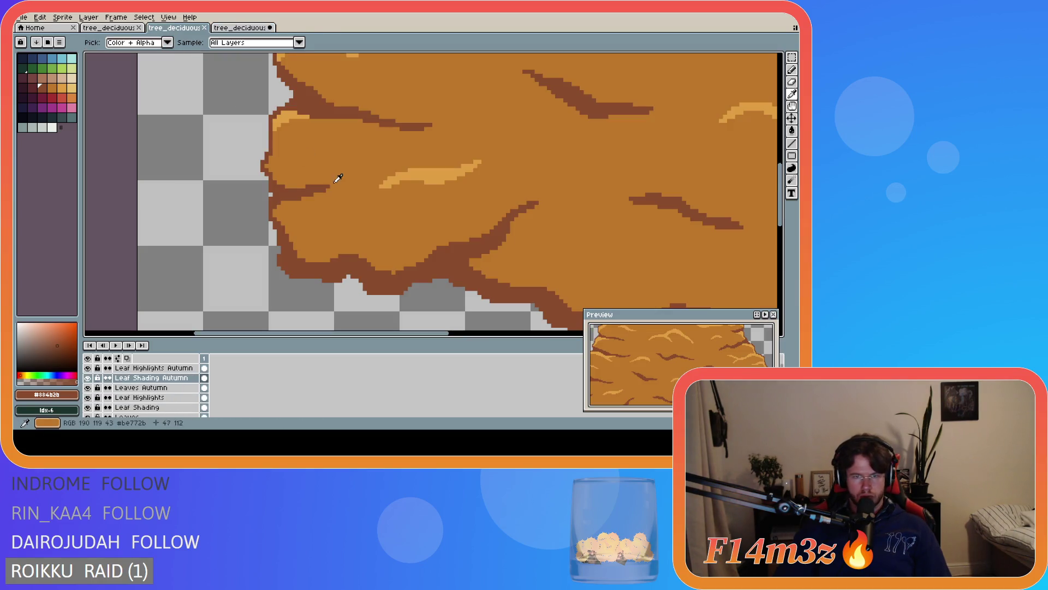
pyautogui.click(351, 170)
pyautogui.press('g')
pyautogui.hotkey('ctrl', 'Tab')
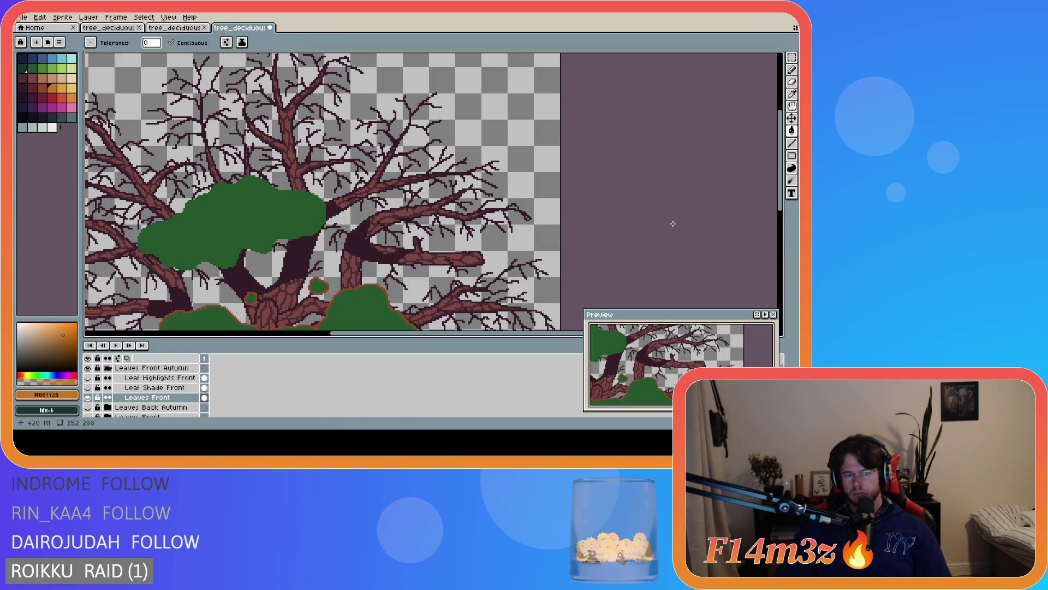
# Fill the large front leaf mass, upper cluster and small blob orange, then save
pyautogui.moveTo(780, 202); pyautogui.dragTo(780, 252)
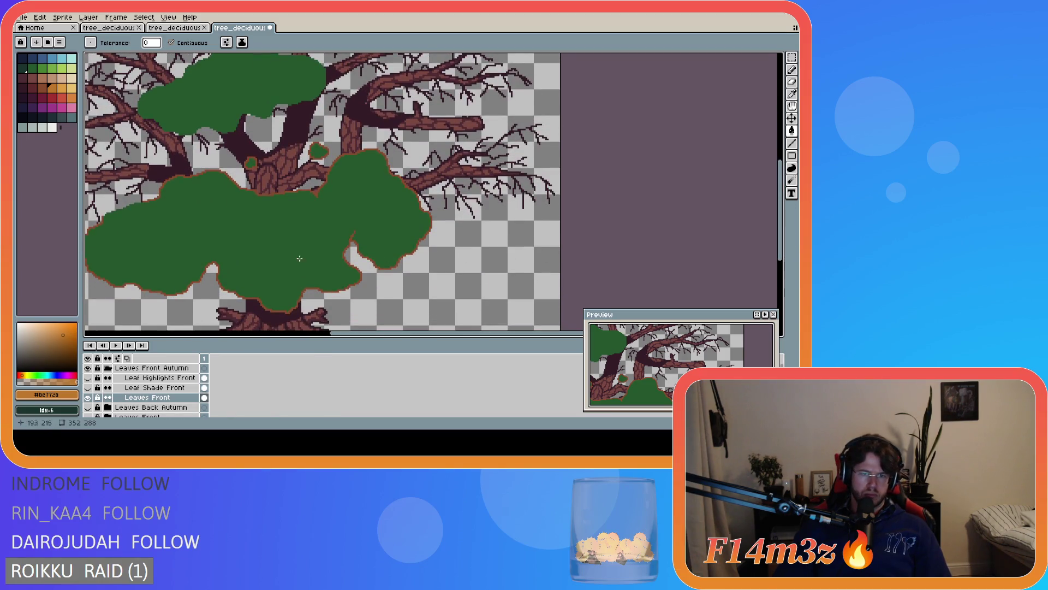
pyautogui.click(295, 254)
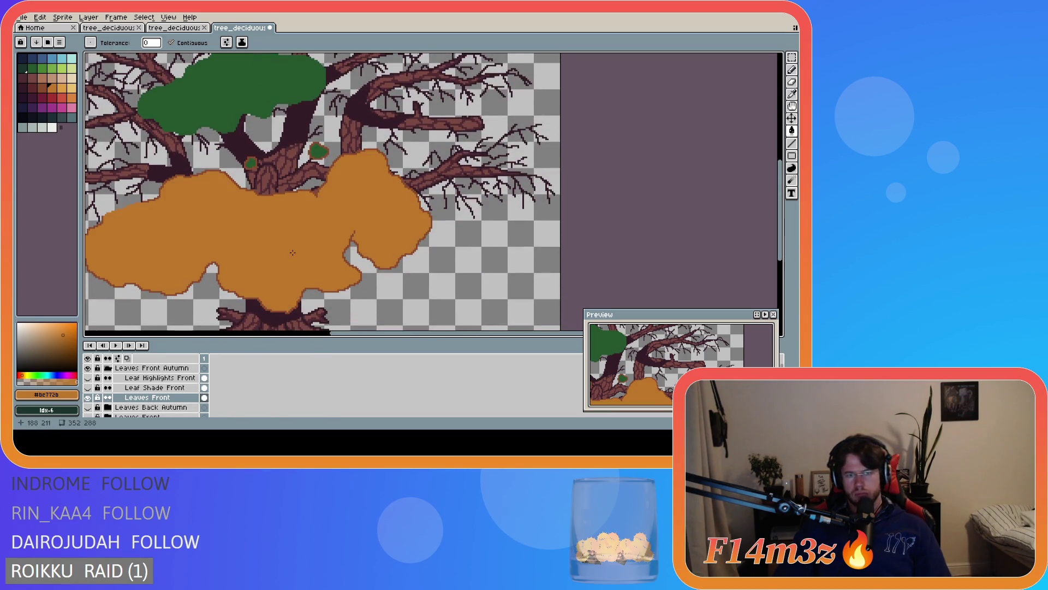
pyautogui.click(172, 86)
pyautogui.click(318, 154)
pyautogui.hotkey('ctrl', 's')
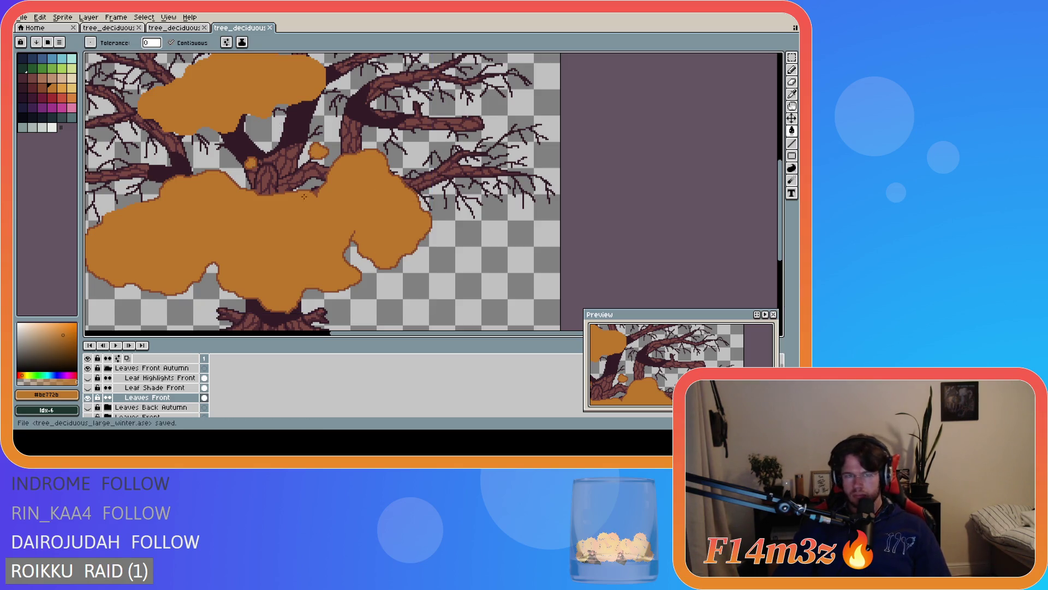
# Show the Leaf Shade Front layer and hide Leaf Highlights Front
pyautogui.scroll(-2, 171, 168)
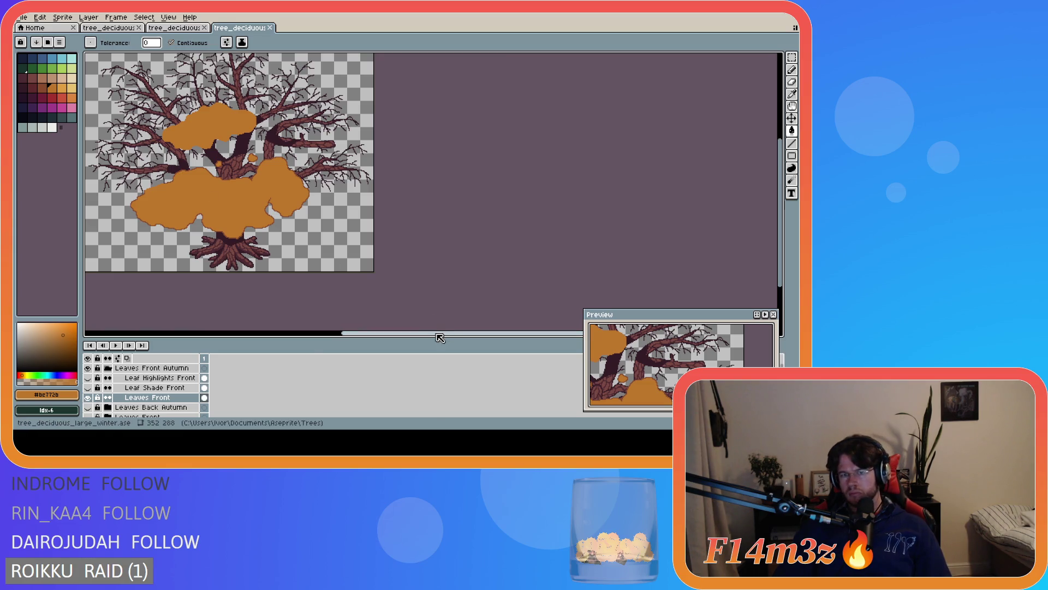
pyautogui.moveTo(438, 333); pyautogui.dragTo(363, 333)
pyautogui.moveTo(784, 220); pyautogui.dragTo(785, 202)
pyautogui.moveTo(87, 388); pyautogui.dragTo(87, 378)
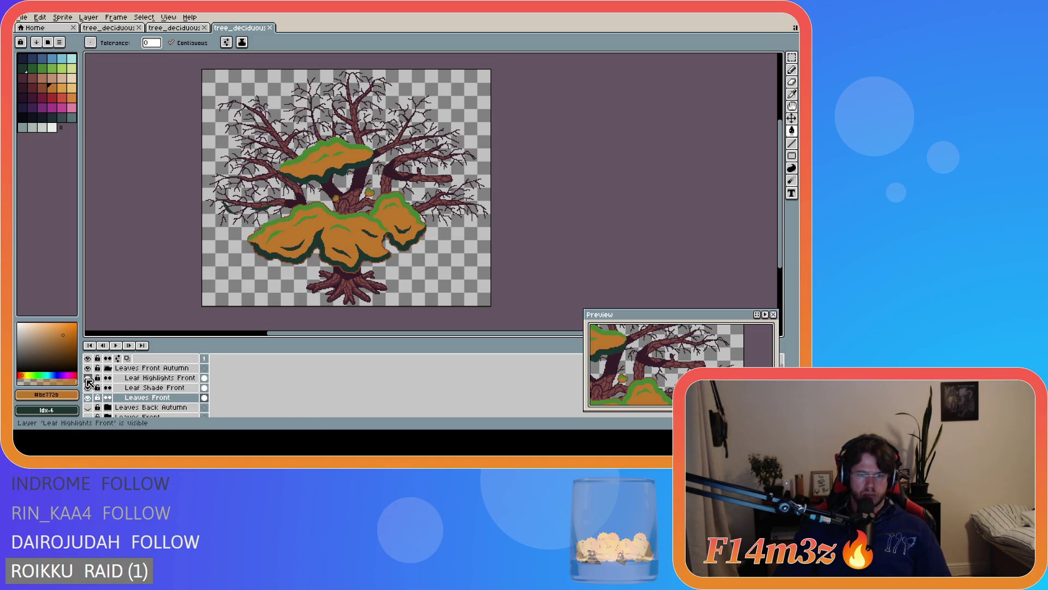
pyautogui.click(87, 377)
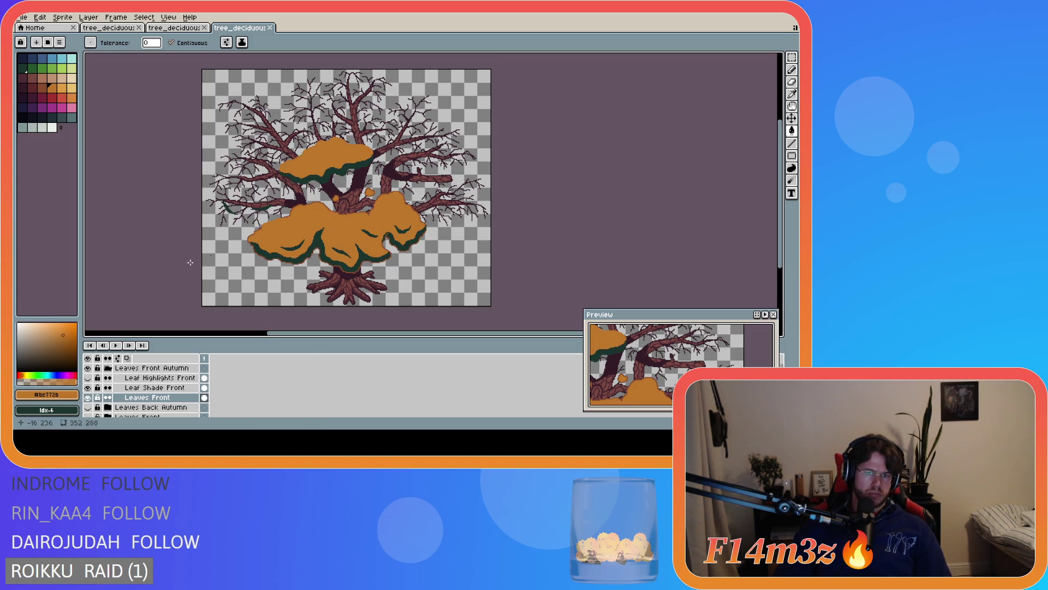
# Sample the brown outline colour #884b2b and undo an accidental brown fill
pyautogui.scroll(3, 287, 282)
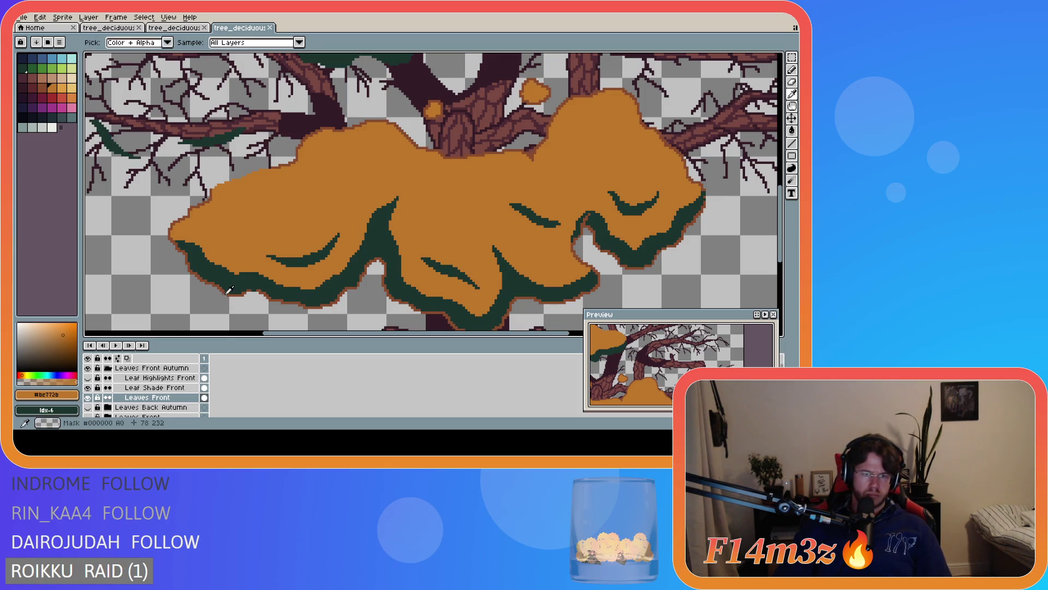
pyautogui.keyDown('alt'); pyautogui.click(226, 292); pyautogui.keyUp('alt')
pyautogui.press('b')
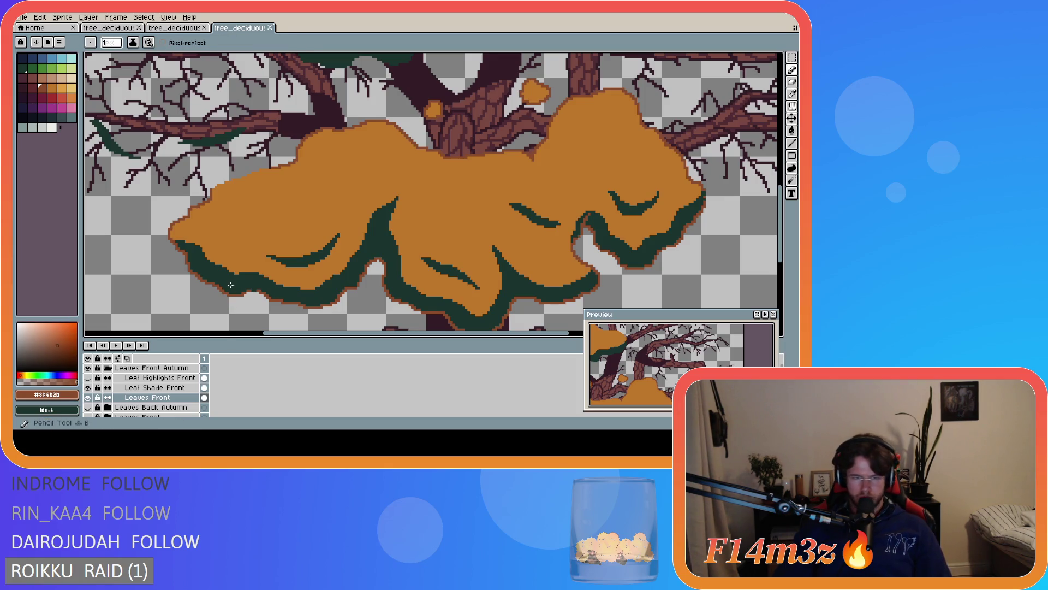
pyautogui.press('g')
pyautogui.click(230, 285)
pyautogui.hotkey('ctrl', 'z')
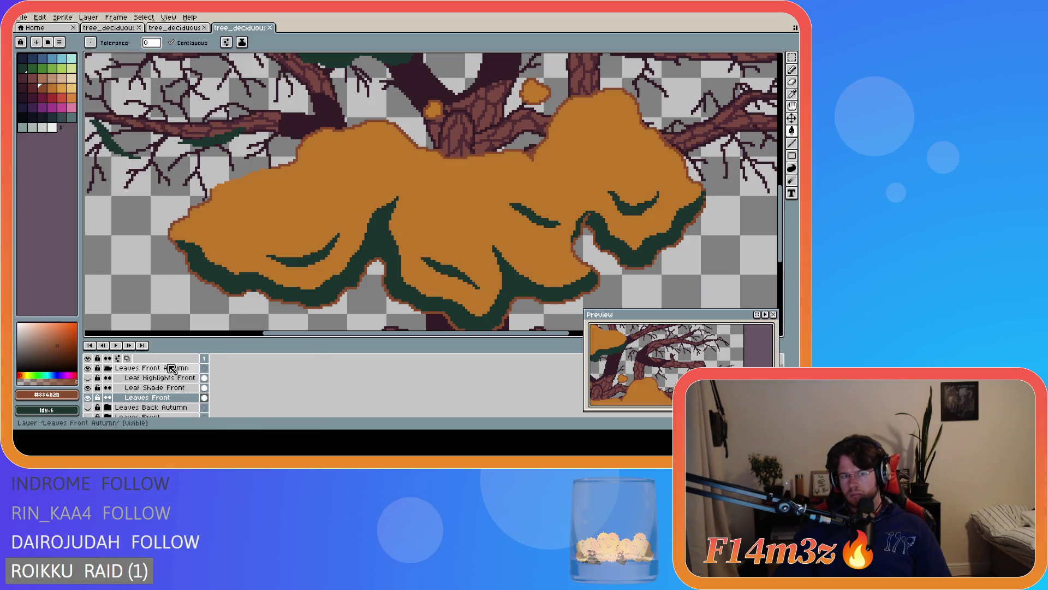
# On Leaf Shade Front, fill the dark green shade strokes of the lower canopies brown
pyautogui.click(137, 388)
pyautogui.click(264, 279)
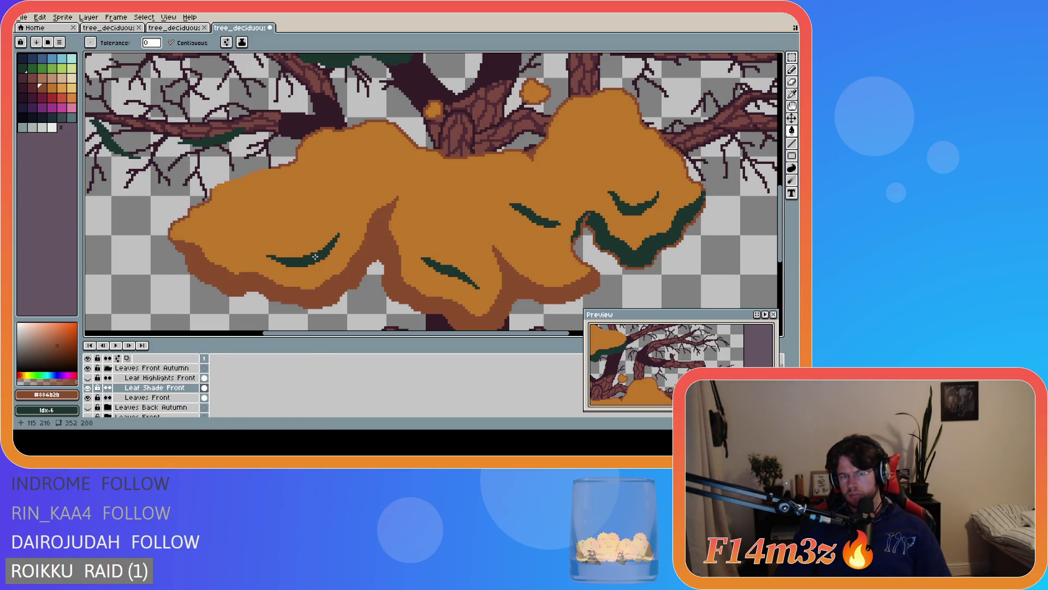
pyautogui.click(315, 256)
pyautogui.click(450, 273)
pyautogui.click(528, 214)
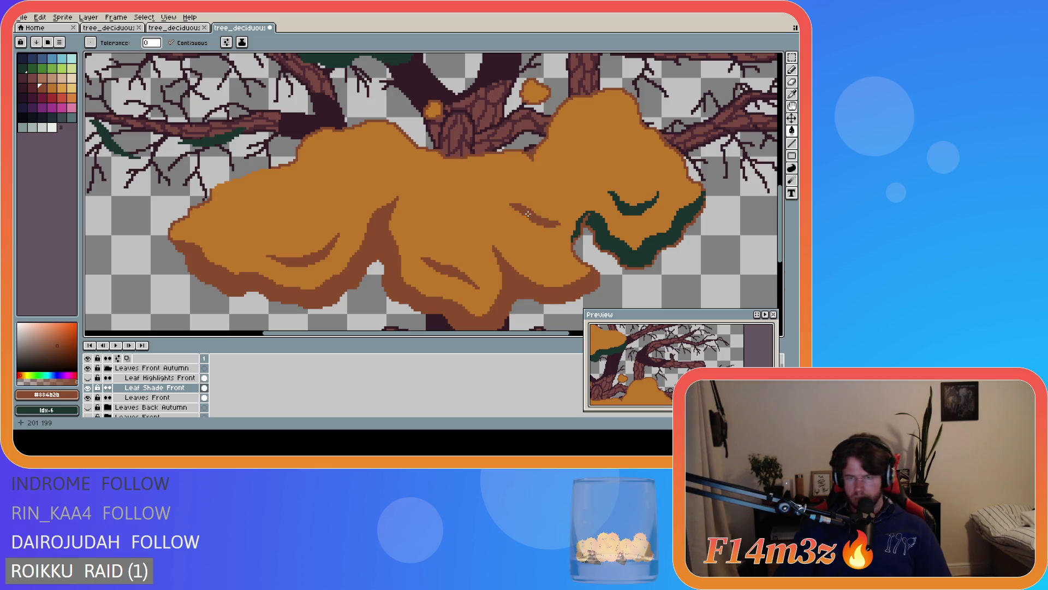
pyautogui.click(628, 207)
pyautogui.click(604, 229)
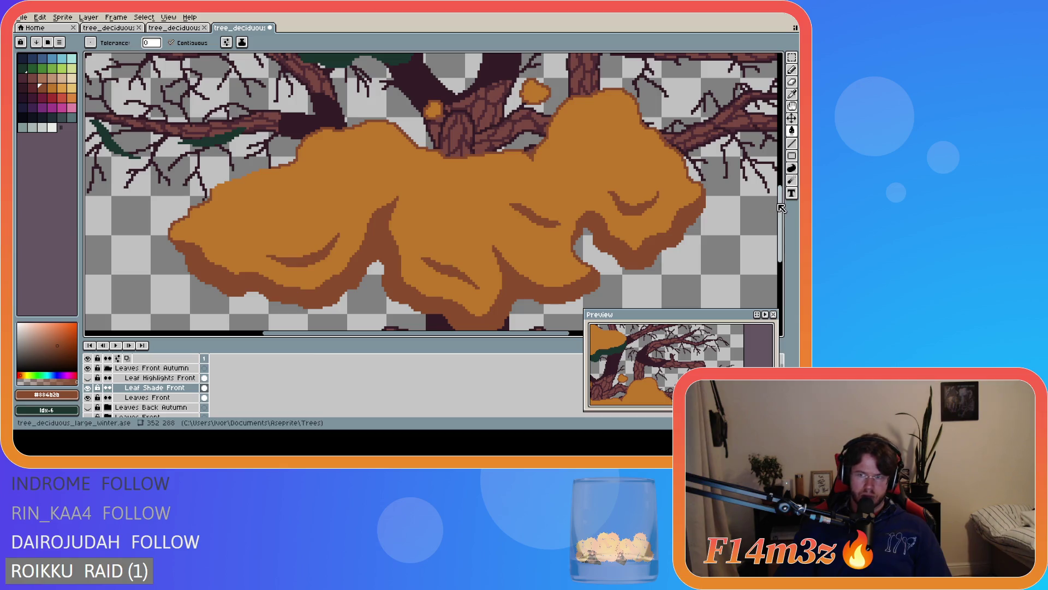
# Recolour the upper cluster's shading brown and show Leaf Highlights Front again
pyautogui.scroll(5, 502, 185)
pyautogui.click(502, 185)
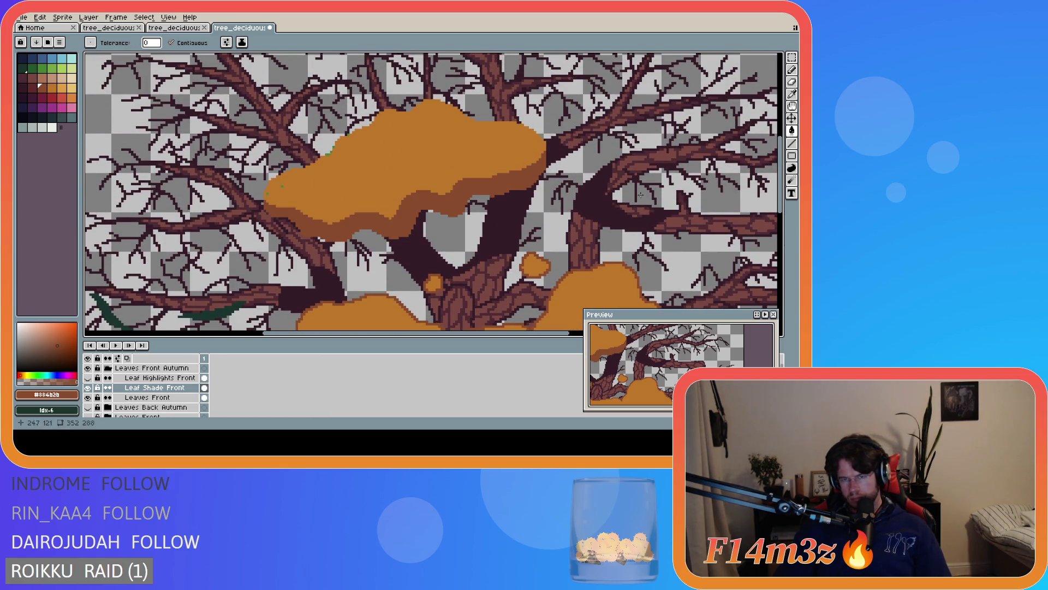
pyautogui.scroll(-5, 775, 208)
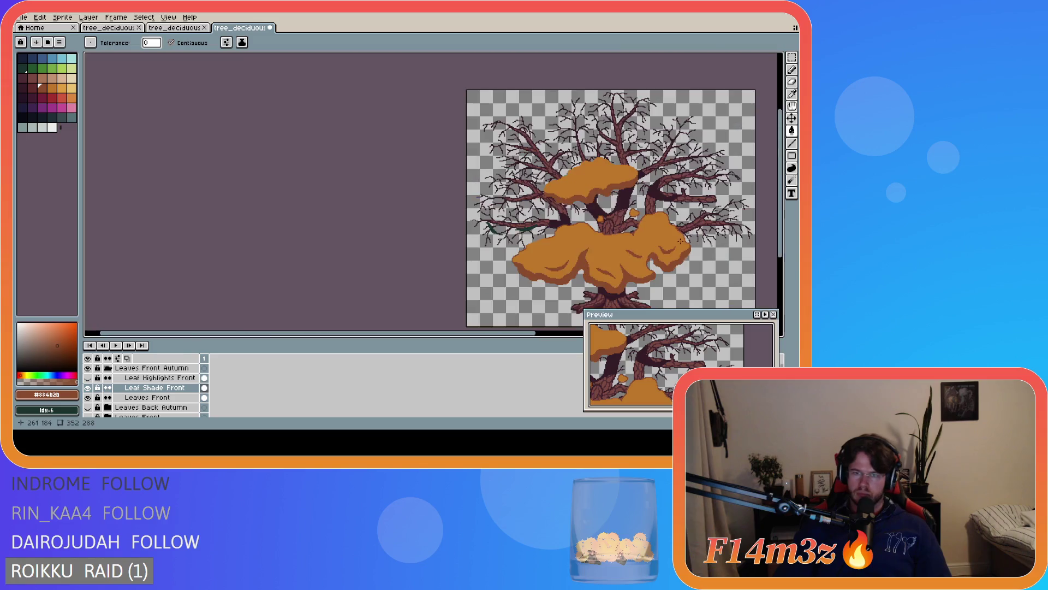
pyautogui.moveTo(499, 333); pyautogui.dragTo(623, 333)
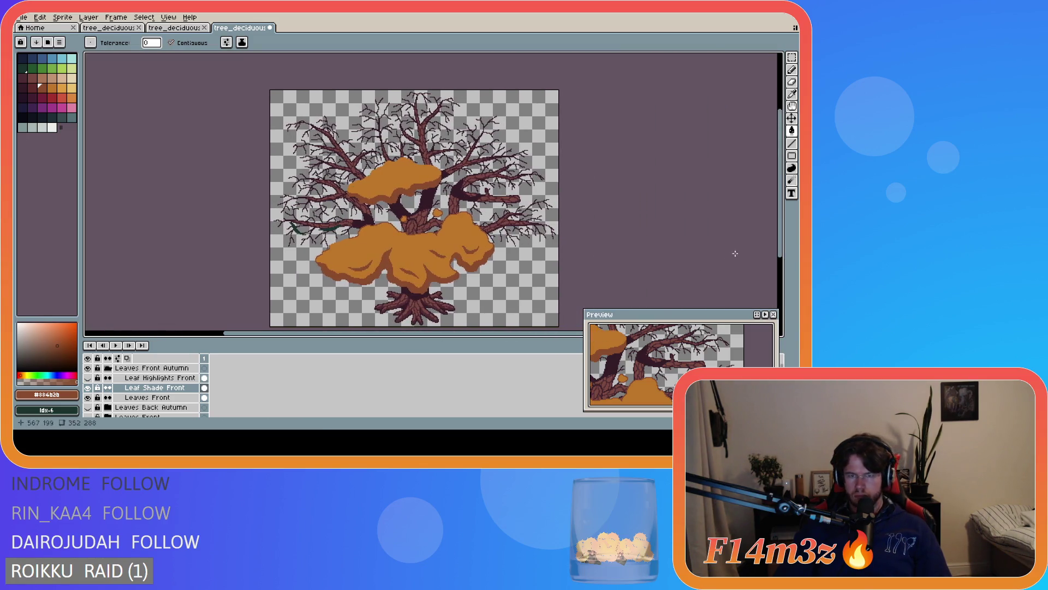
pyautogui.moveTo(780, 229); pyautogui.dragTo(781, 260)
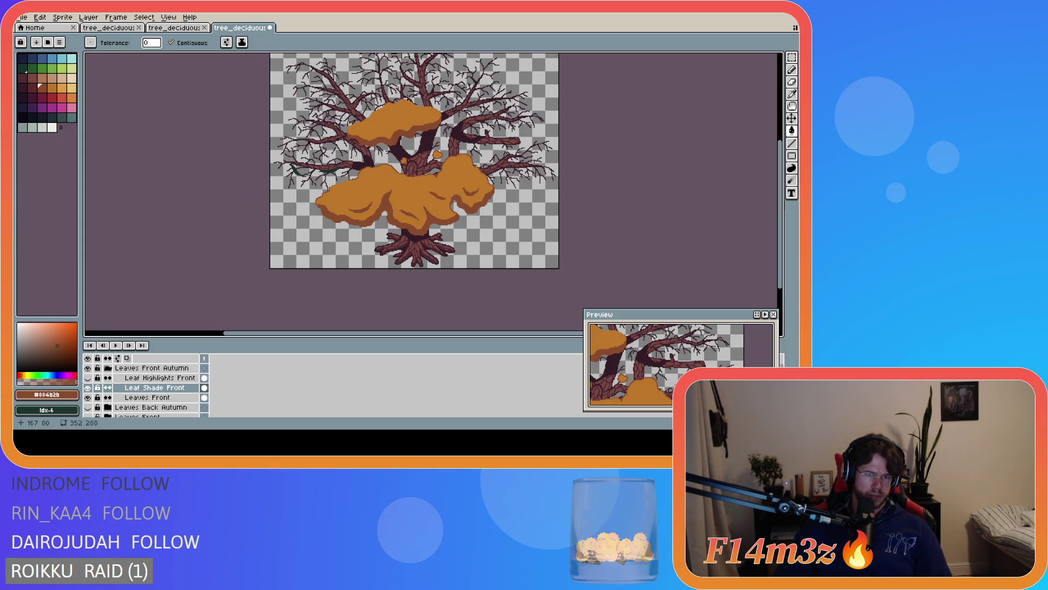
pyautogui.click(88, 377)
pyautogui.scroll(1, 410, 131)
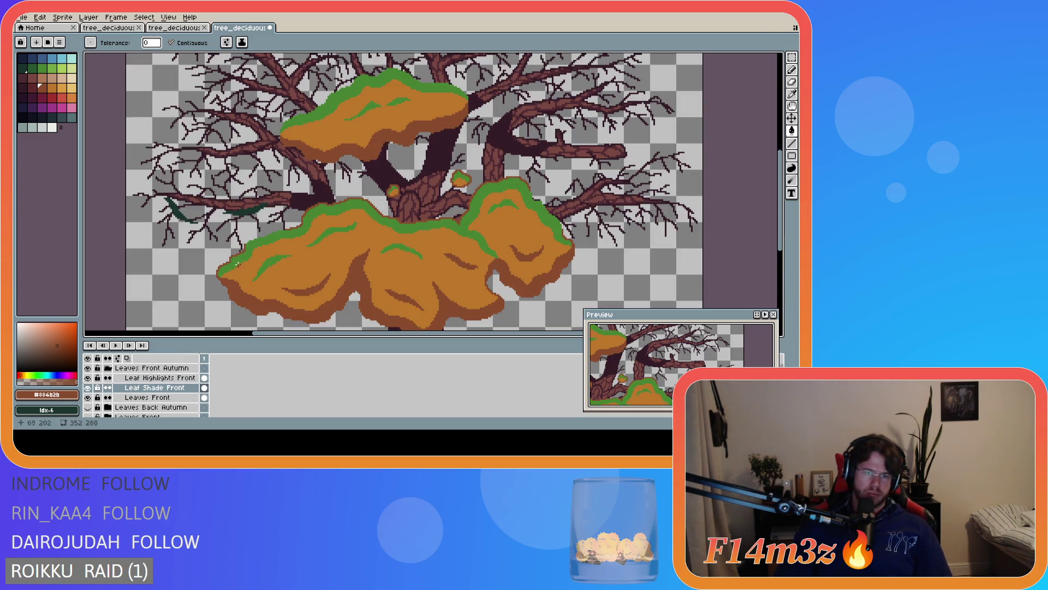
# Pick the light orange from the autumn sprite and select the Leaf Highlights Front layer
pyautogui.click(187, 29)
pyautogui.press('i')
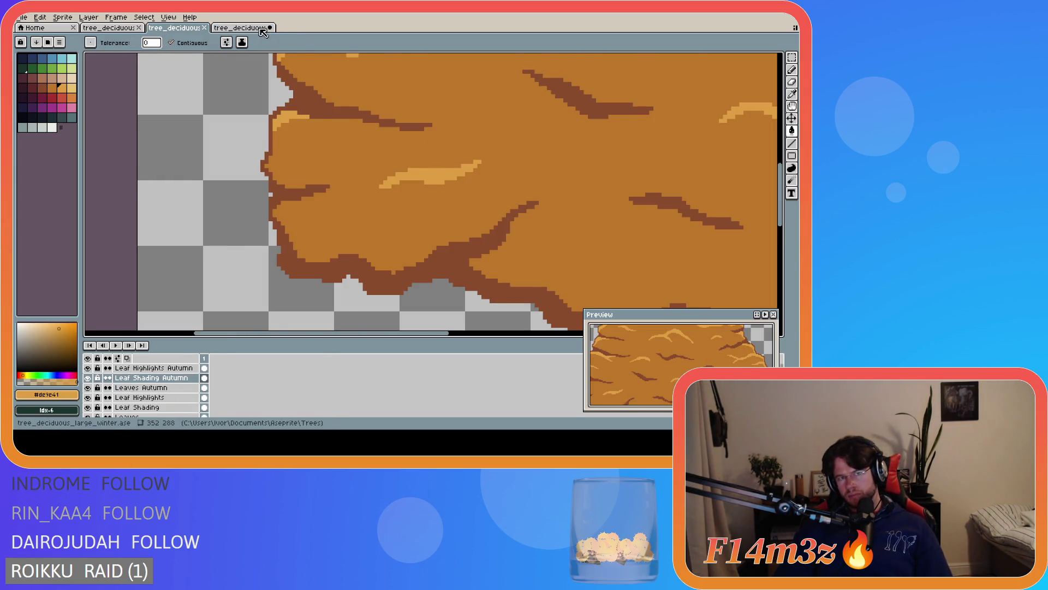
pyautogui.hotkey('ctrl', 'Tab')
pyautogui.press('b')
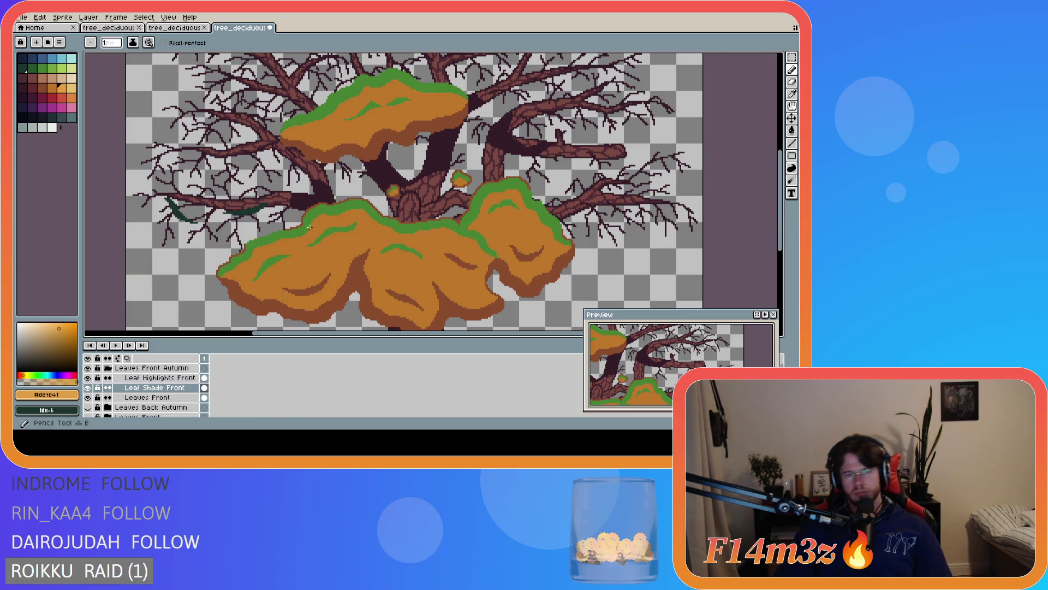
pyautogui.scroll(1, 294, 234)
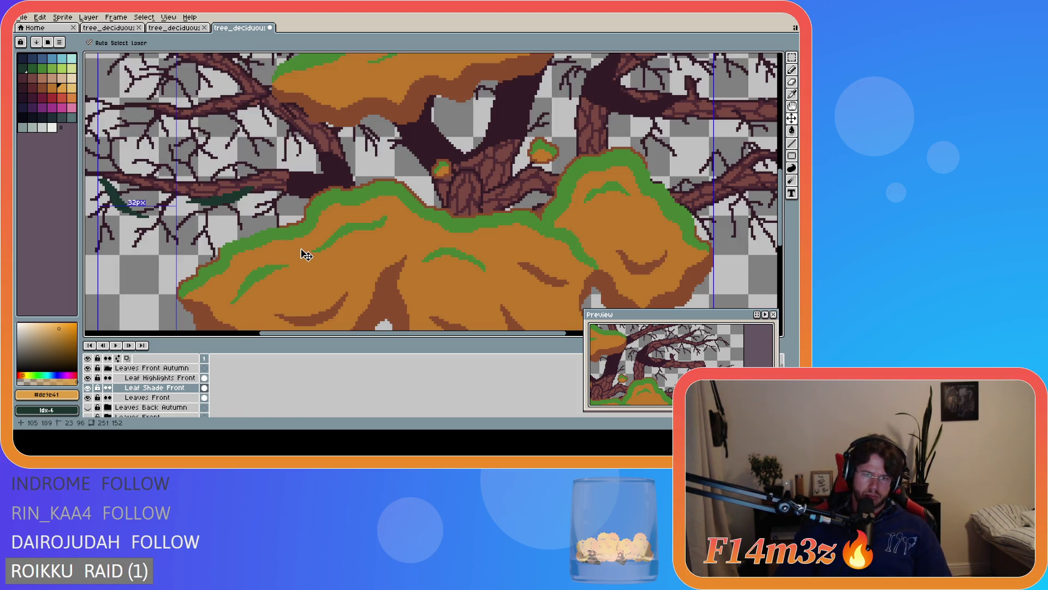
pyautogui.click(169, 378)
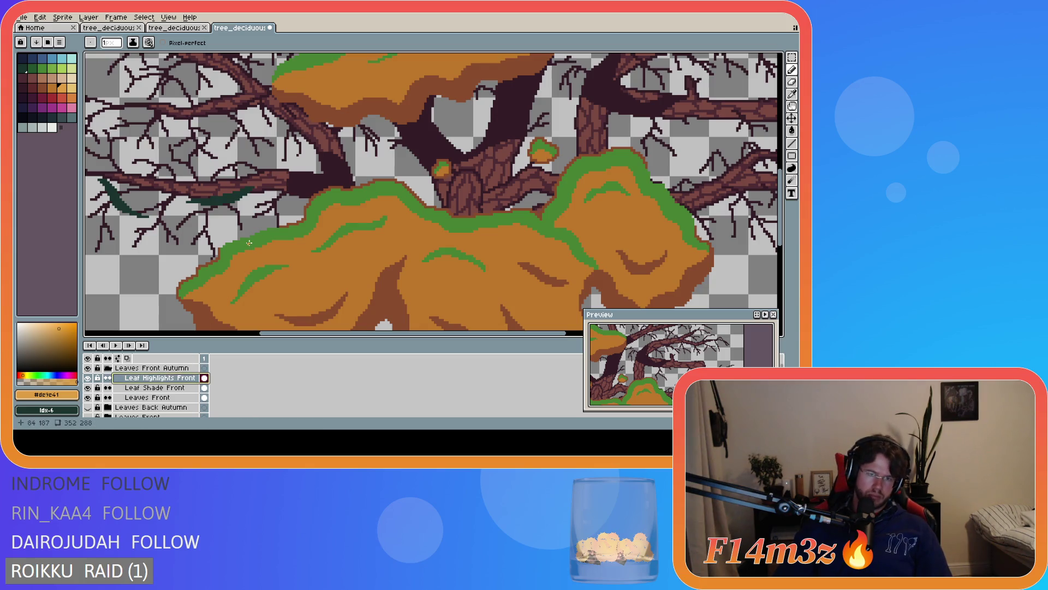
pyautogui.press('g')
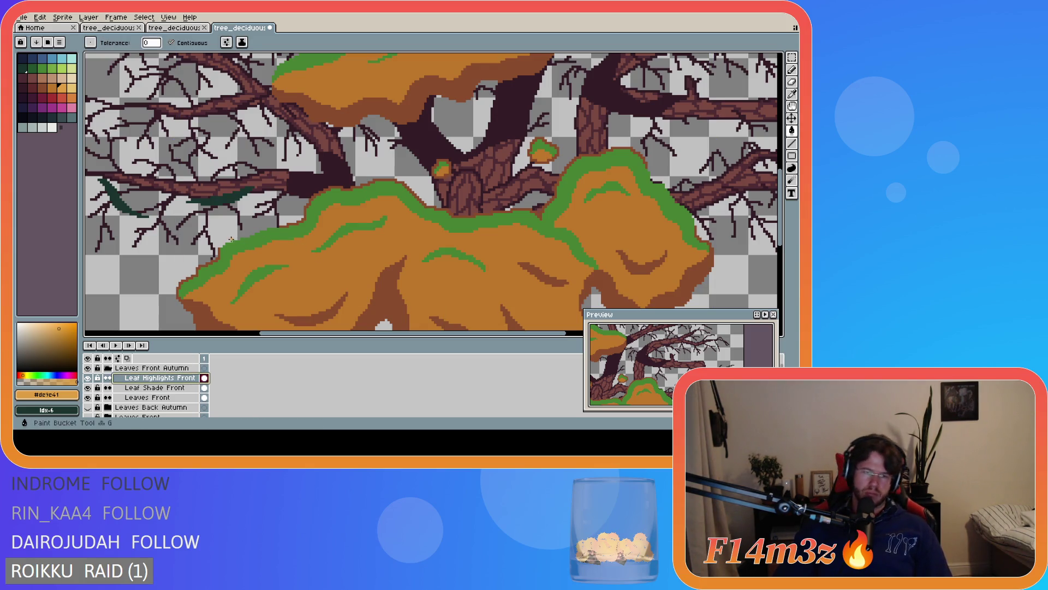
# Bucket-fill six green leaf highlights light orange
pyautogui.click(236, 245)
pyautogui.click(264, 276)
pyautogui.click(338, 236)
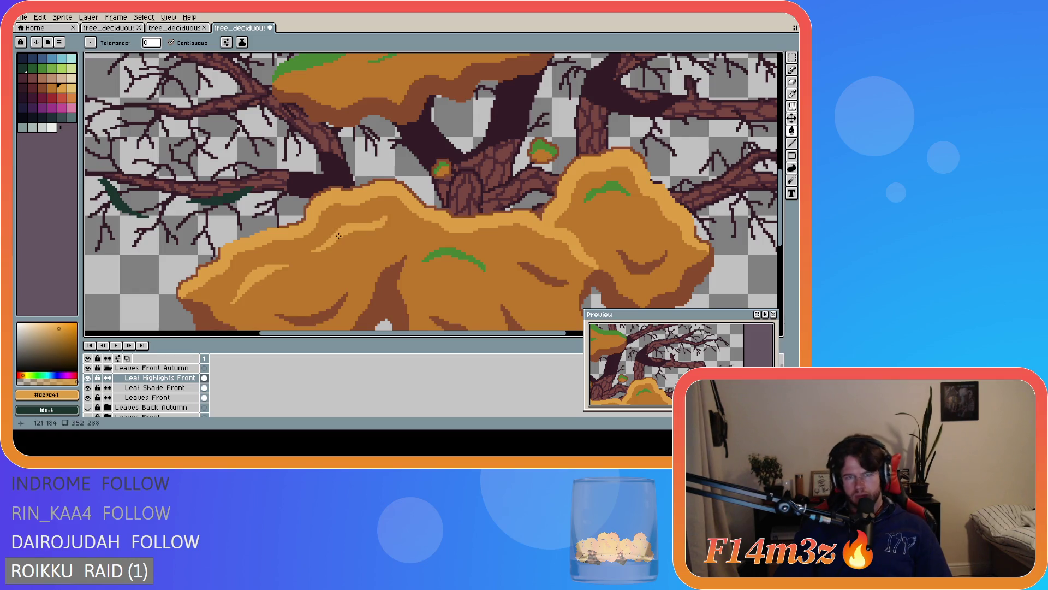
pyautogui.click(455, 256)
pyautogui.click(605, 183)
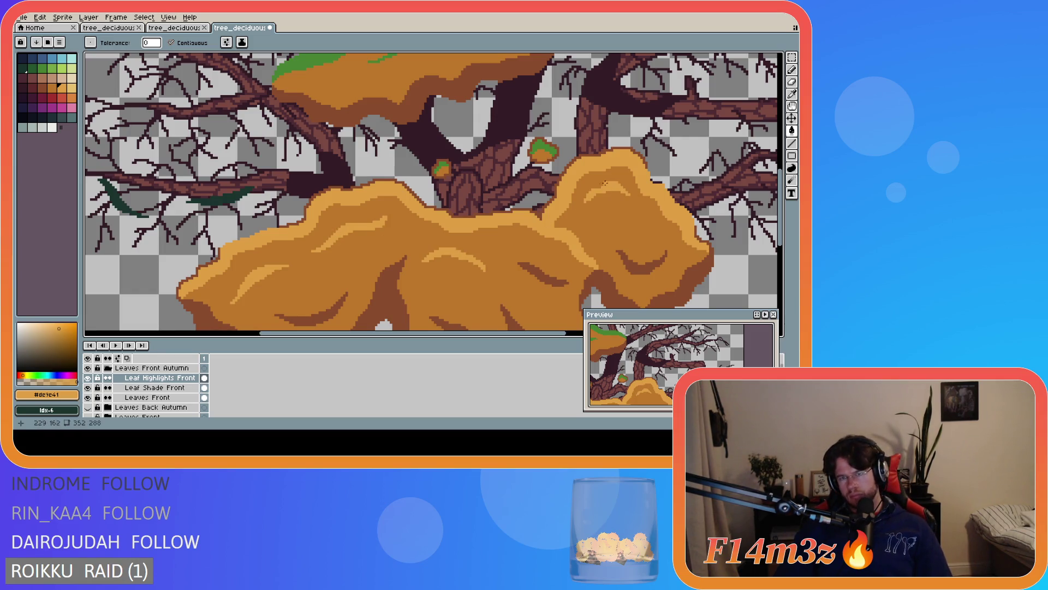
pyautogui.click(543, 148)
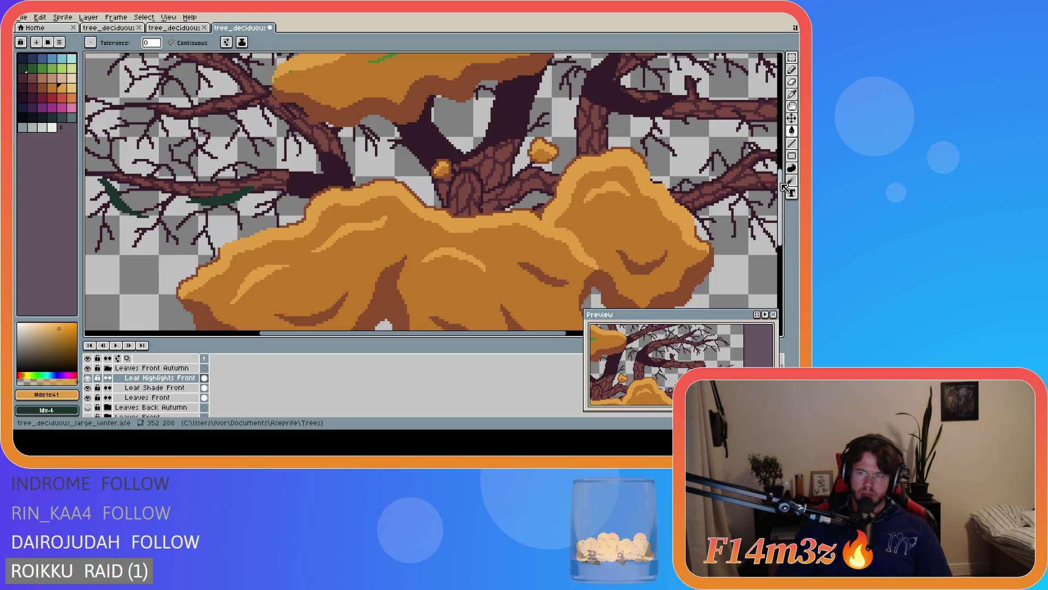
# Toggle Leaf Highlights Front visibility to compare the recoloured highlights
pyautogui.scroll(3, 417, 203)
pyautogui.scroll(2, 417, 204)
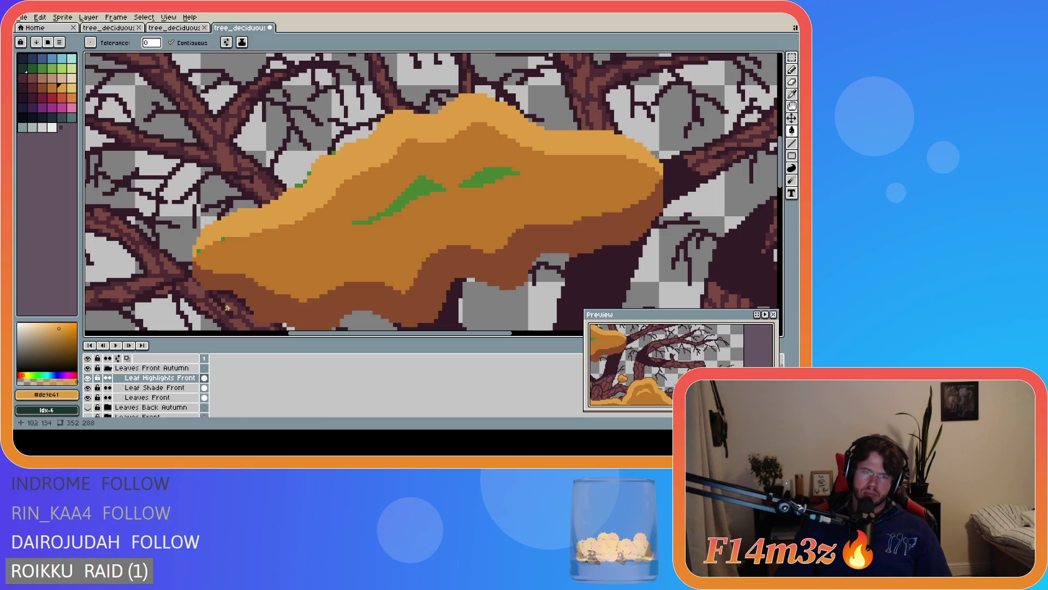
pyautogui.click(88, 378)
pyautogui.click(88, 378)
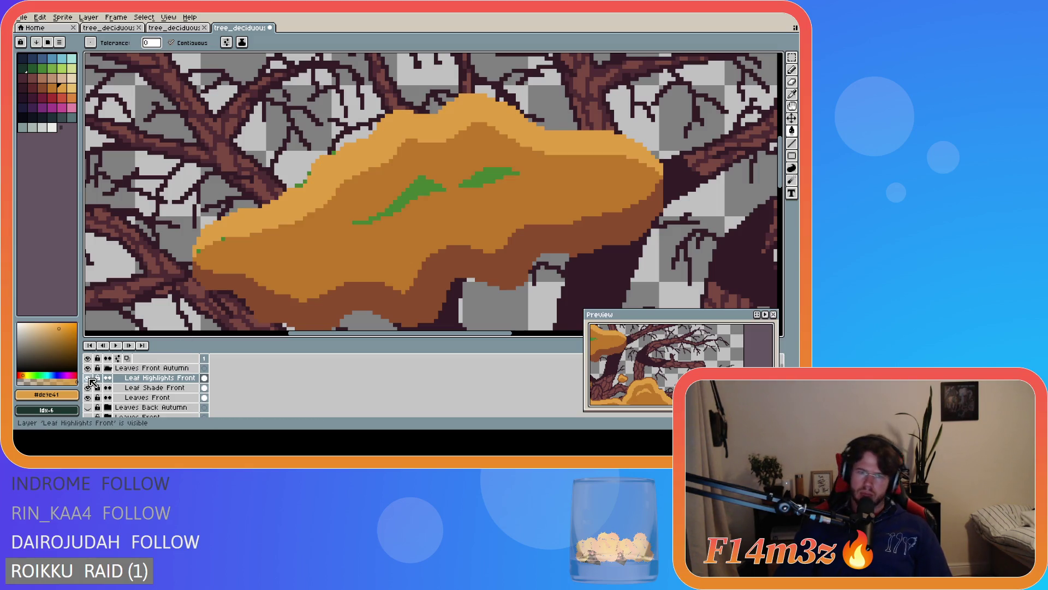
pyautogui.click(88, 378)
pyautogui.click(88, 378)
pyautogui.click(89, 377)
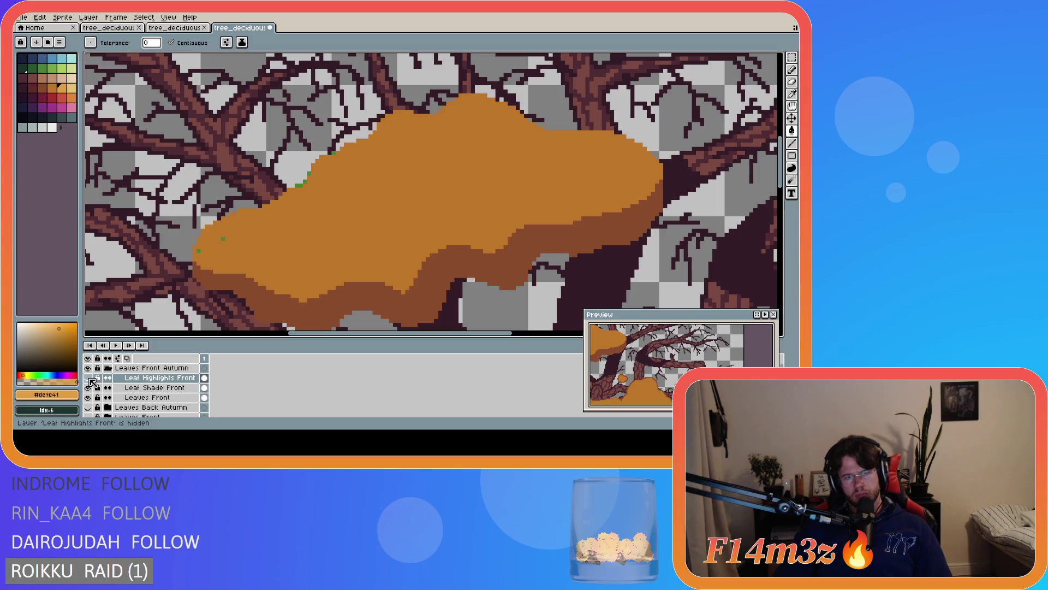
pyautogui.click(89, 377)
# Recolour the remaining left and right green highlights light orange and compare again
pyautogui.click(417, 183)
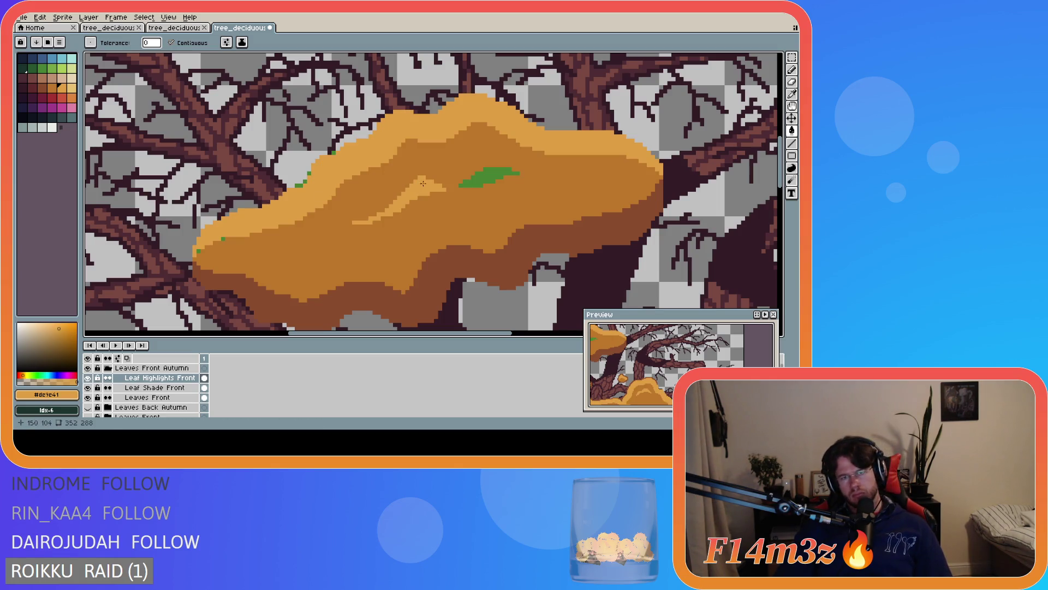
pyautogui.click(485, 176)
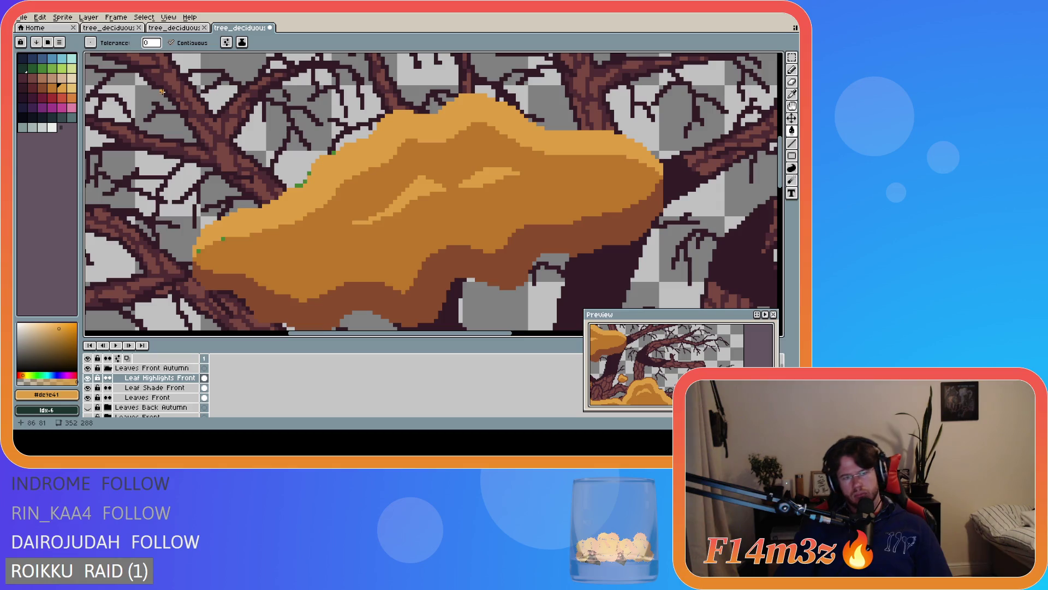
pyautogui.click(89, 378)
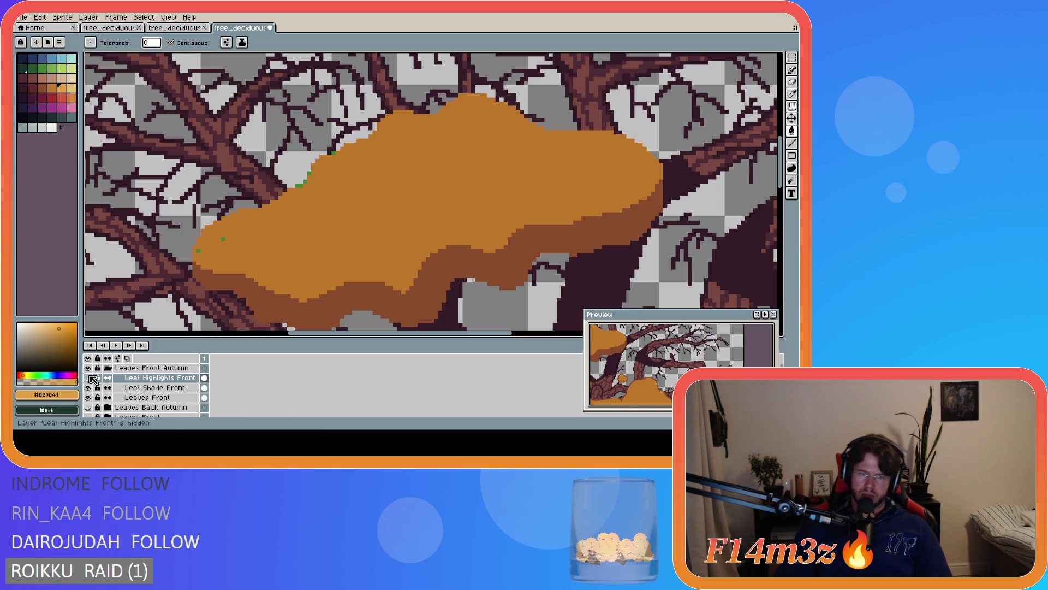
pyautogui.click(89, 377)
pyautogui.click(89, 378)
pyautogui.click(89, 377)
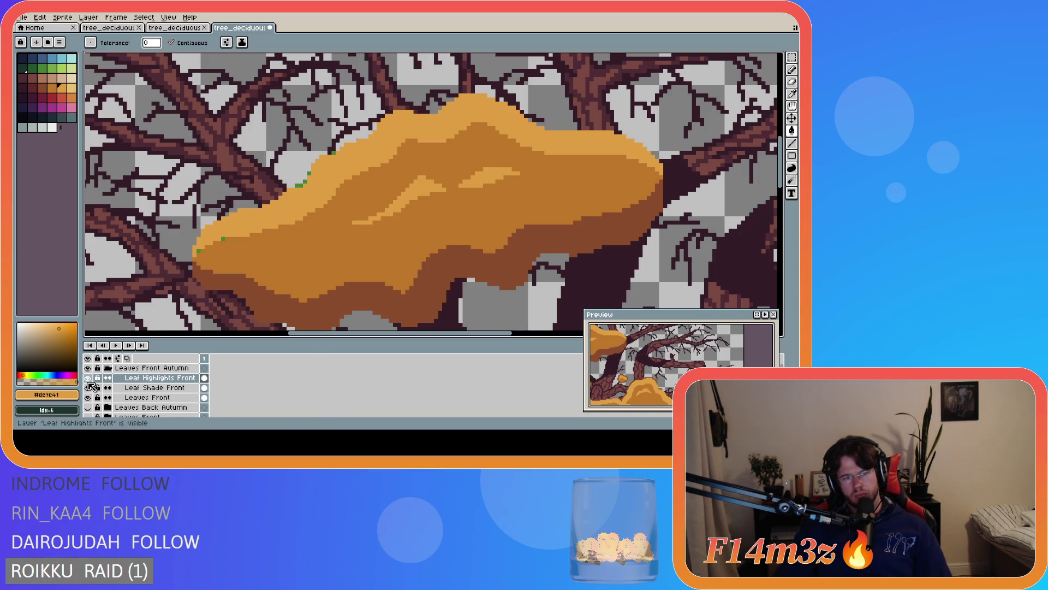
# Cut two areas of stray green pixels out of the Leaf Shade Front layer
pyautogui.click(88, 378)
pyautogui.click(88, 388)
pyautogui.click(88, 387)
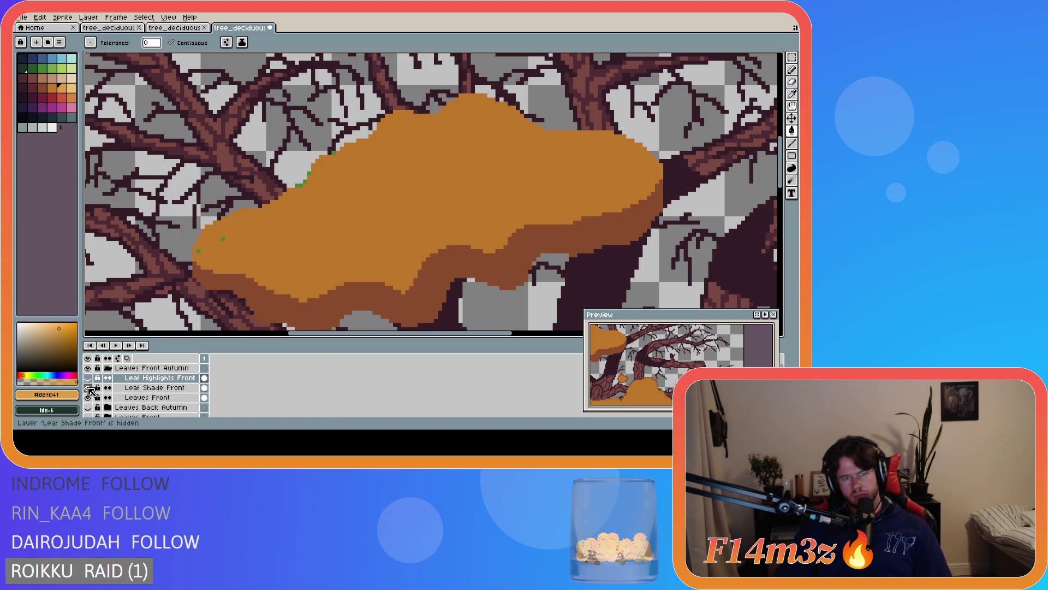
pyautogui.click(154, 388)
pyautogui.press('m')
pyautogui.moveTo(182, 229); pyautogui.dragTo(254, 258)
pyautogui.moveTo(233, 142); pyautogui.dragTo(378, 205)
pyautogui.press('Delete')
pyautogui.hotkey('ctrl', 'd')
# Paste the stray pixels in place onto the Leaf Highlights Front layer
pyautogui.click(158, 377)
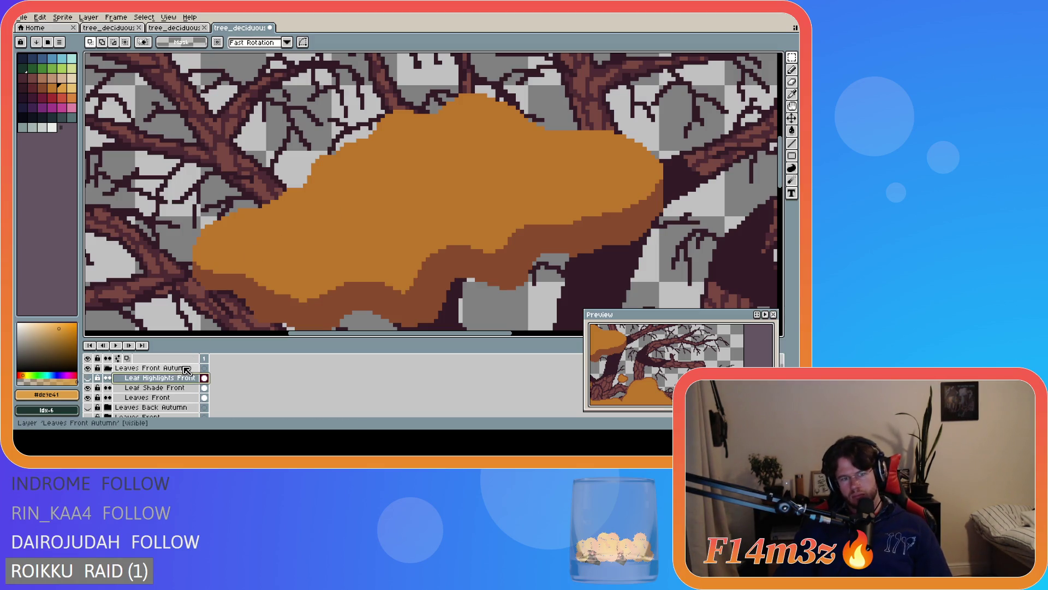
pyautogui.click(87, 378)
pyautogui.hotkey('ctrl', 'v')
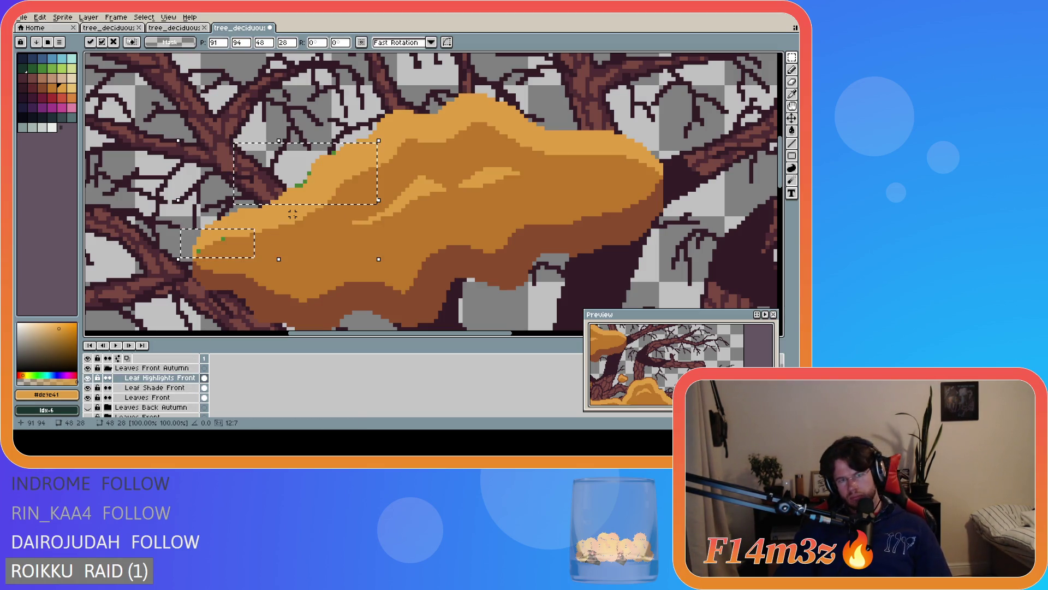
pyautogui.press('Return')
pyautogui.scroll(2, 215, 235)
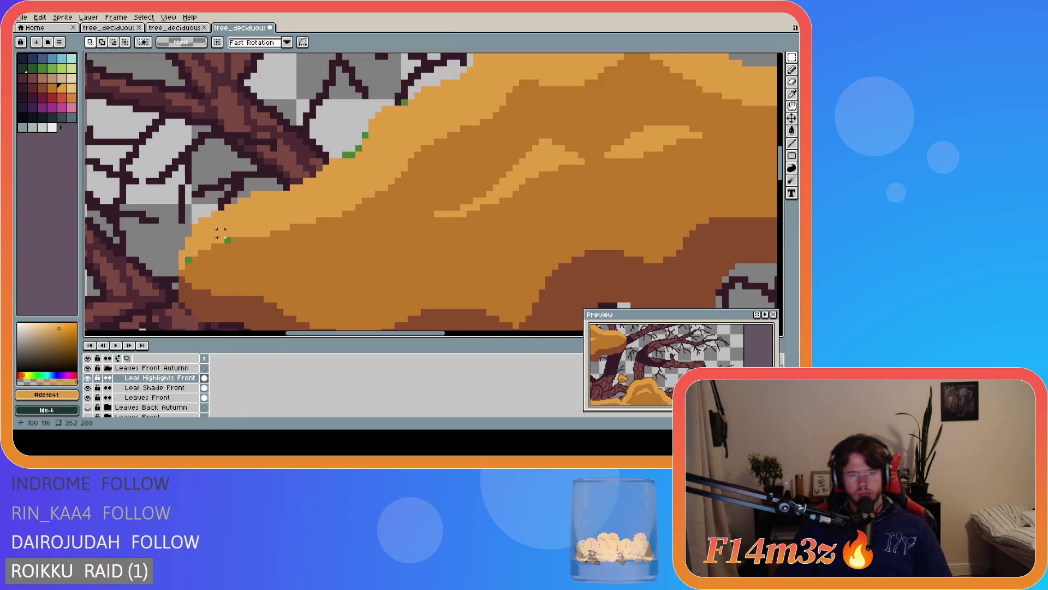
# Pencil the five remaining stray green edge pixels orange
pyautogui.press('b')
pyautogui.scroll(2, 211, 265)
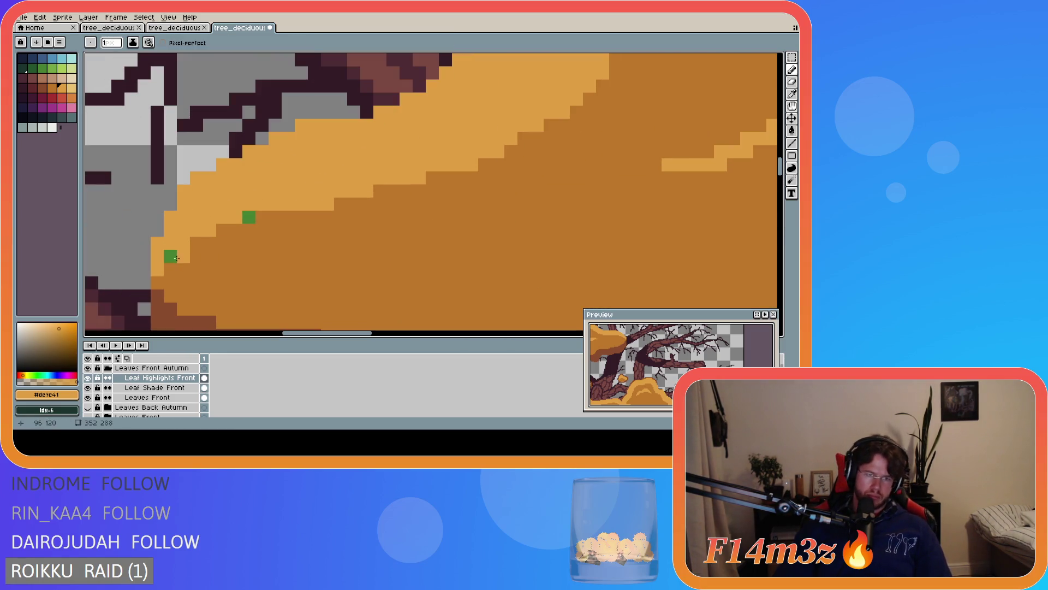
pyautogui.click(170, 255)
pyautogui.click(249, 217)
pyautogui.scroll(-2, 522, 122)
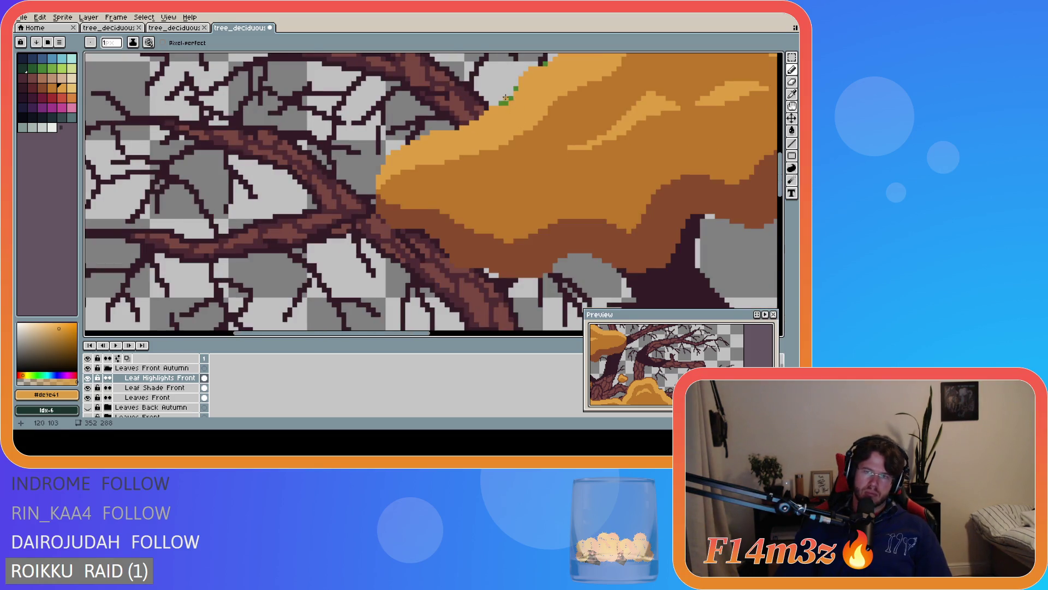
pyautogui.scroll(2, 505, 97)
pyautogui.click(503, 107)
pyautogui.click(523, 93)
pyautogui.click(536, 68)
pyautogui.scroll(-2, 587, 80)
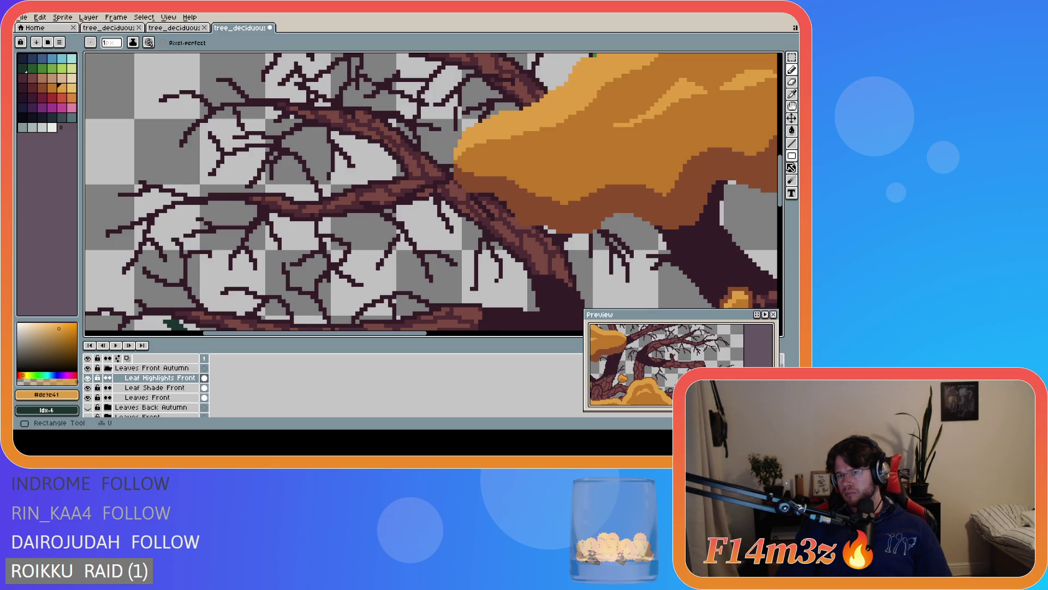
pyautogui.scroll(2, 591, 230)
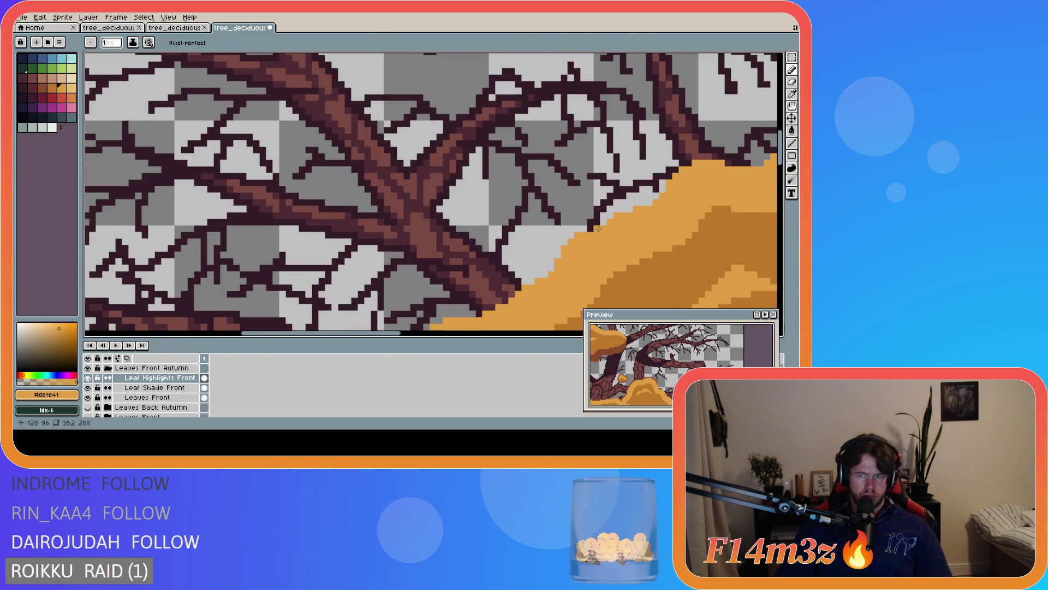
# Save tree_deciduous_large_winter.ase and zoom out to view the whole tree
pyautogui.hotkey('ctrl', 's')
pyautogui.scroll(-3, 598, 228)
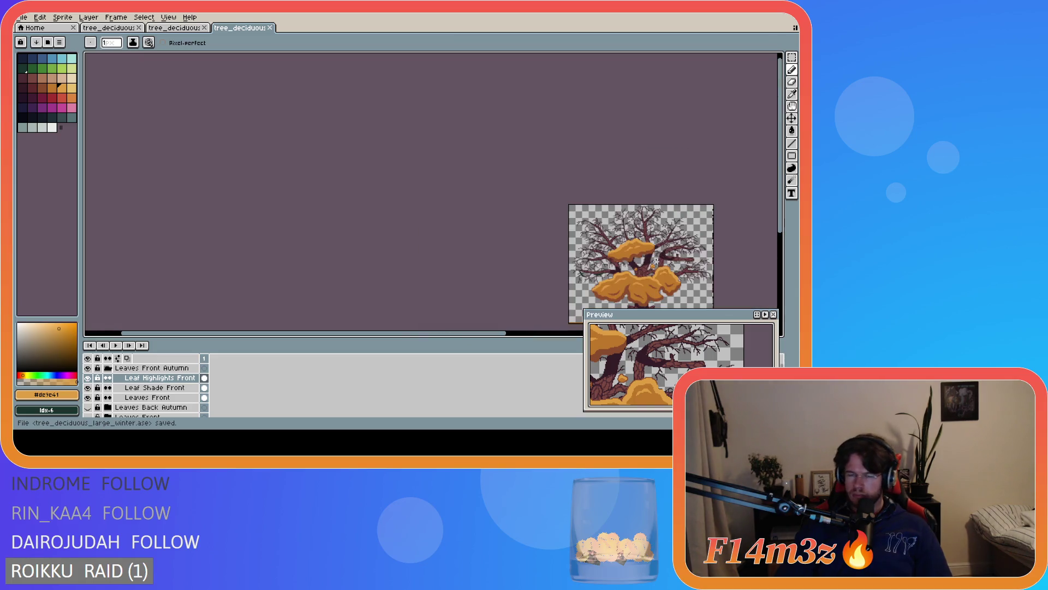
pyautogui.scroll(2, 692, 276)
pyautogui.moveTo(515, 336); pyautogui.dragTo(630, 337)
pyautogui.scroll(-2, 655, 257)
pyautogui.hotkey('ctrl', 's')
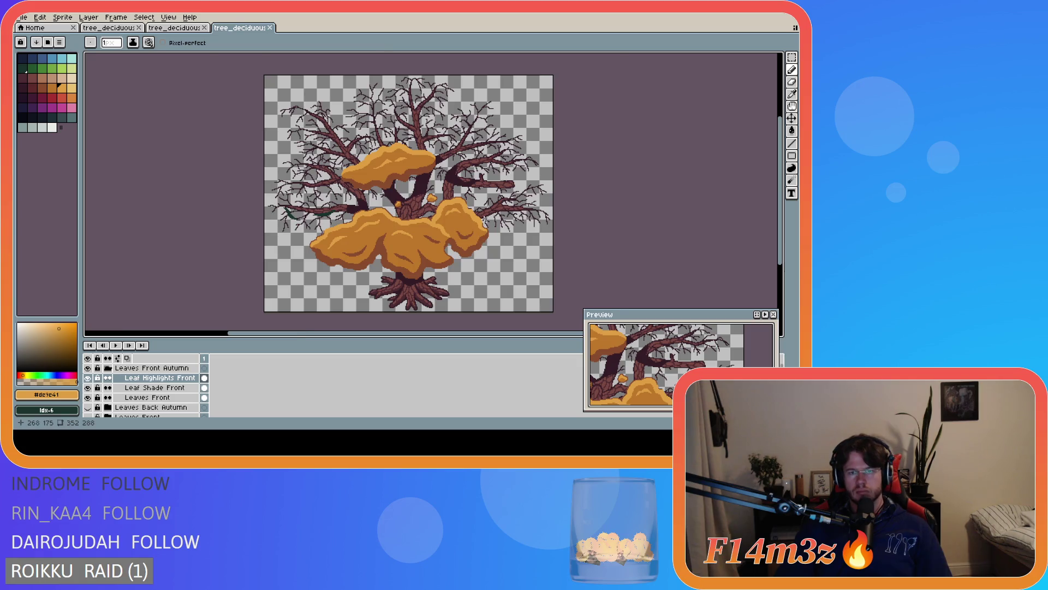
pyautogui.scroll(3, 483, 219)
pyautogui.scroll(-3, 483, 226)
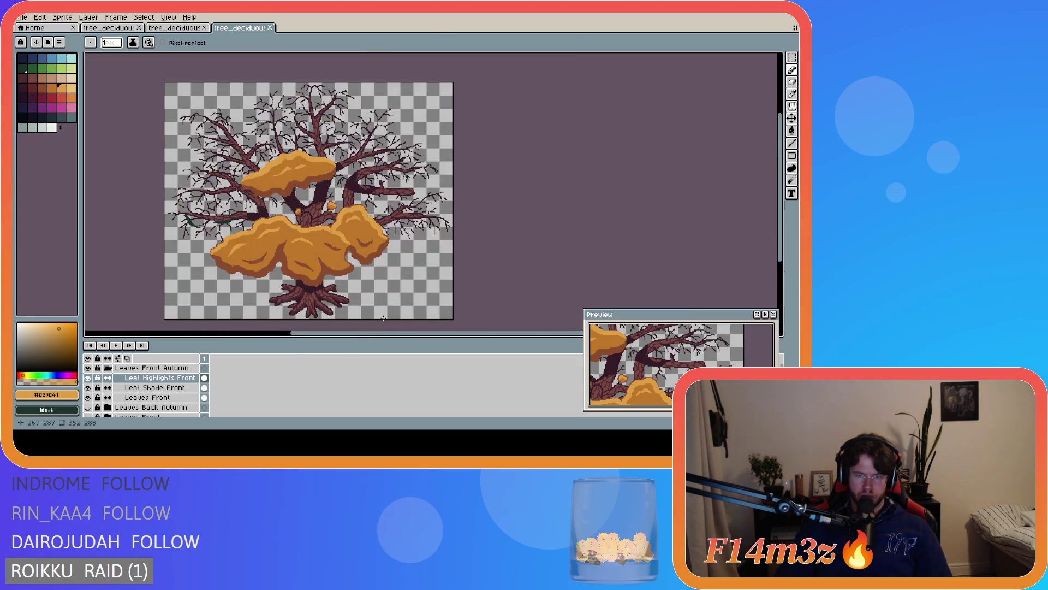
pyautogui.moveTo(382, 335); pyautogui.dragTo(326, 336)
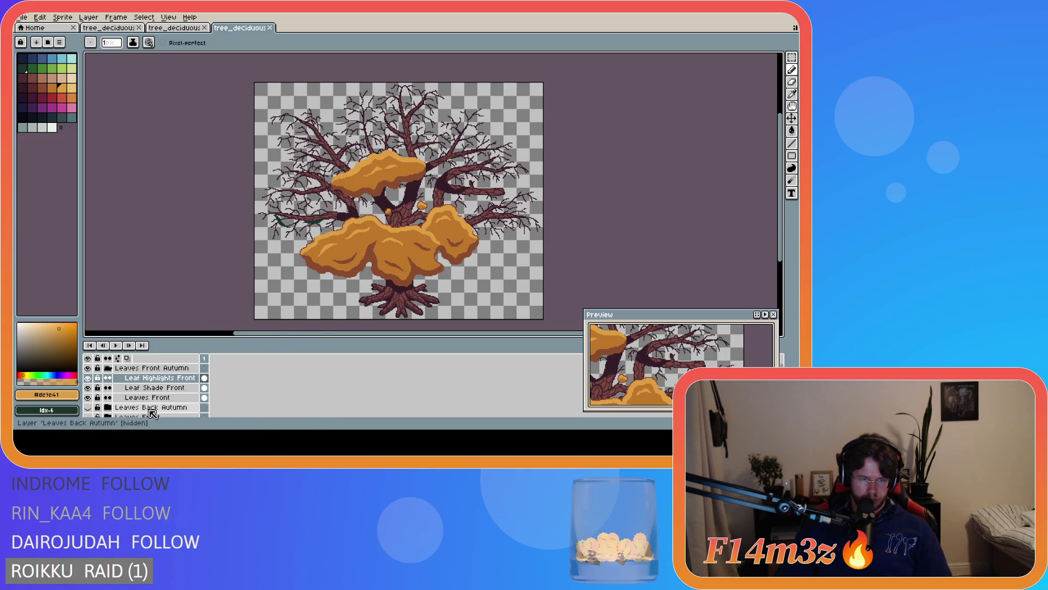
# Make the Leaves Back Autumn group visible and expand it to Leaf Shade Back
pyautogui.click(108, 367)
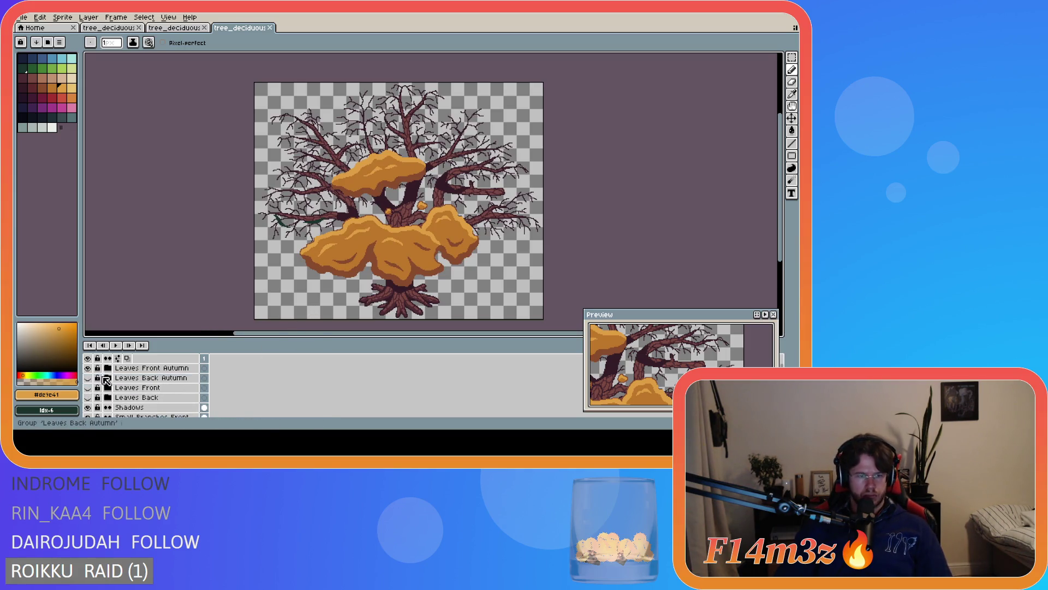
pyautogui.click(88, 377)
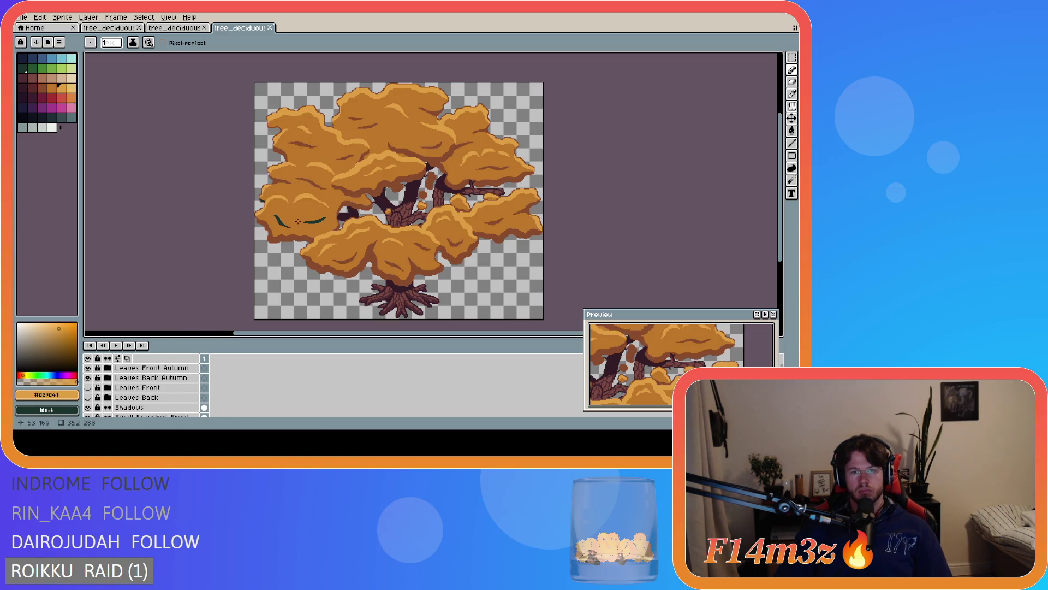
pyautogui.click(107, 377)
pyautogui.click(127, 388)
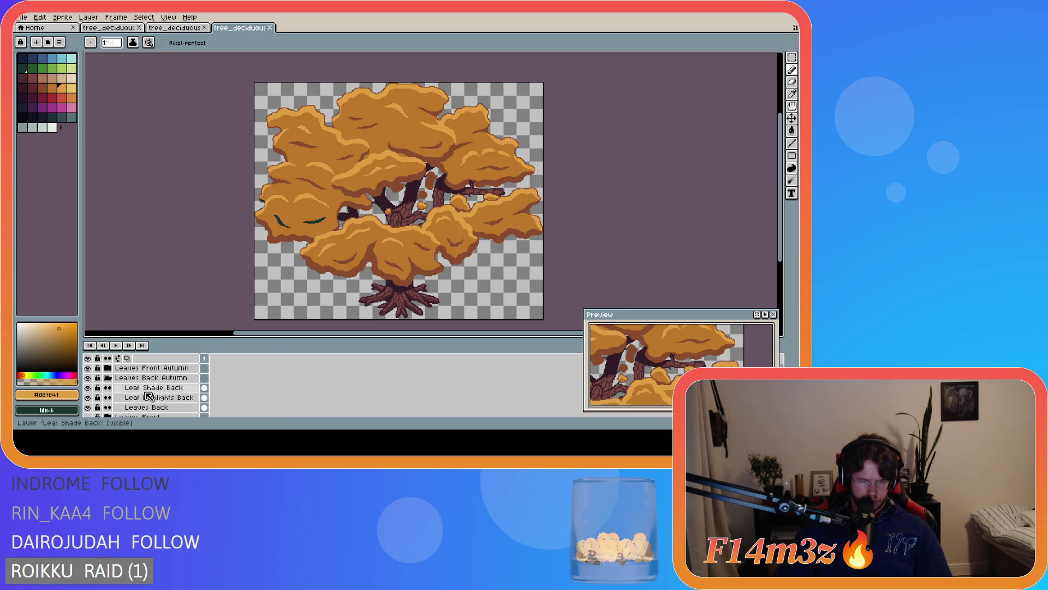
# Toggle the Leaf Shade Back layer on and off to compare the back shading
pyautogui.click(88, 388)
pyautogui.click(88, 388)
pyautogui.click(88, 388)
pyautogui.click(88, 387)
pyautogui.click(90, 389)
pyautogui.click(90, 389)
pyautogui.click(91, 388)
pyautogui.click(91, 389)
# Toggle Leaf Highlights Back and Leaves Back visibility to compare the back canopy
pyautogui.click(89, 398)
pyautogui.click(88, 398)
pyautogui.click(88, 397)
pyautogui.click(89, 398)
pyautogui.click(89, 407)
pyautogui.click(89, 407)
pyautogui.click(89, 407)
pyautogui.click(89, 407)
pyautogui.click(89, 407)
pyautogui.click(89, 407)
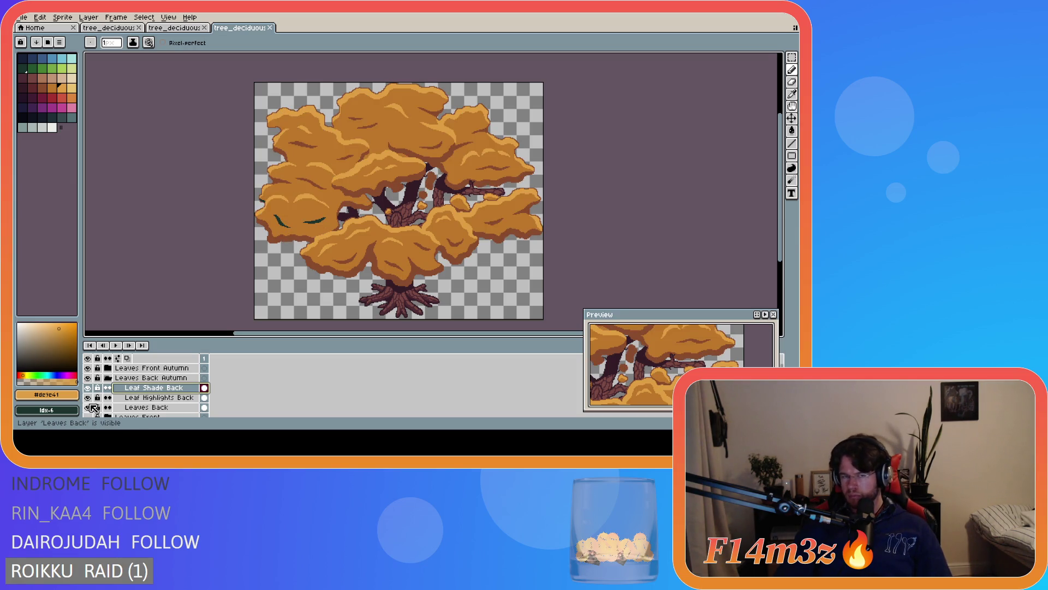
pyautogui.click(89, 407)
pyautogui.click(89, 407)
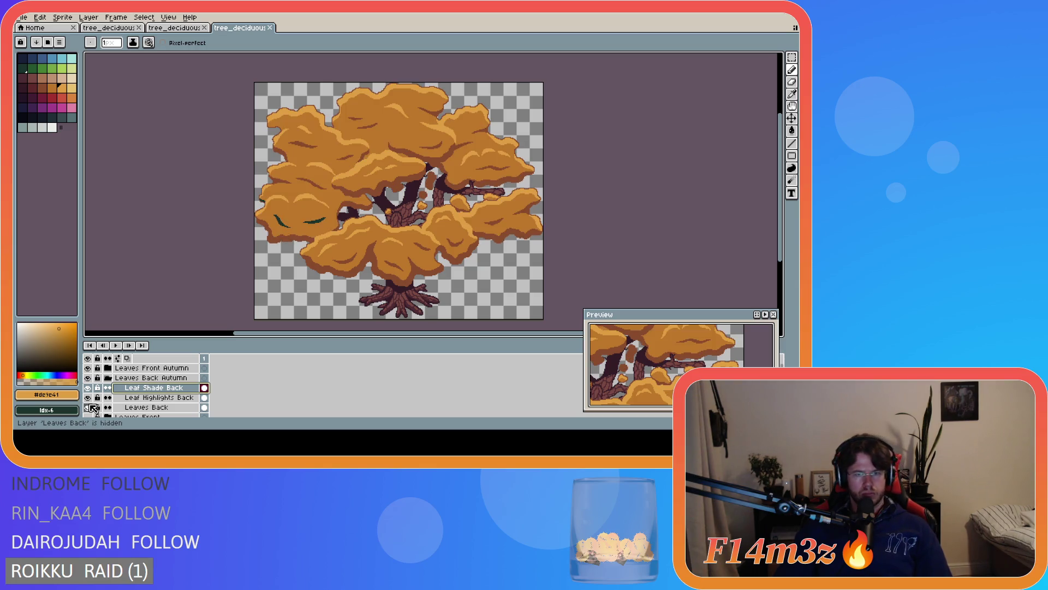
pyautogui.click(89, 398)
pyautogui.click(89, 398)
pyautogui.click(88, 387)
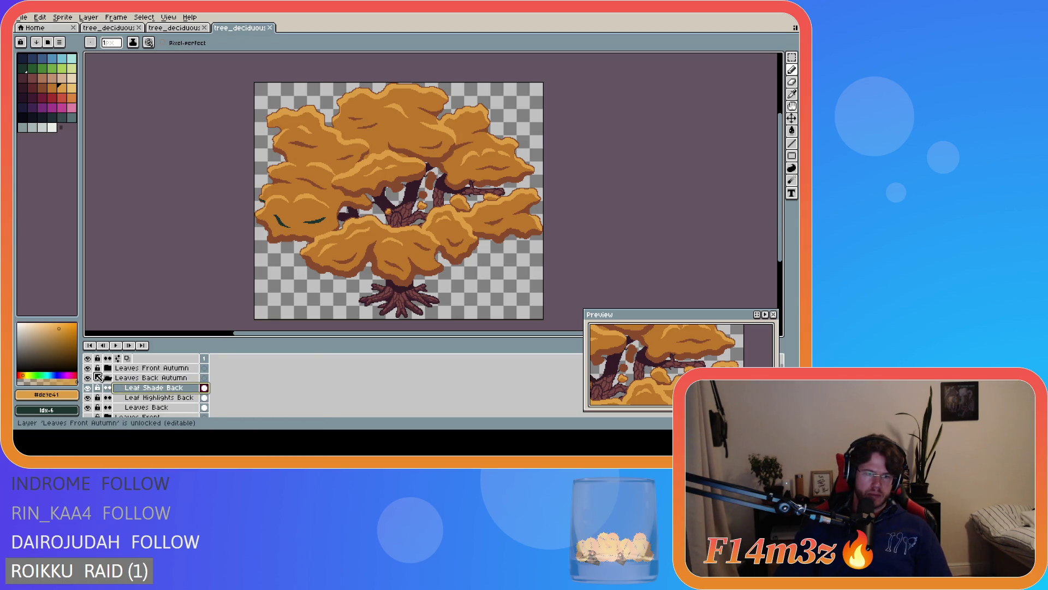
# Check the tree without Leaves Front Autumn, then collapse the back group and reopen the front group
pyautogui.click(88, 368)
pyautogui.click(89, 368)
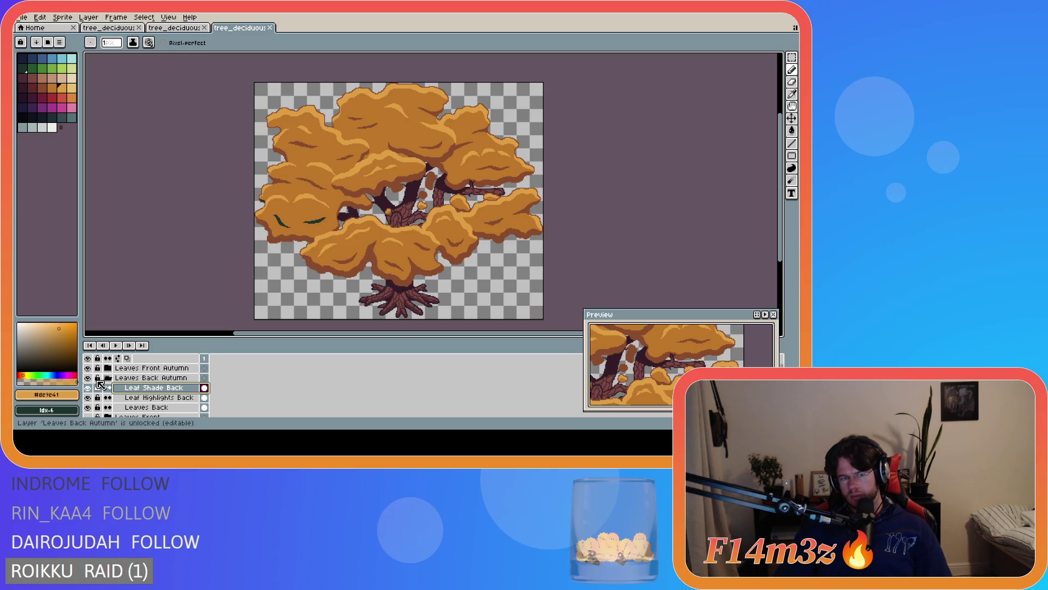
pyautogui.click(107, 378)
pyautogui.click(108, 368)
pyautogui.click(88, 378)
pyautogui.click(88, 378)
pyautogui.click(88, 388)
pyautogui.click(88, 388)
pyautogui.scroll(4, 260, 224)
# Move the two dark-green leaf marks from Leaf Shade Front onto the Leaf Shade Back layer
pyautogui.click(164, 388)
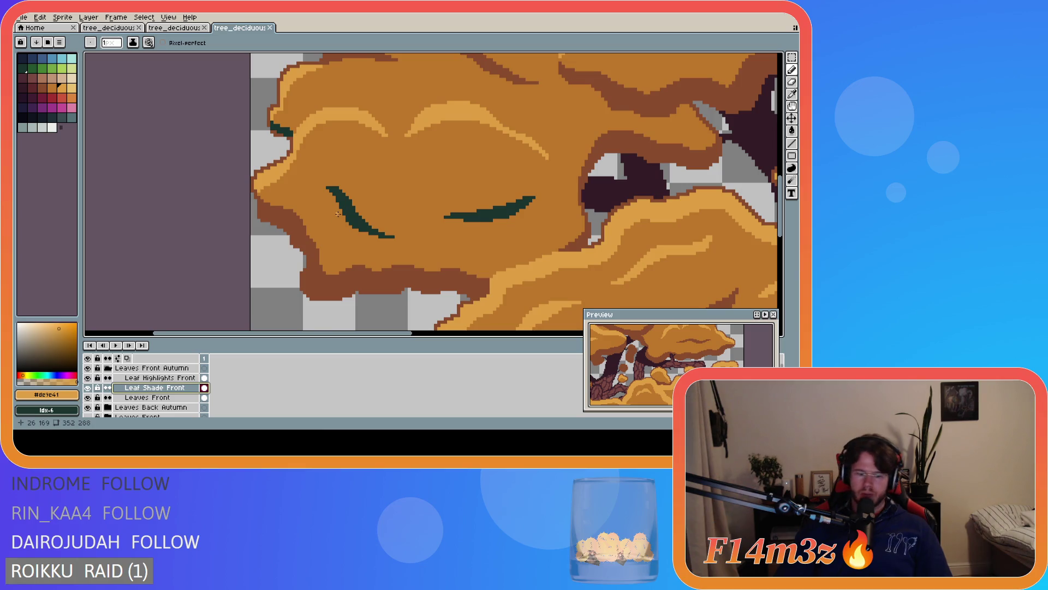
pyautogui.press('m')
pyautogui.moveTo(320, 180); pyautogui.dragTo(411, 251)
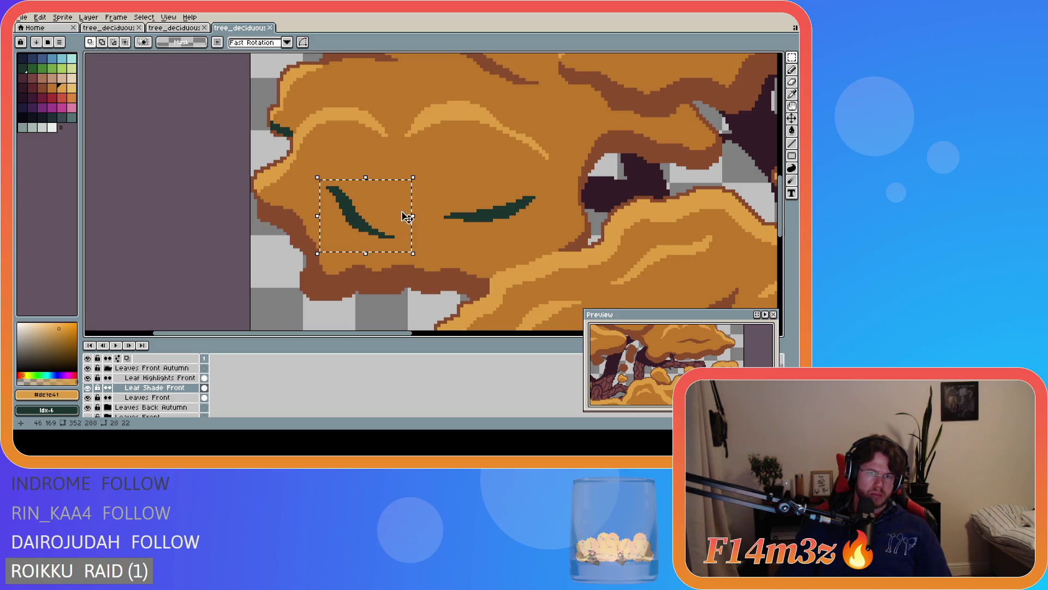
pyautogui.click(88, 388)
pyautogui.click(88, 389)
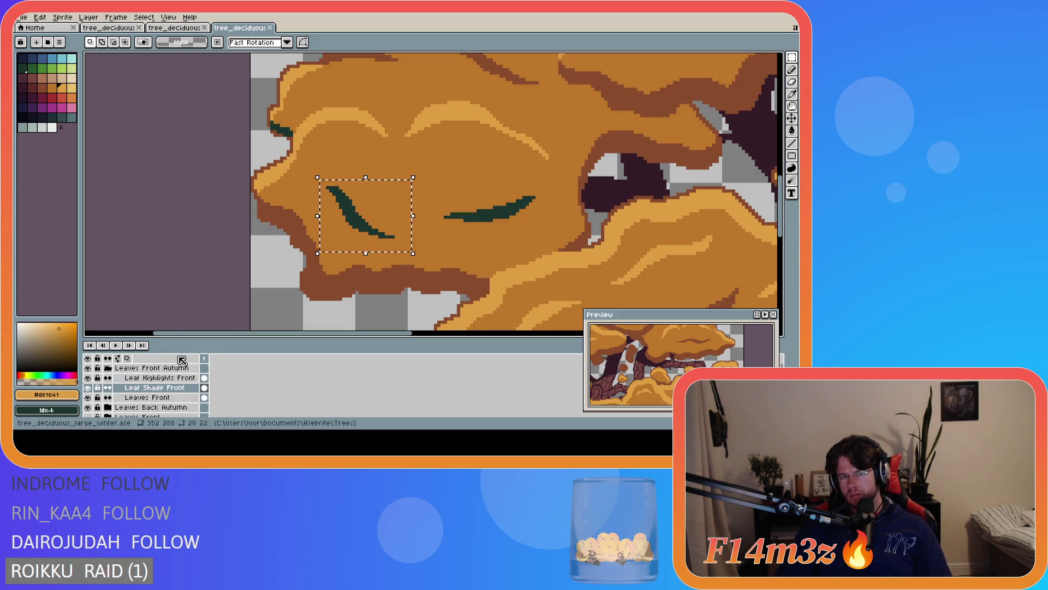
pyautogui.moveTo(429, 190); pyautogui.dragTo(553, 232)
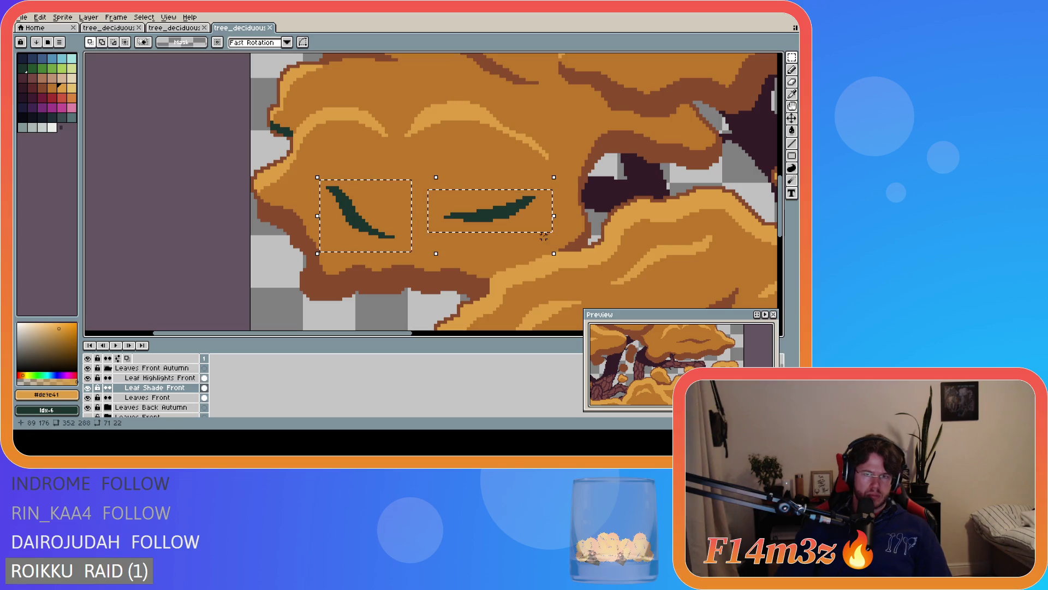
pyautogui.hotkey('ctrl', 'x')
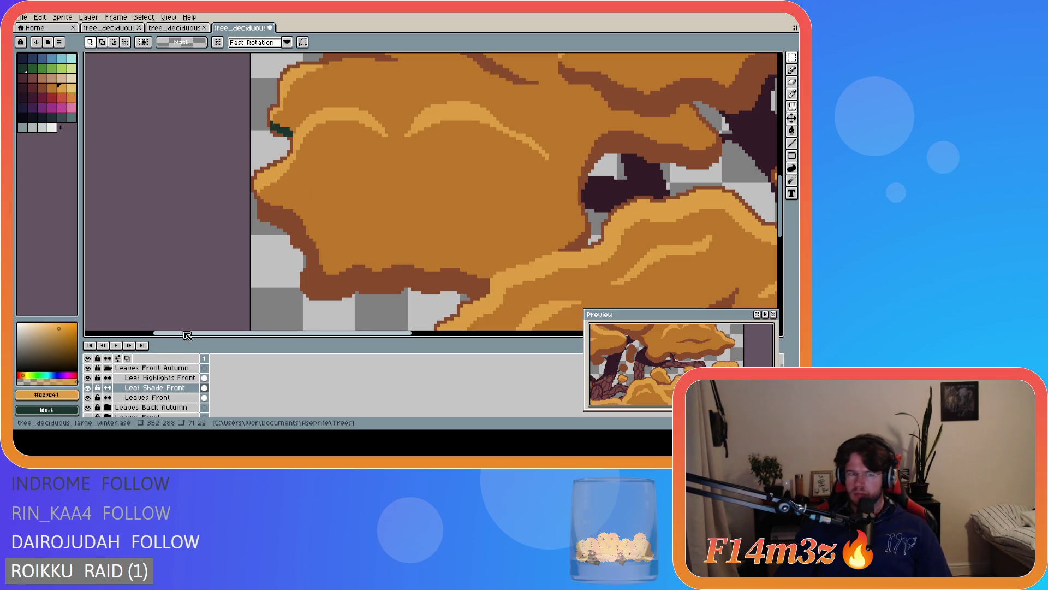
pyautogui.click(108, 369)
pyautogui.click(108, 378)
pyautogui.click(154, 387)
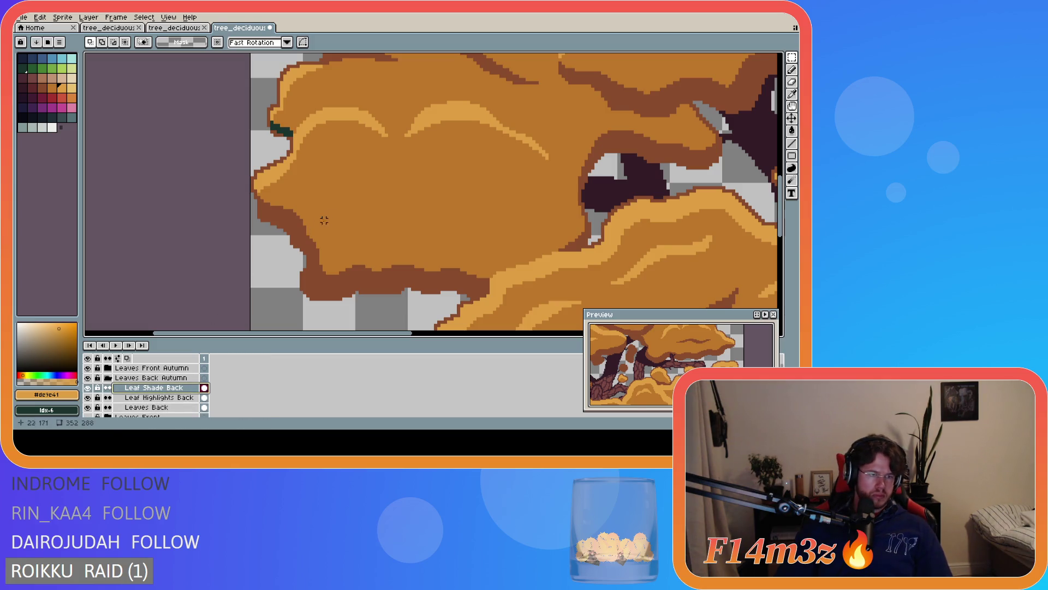
pyautogui.hotkey('ctrl', 'v')
pyautogui.click(219, 220)
# Fill both leaf marks with brown #8a4b2b and save the file
pyautogui.keyDown('alt'); pyautogui.click(276, 218); pyautogui.keyUp('alt')
pyautogui.press('g')
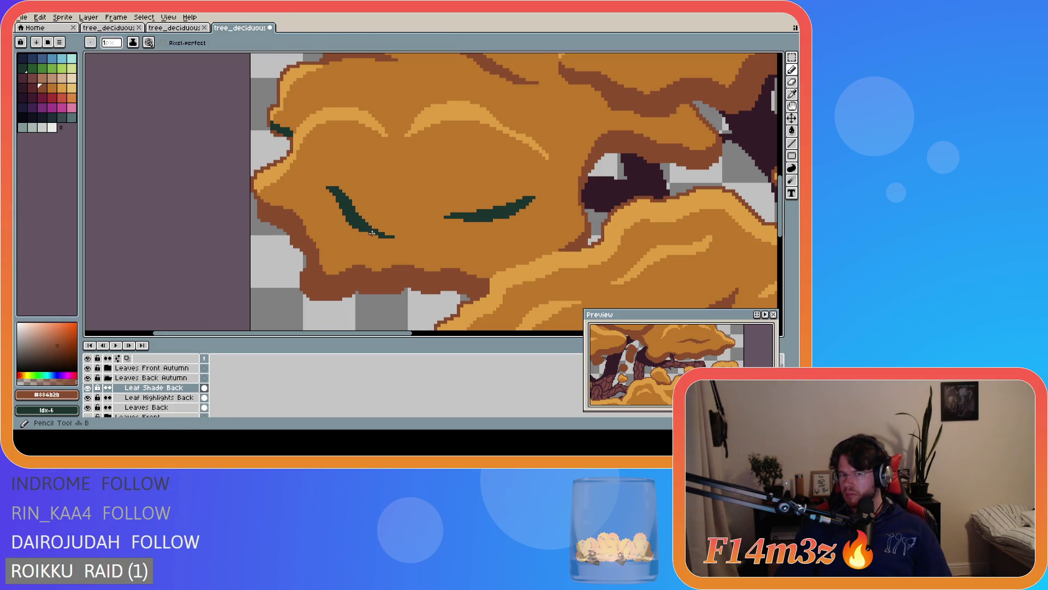
pyautogui.click(359, 220)
pyautogui.click(489, 212)
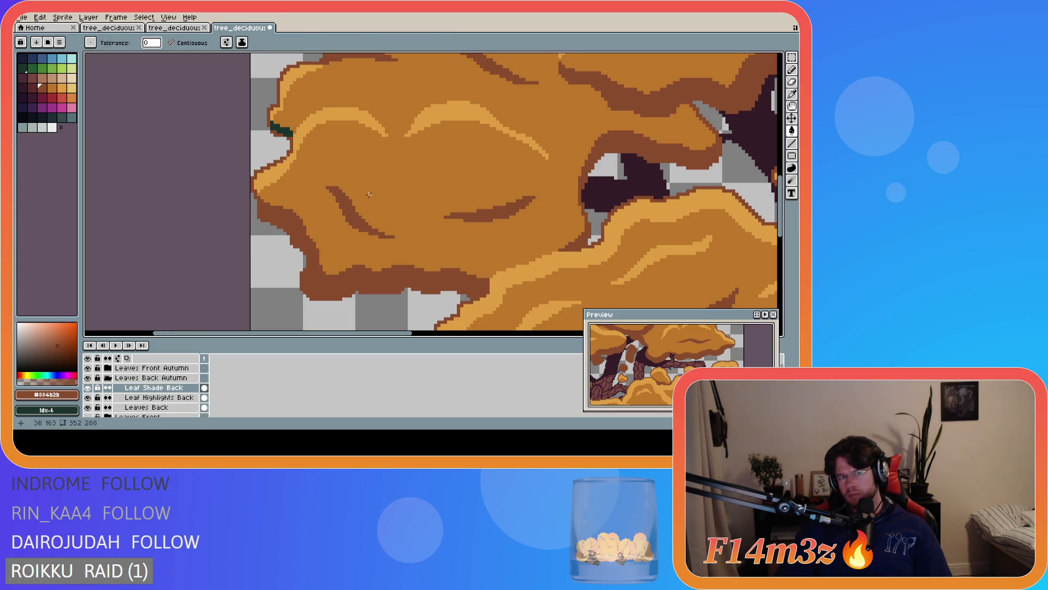
pyautogui.click(88, 388)
pyautogui.click(88, 387)
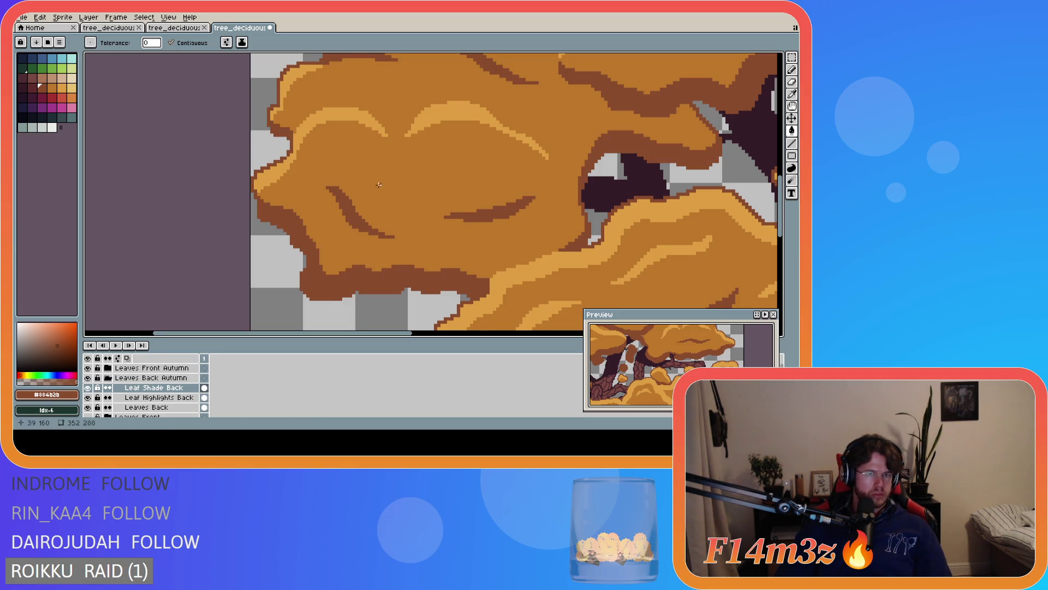
pyautogui.scroll(-5, 382, 229)
pyautogui.moveTo(482, 337); pyautogui.dragTo(580, 334)
pyautogui.hotkey('ctrl', 's')
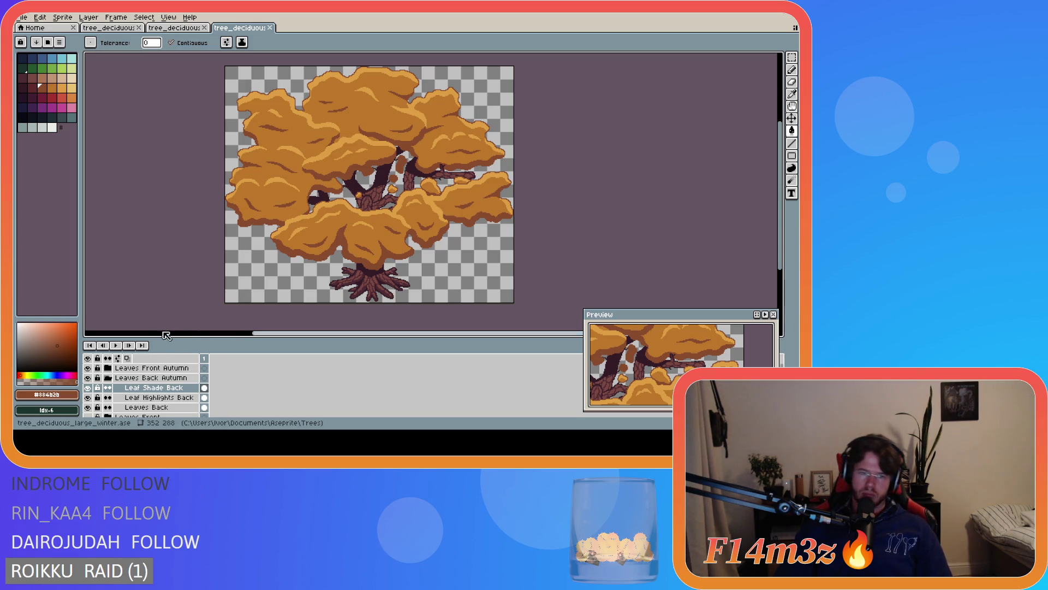
# Hide the autumn leaf groups so only bare branches remain
pyautogui.click(91, 379)
pyautogui.scroll(-2, 163, 393)
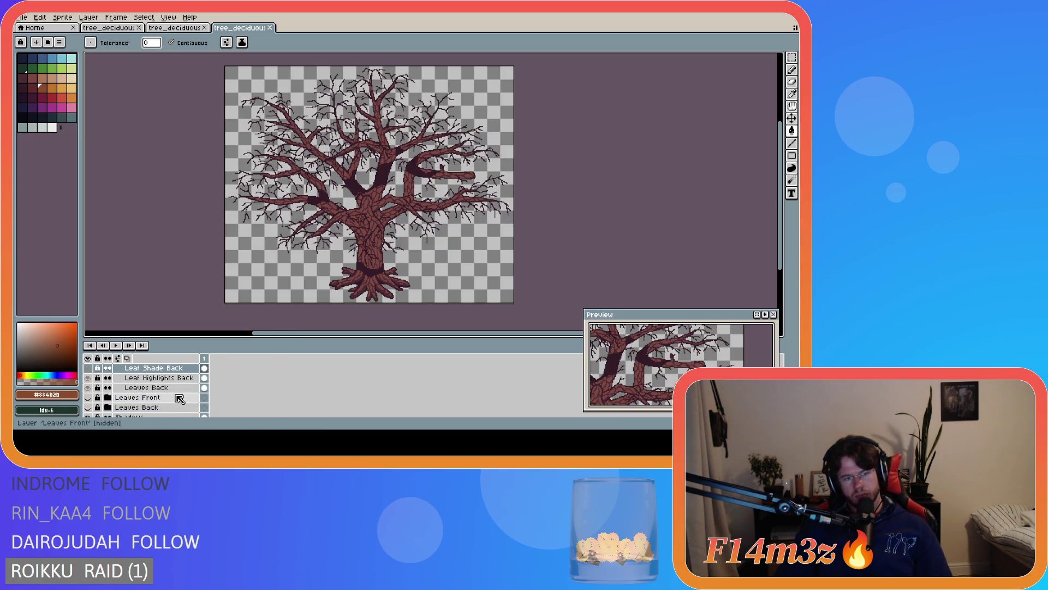
pyautogui.scroll(2, 137, 388)
pyautogui.click(108, 379)
pyautogui.scroll(-1, 111, 383)
# Show the green Leaves Front and Leaves Back layers and save the summer version
pyautogui.click(89, 378)
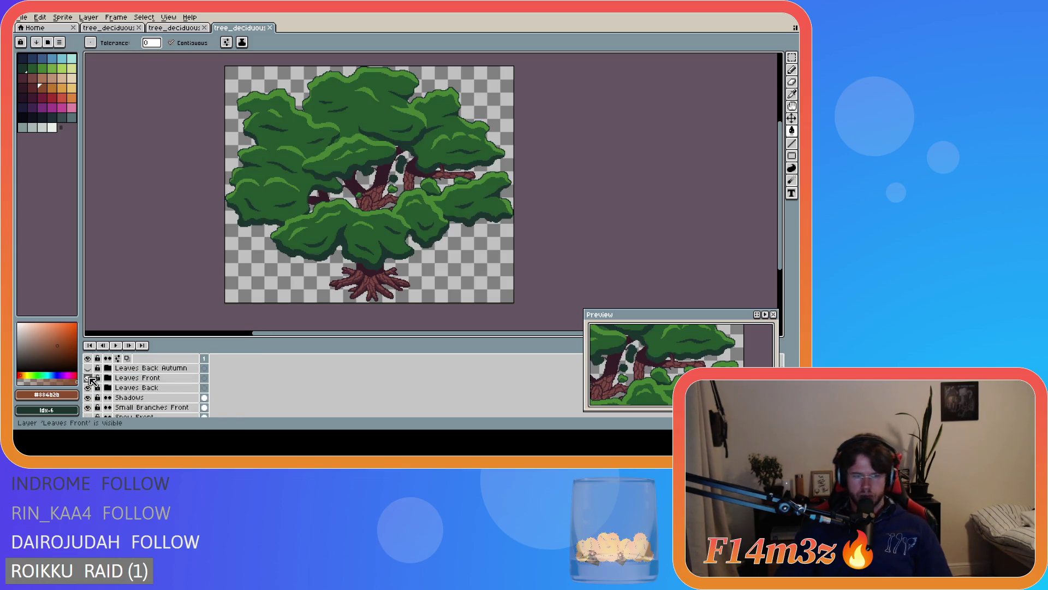
pyautogui.click(89, 378)
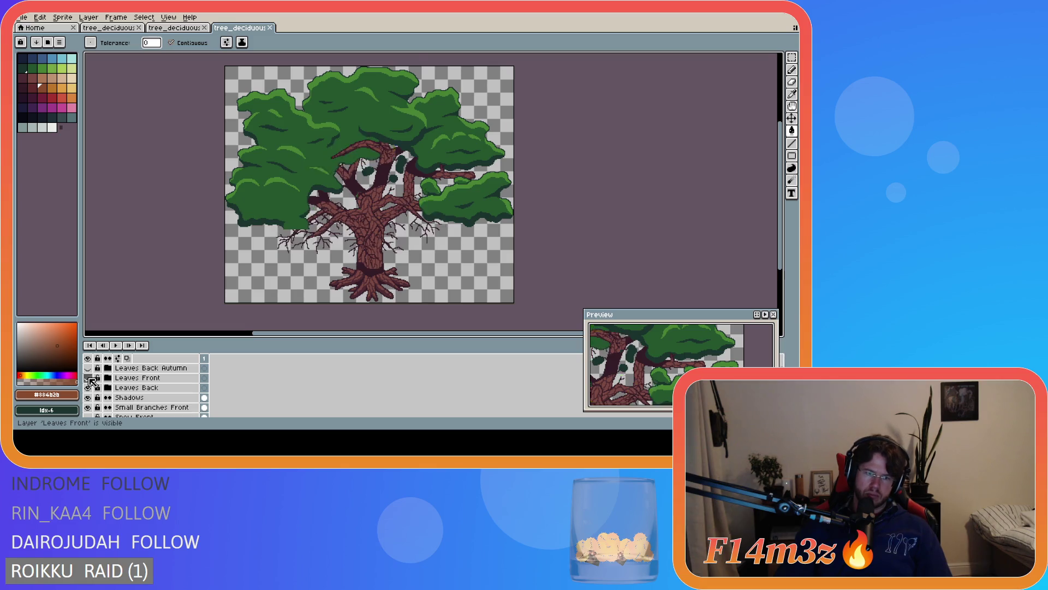
pyautogui.click(89, 388)
pyautogui.click(89, 388)
pyautogui.click(88, 377)
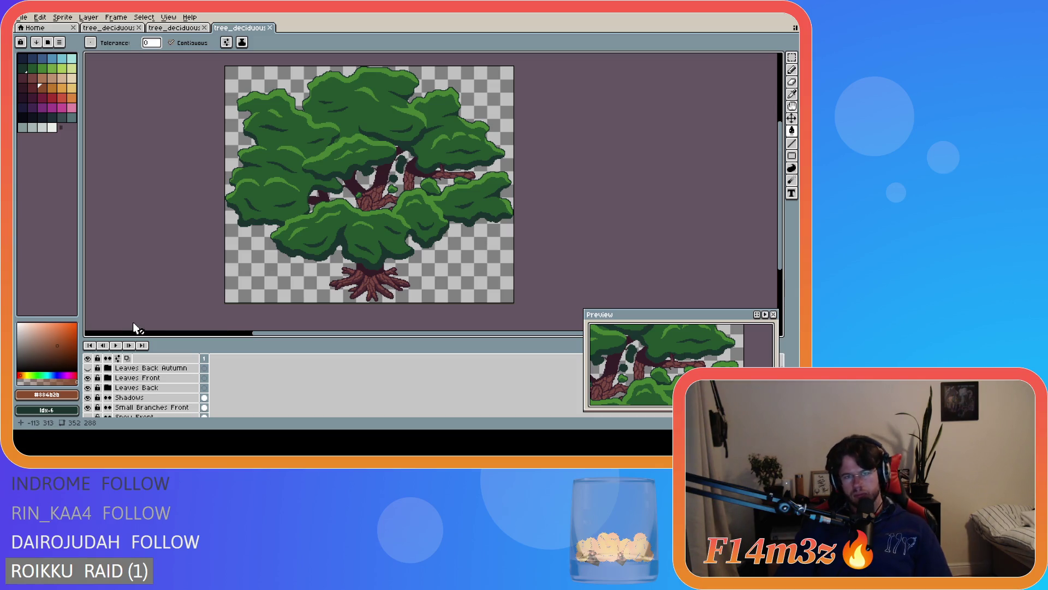
pyautogui.hotkey('ctrl', 's')
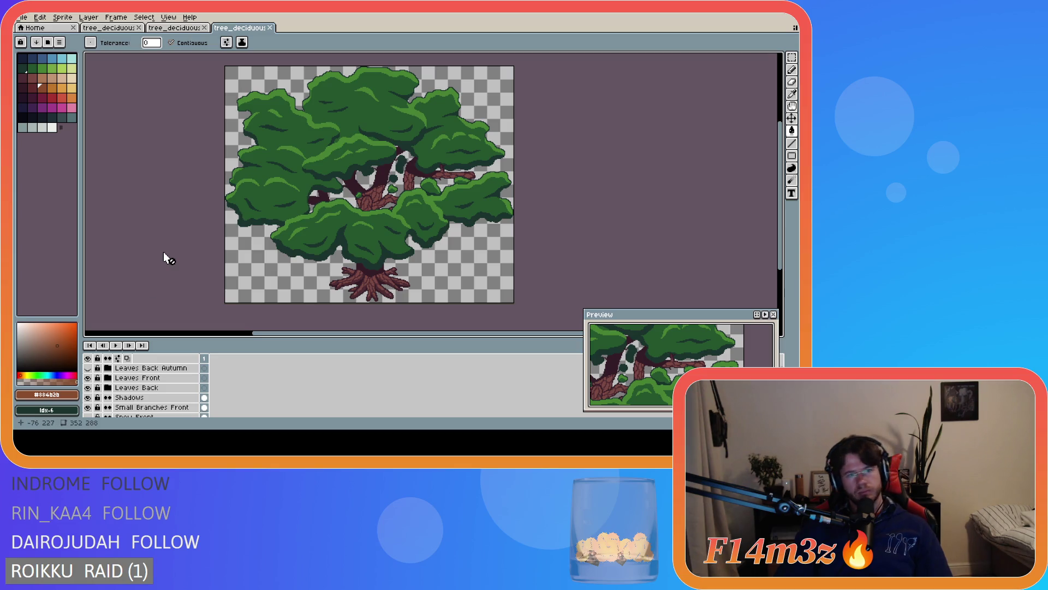
pyautogui.click(163, 33)
# Cycle through the document tabs to bring up the green-leafed large tree file
pyautogui.scroll(-3, 480, 218)
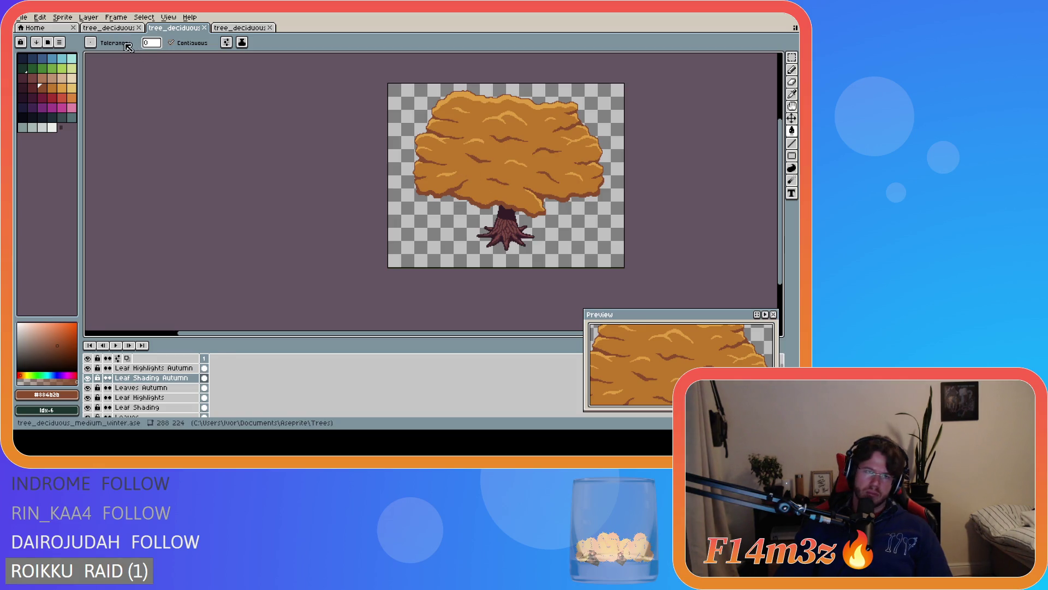
pyautogui.click(117, 28)
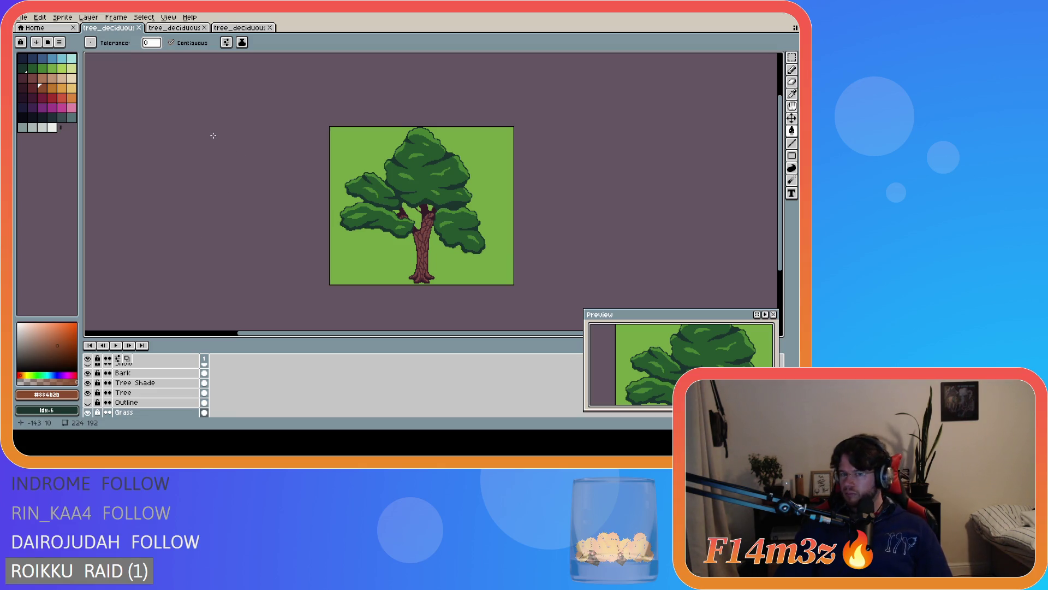
pyautogui.click(160, 30)
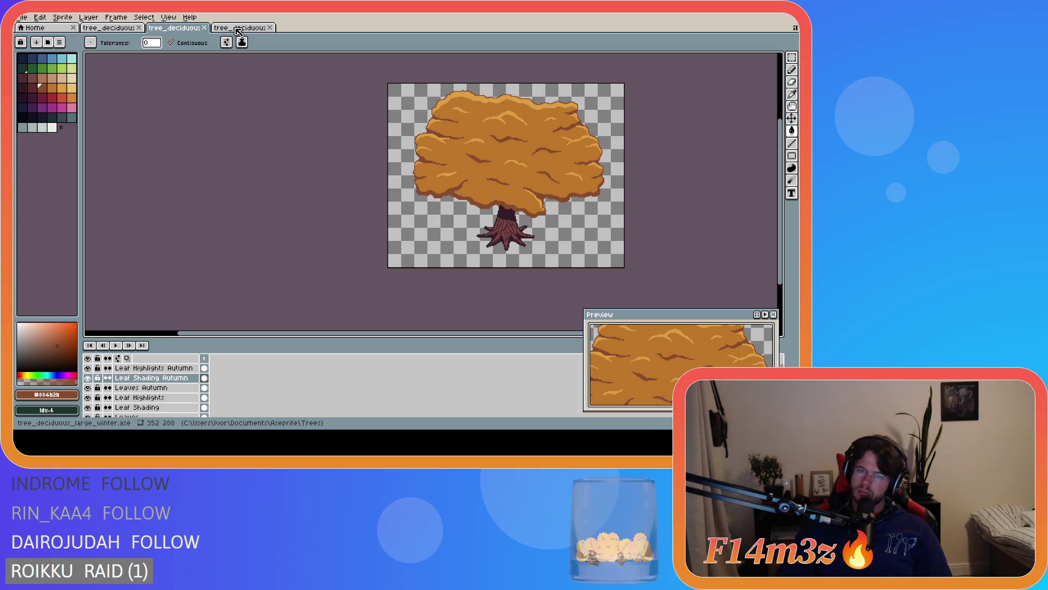
pyautogui.click(238, 32)
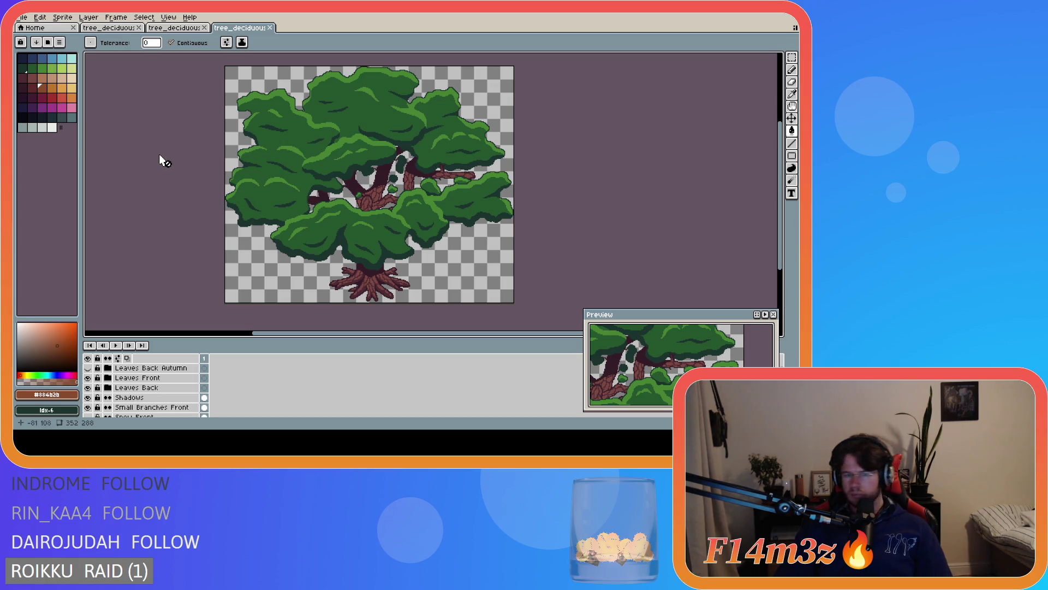
# Zoom to the trunk and ready the Pencil with dark #341c27 on the Shadows layer
pyautogui.scroll(2, 298, 284)
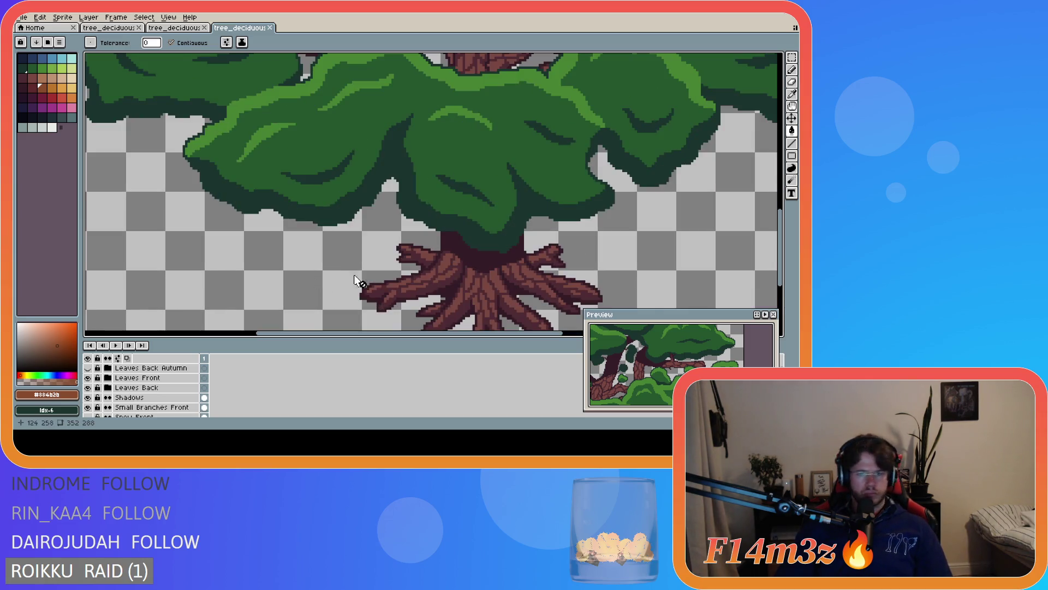
pyautogui.scroll(-4, 500, 256)
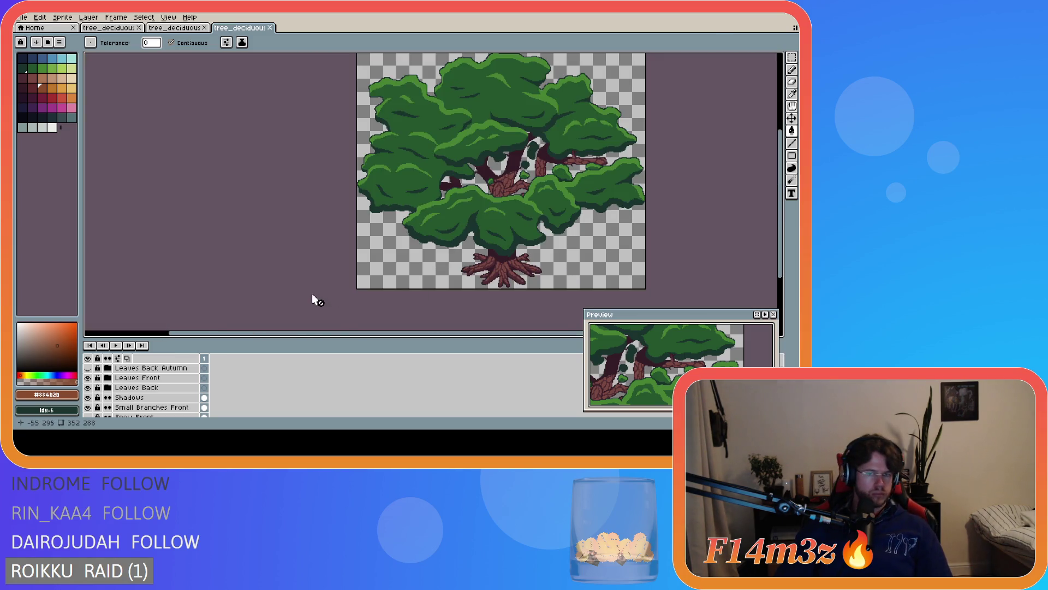
pyautogui.moveTo(398, 334)
pyautogui.mouseDown()
pyautogui.moveTo(483, 333)
pyautogui.moveTo(473, 314)
pyautogui.mouseUp()
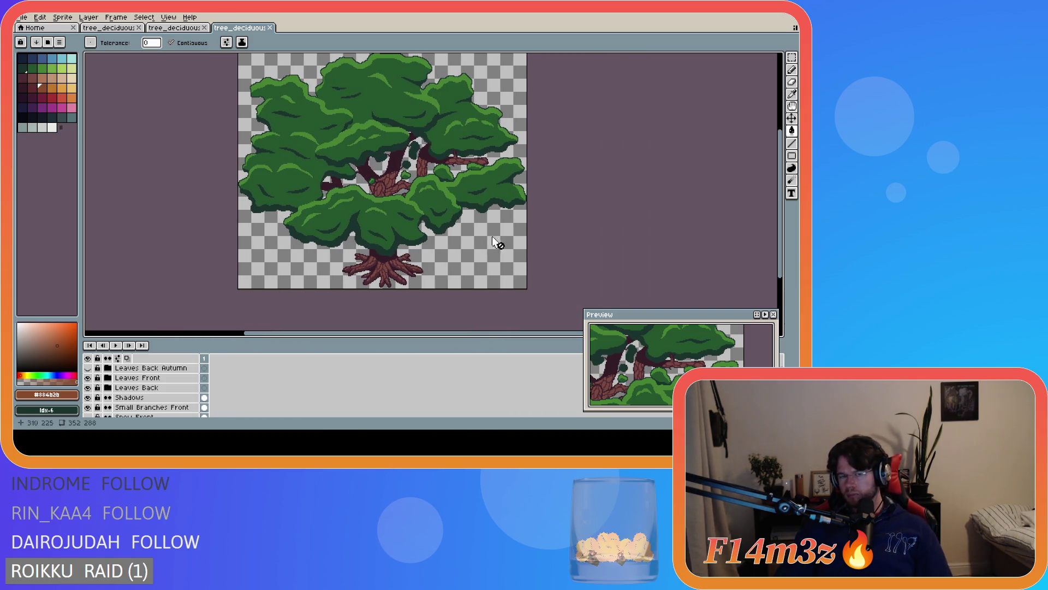
pyautogui.scroll(3, 416, 246)
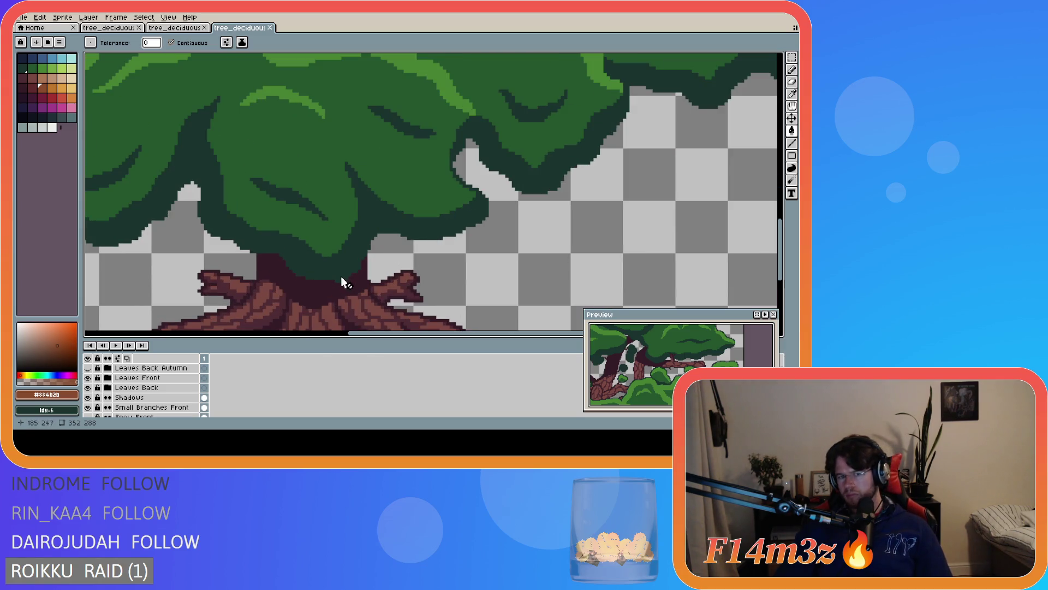
pyautogui.scroll(1, 271, 308)
pyautogui.click(137, 397)
pyautogui.press('b')
pyautogui.keyDown('alt'); pyautogui.click(307, 294); pyautogui.keyUp('alt')
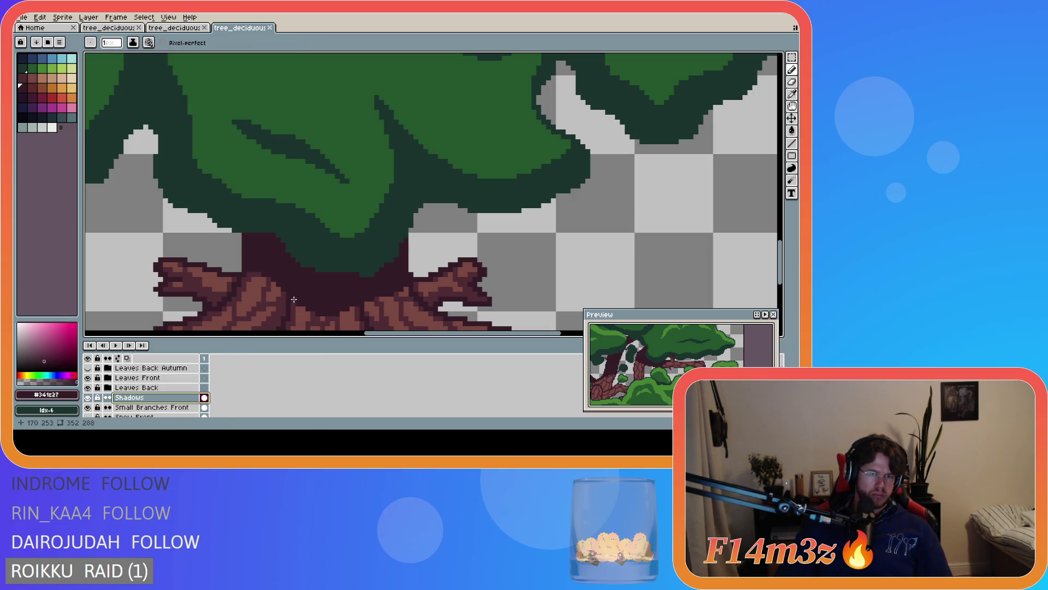
# Try dark pixels on the trunk, undoing each attempt
pyautogui.click(302, 300)
pyautogui.hotkey('ctrl', 'z')
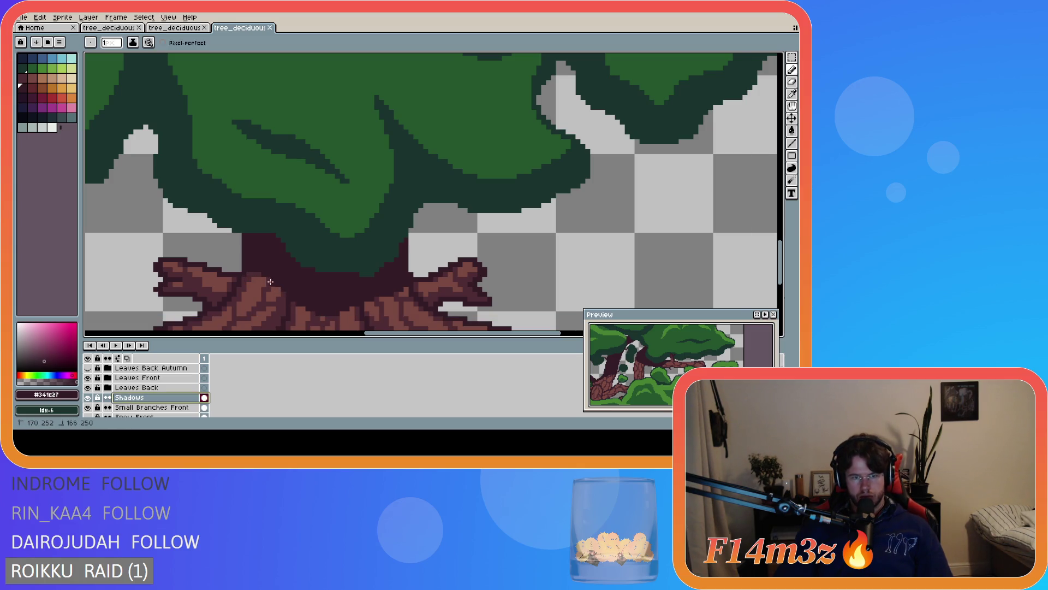
pyautogui.press('v')
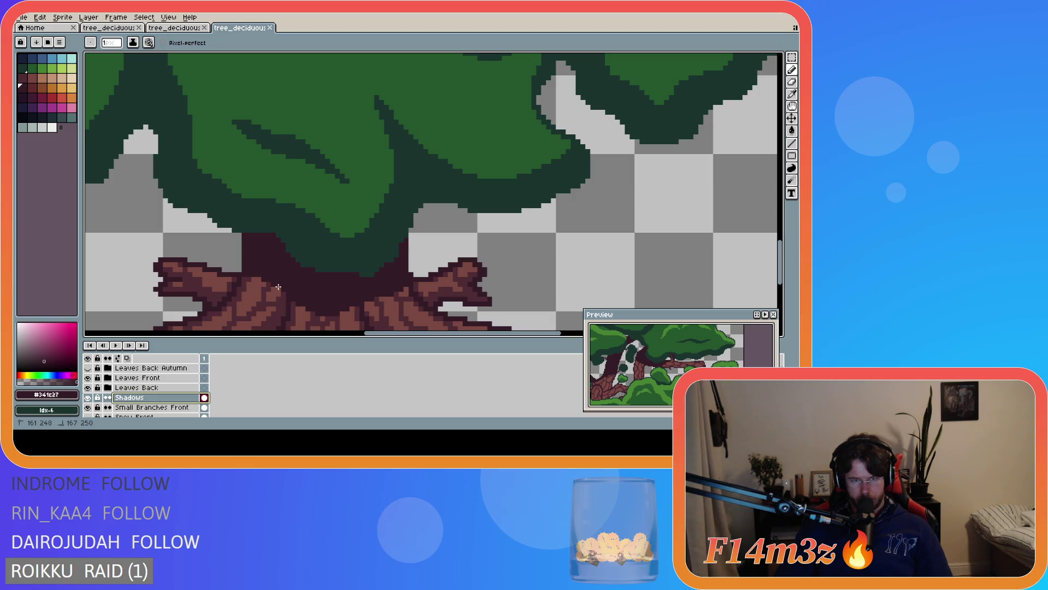
pyautogui.press('b')
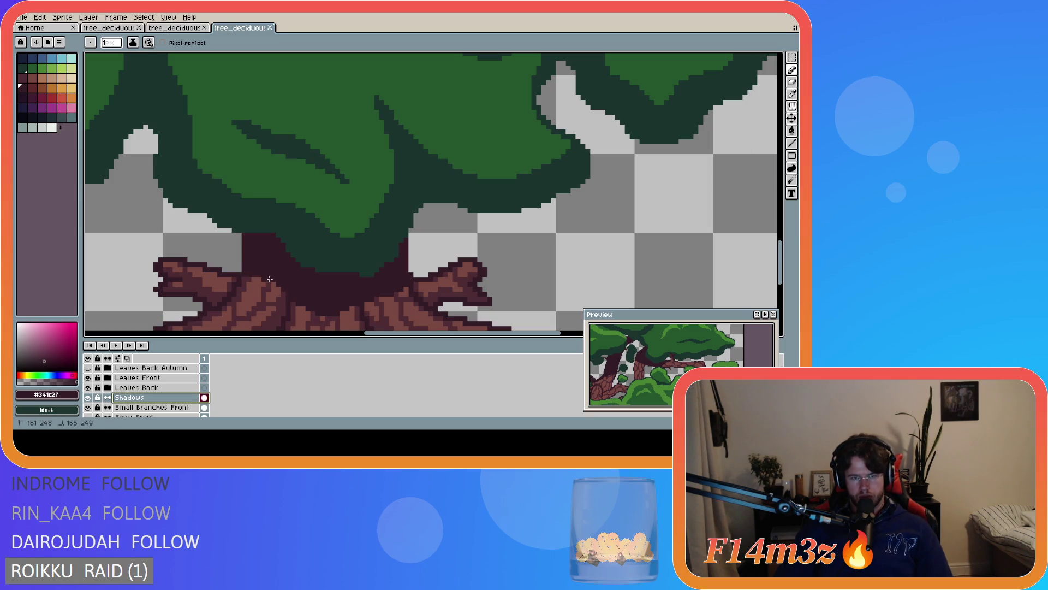
pyautogui.click(270, 279)
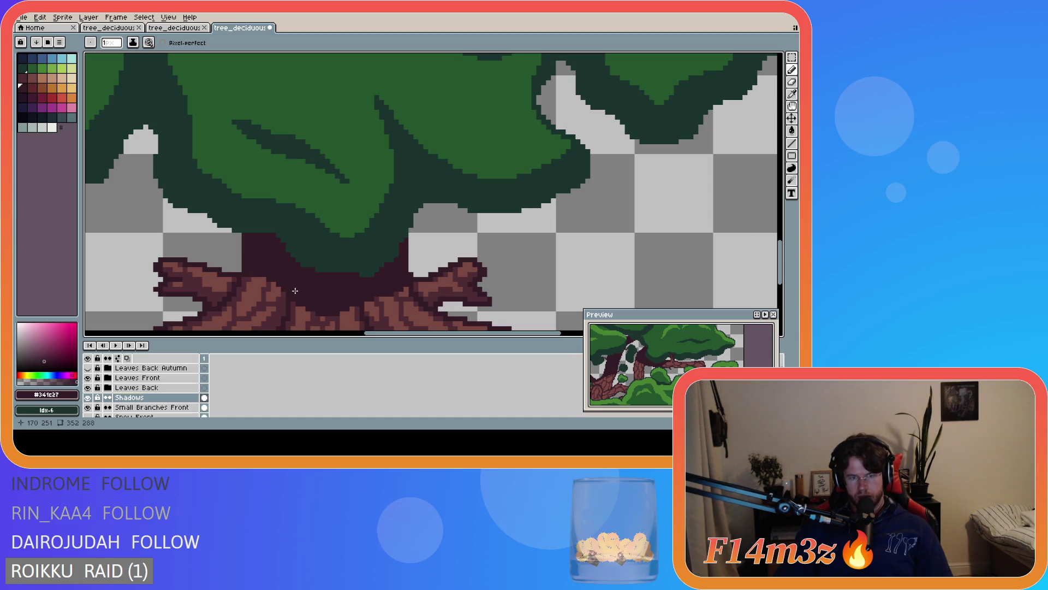
pyautogui.hotkey('ctrl', 'z')
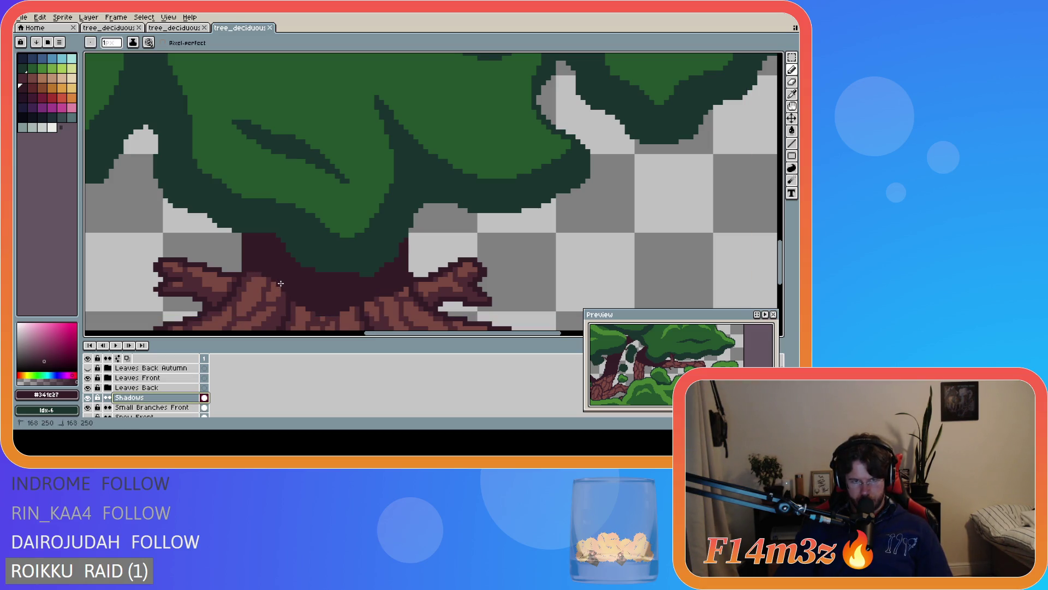
# Paint dark shadow strokes where the trunk meets the canopy and save
pyautogui.click(248, 271)
pyautogui.scroll(-1, 301, 285)
pyautogui.scroll(1, 311, 289)
pyautogui.hotkey('ctrl', 's')
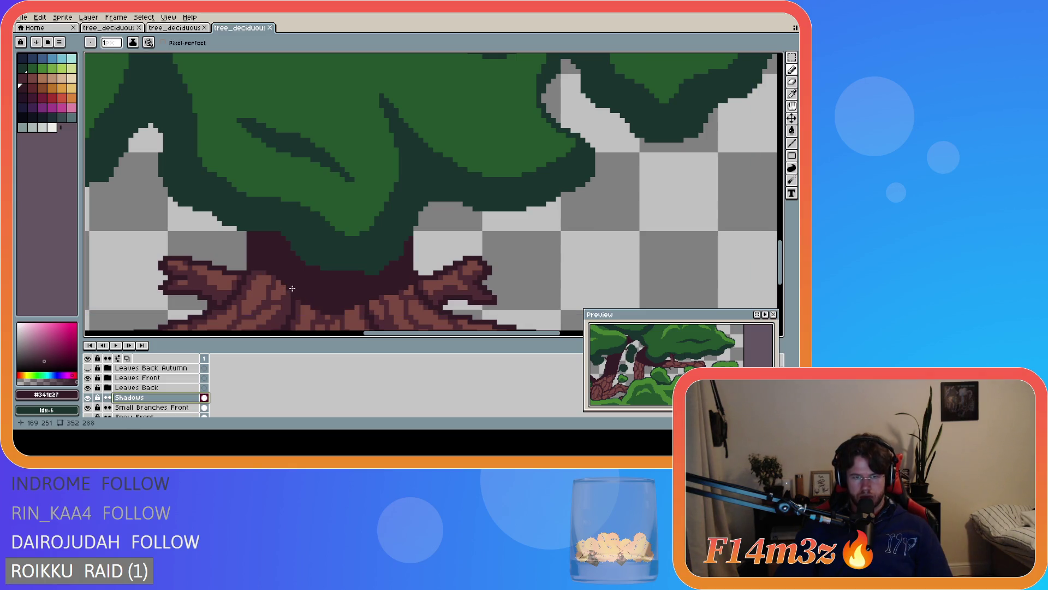
pyautogui.click(255, 271)
pyautogui.scroll(-4, 307, 298)
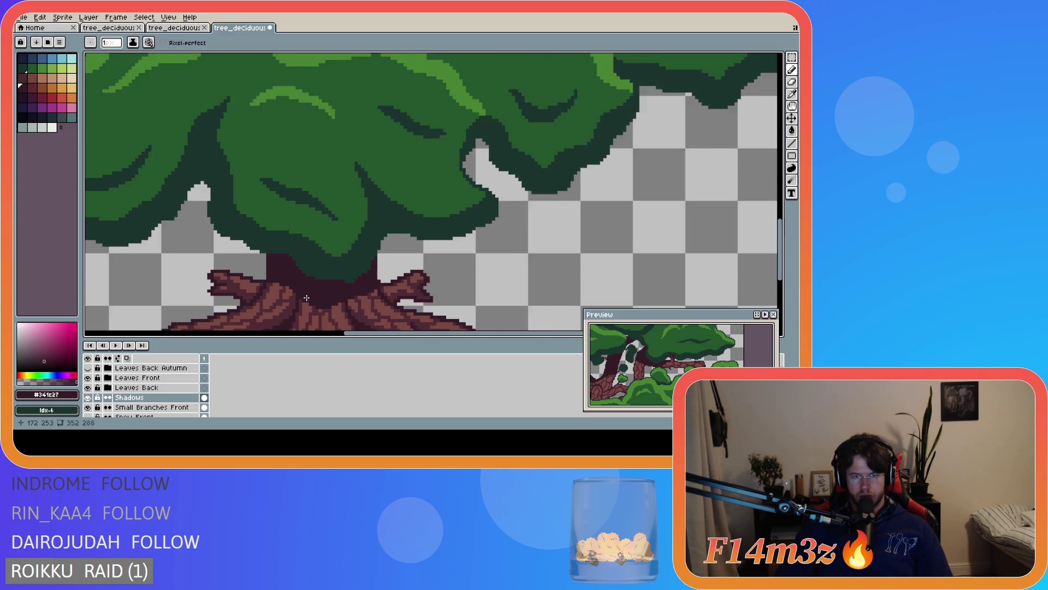
pyautogui.hotkey('ctrl', 's')
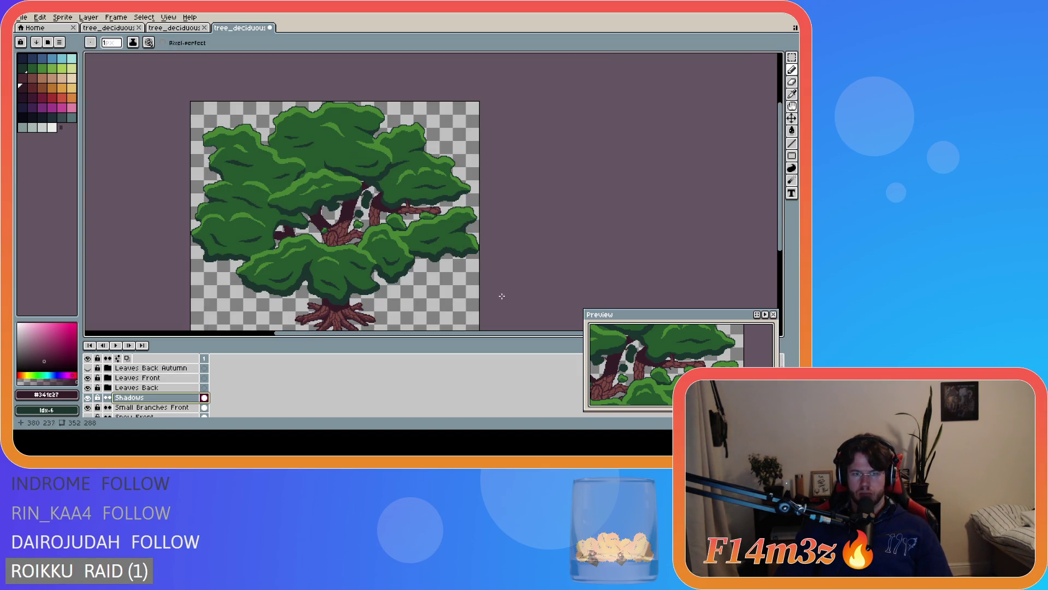
pyautogui.scroll(4, 332, 316)
pyautogui.scroll(-2, 332, 315)
# Save tree_deciduous_large_winter.ase with the green canopy showing
pyautogui.hotkey('ctrl', 's')
pyautogui.scroll(-2, 465, 325)
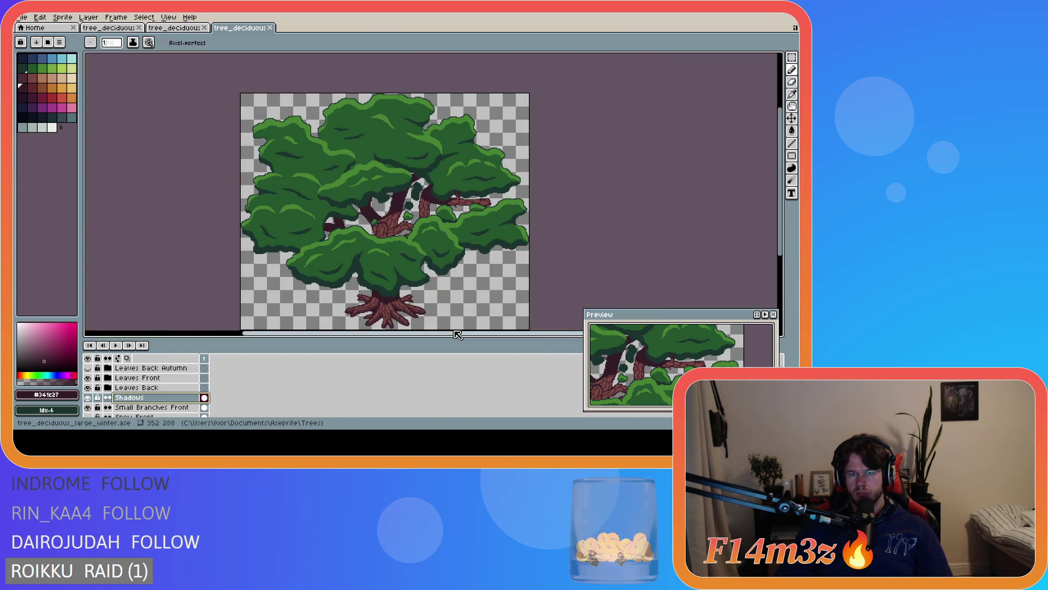
pyautogui.moveTo(460, 332); pyautogui.dragTo(487, 333)
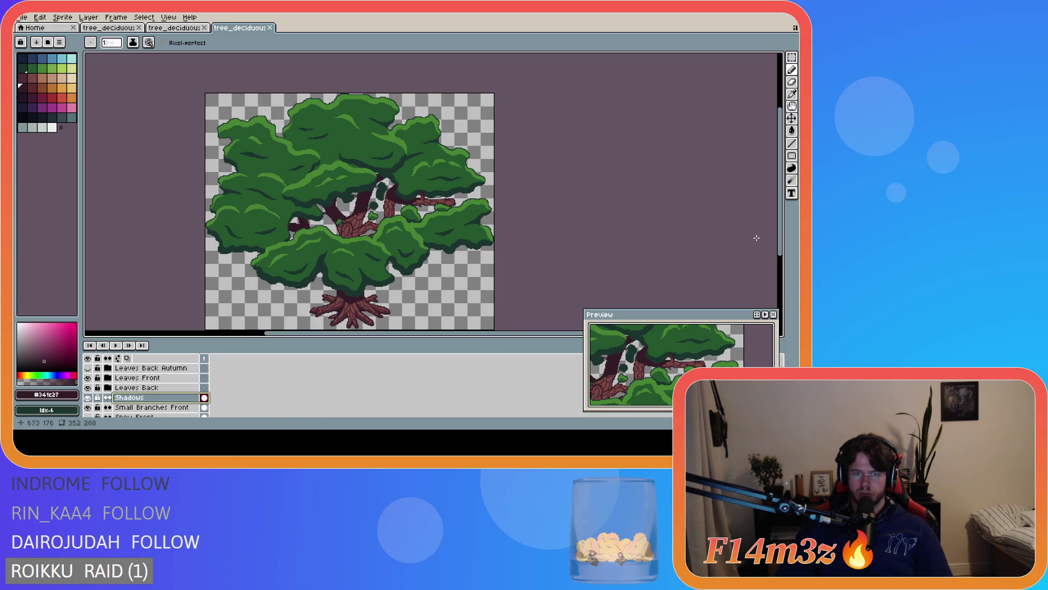
pyautogui.moveTo(779, 237); pyautogui.dragTo(780, 246)
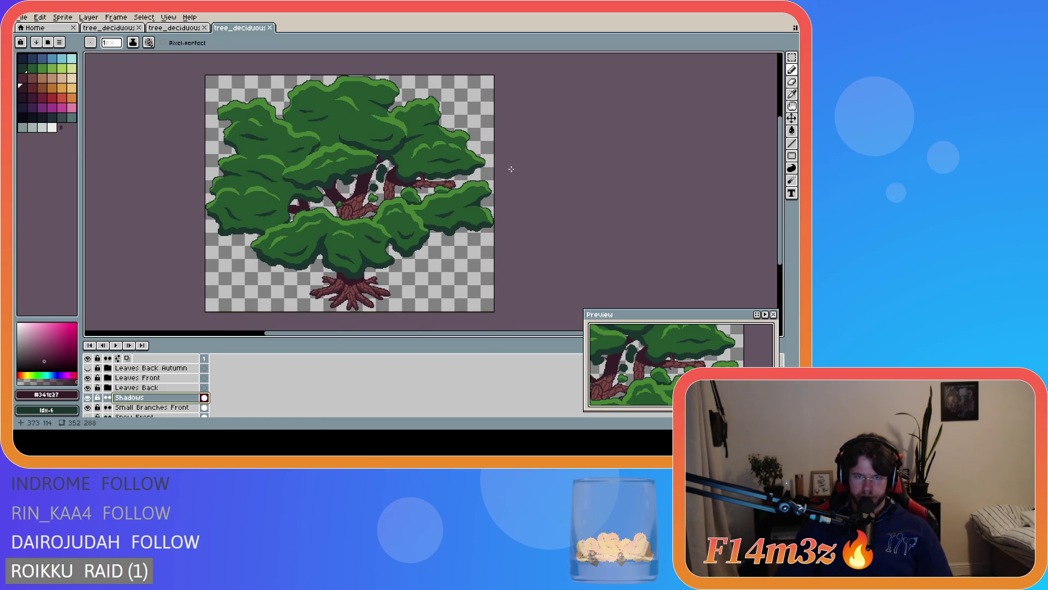
# Export the green tree as tree_deciduous_large_summer.png
pyautogui.click(22, 17)
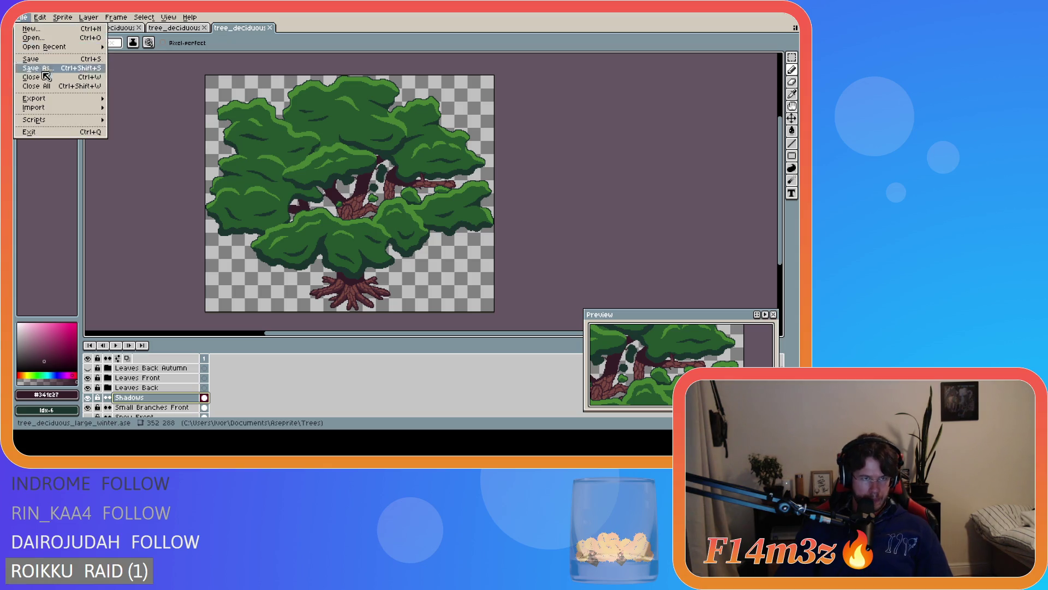
pyautogui.moveTo(36, 98)
pyautogui.click(136, 102)
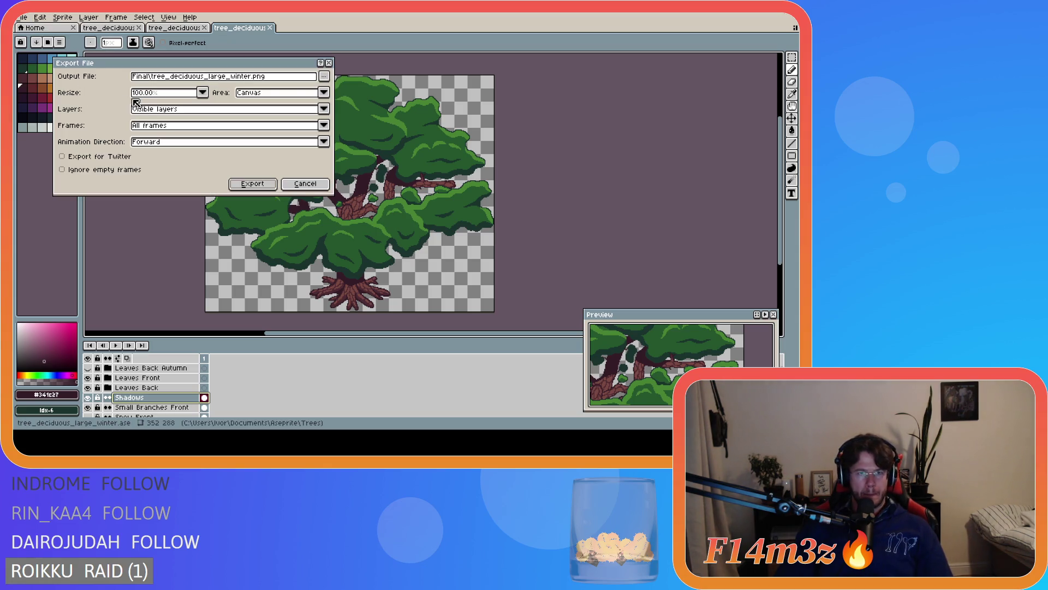
pyautogui.click(324, 77)
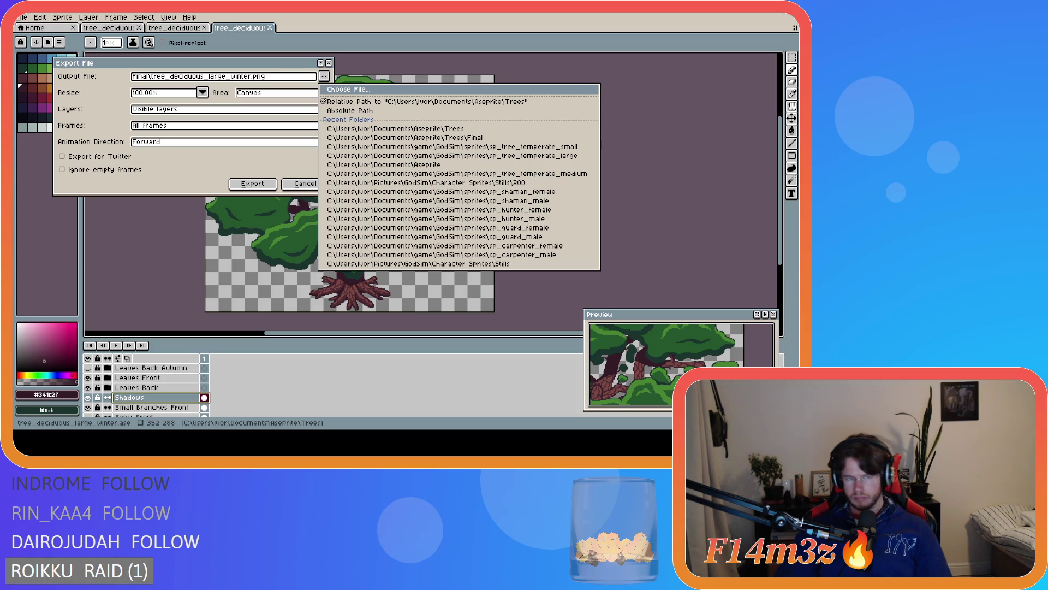
pyautogui.press('Escape')
pyautogui.press('BackSpace')
pyautogui.press('BackSpace')
pyautogui.press('BackSpace')
pyautogui.write('summer')
pyautogui.click(266, 184)
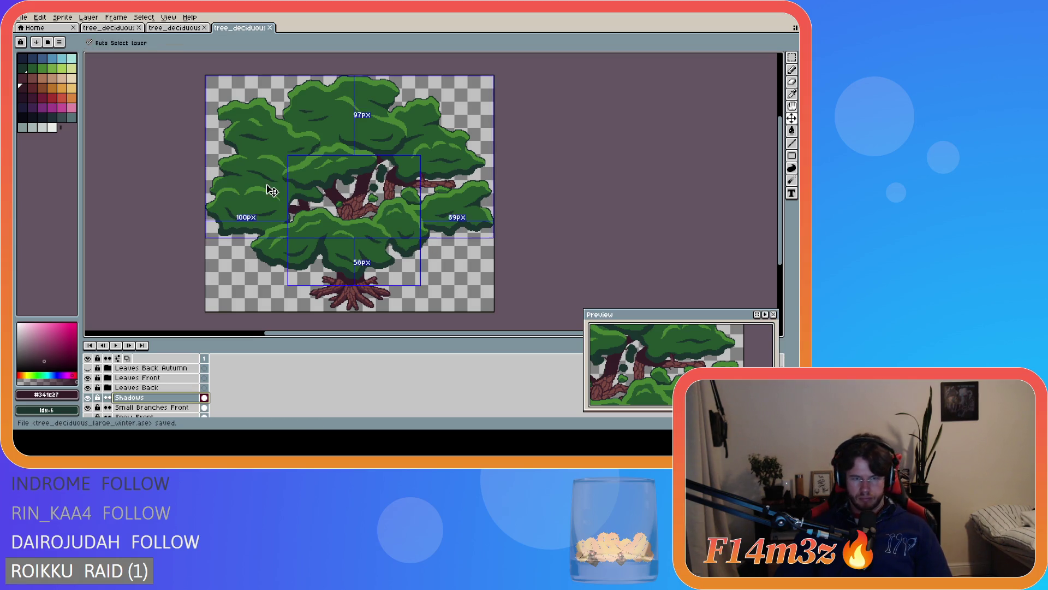
# Hide the green Leaves Front and Leaves Back layers to reveal the autumn foliage
pyautogui.click(23, 17)
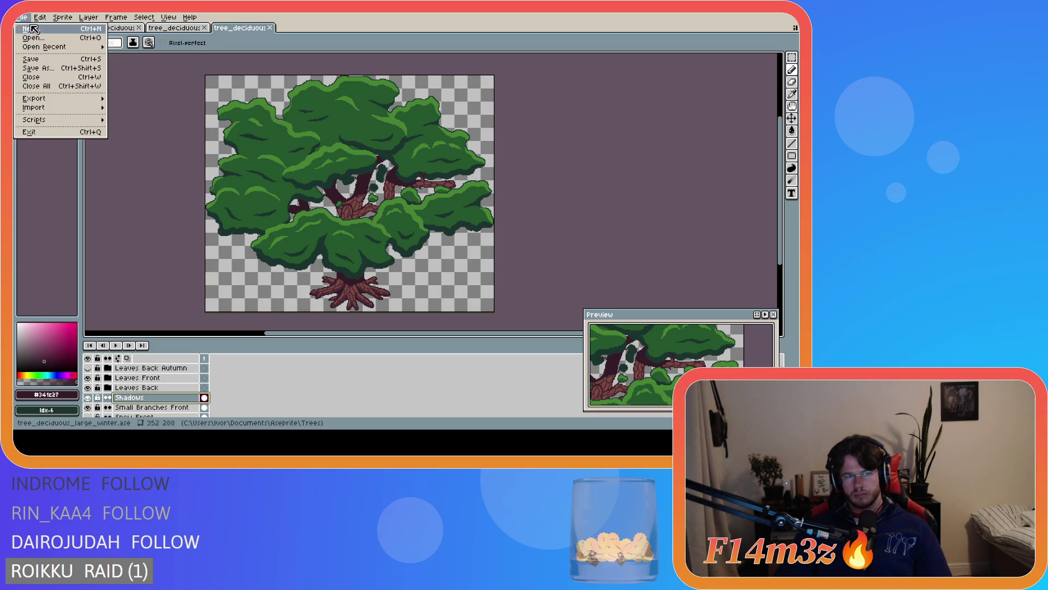
pyautogui.moveTo(59, 101)
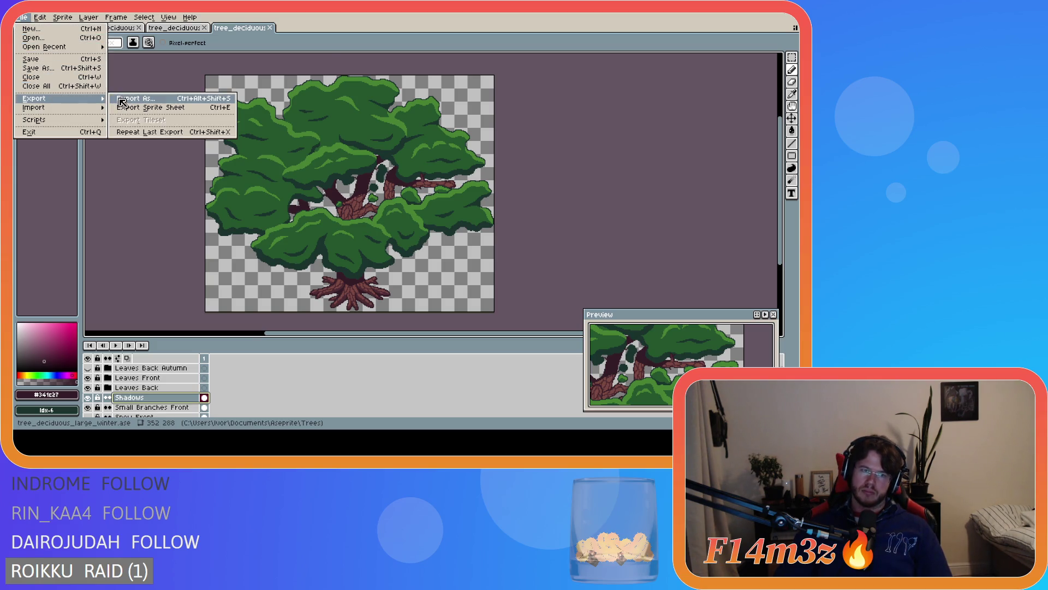
pyautogui.click(119, 99)
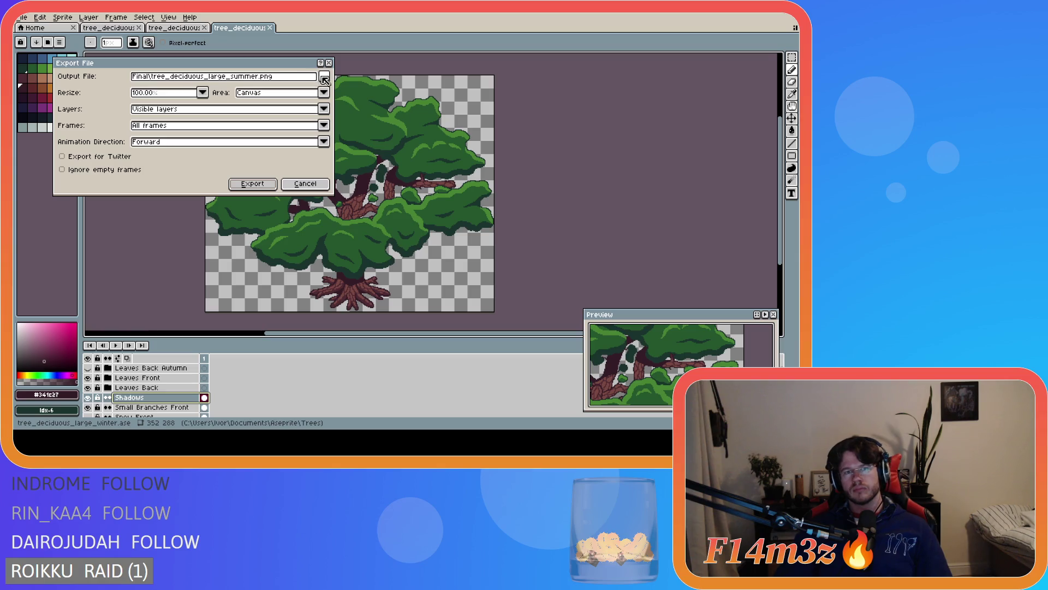
pyautogui.click(324, 76)
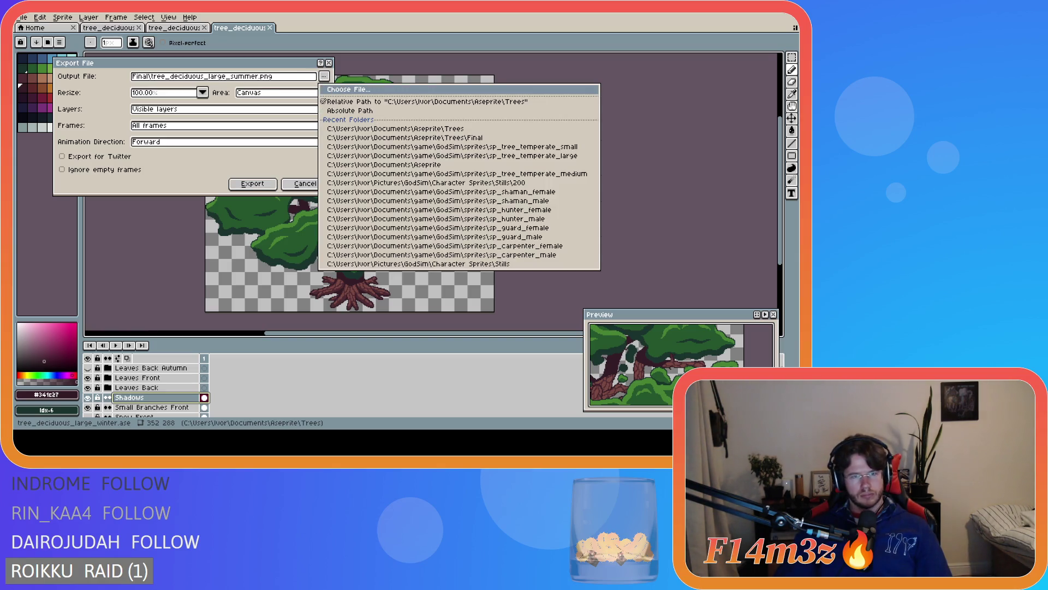
pyautogui.press('Escape')
pyautogui.press('Escape')
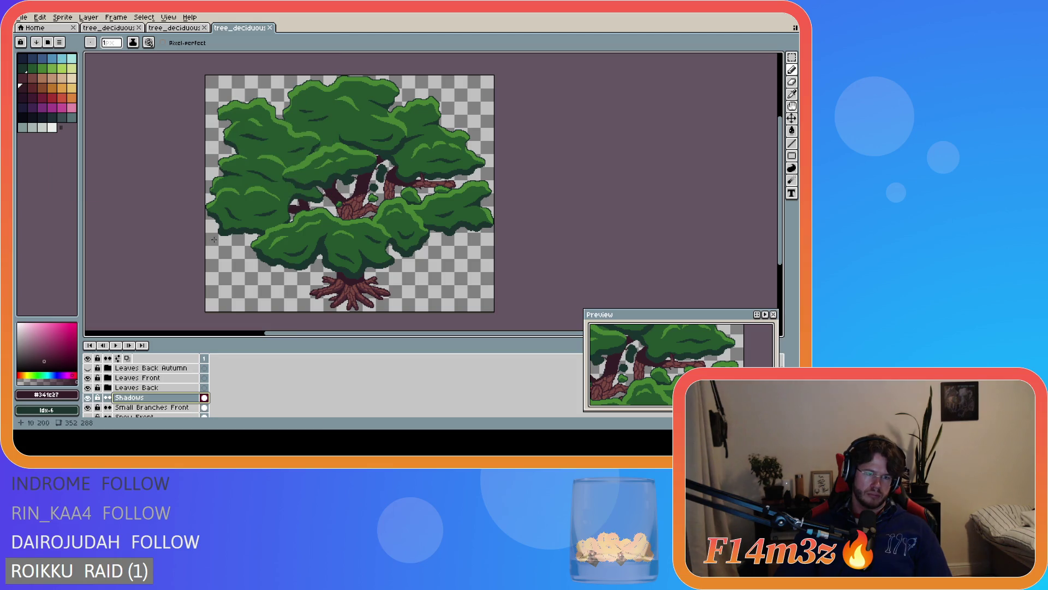
pyautogui.click(88, 377)
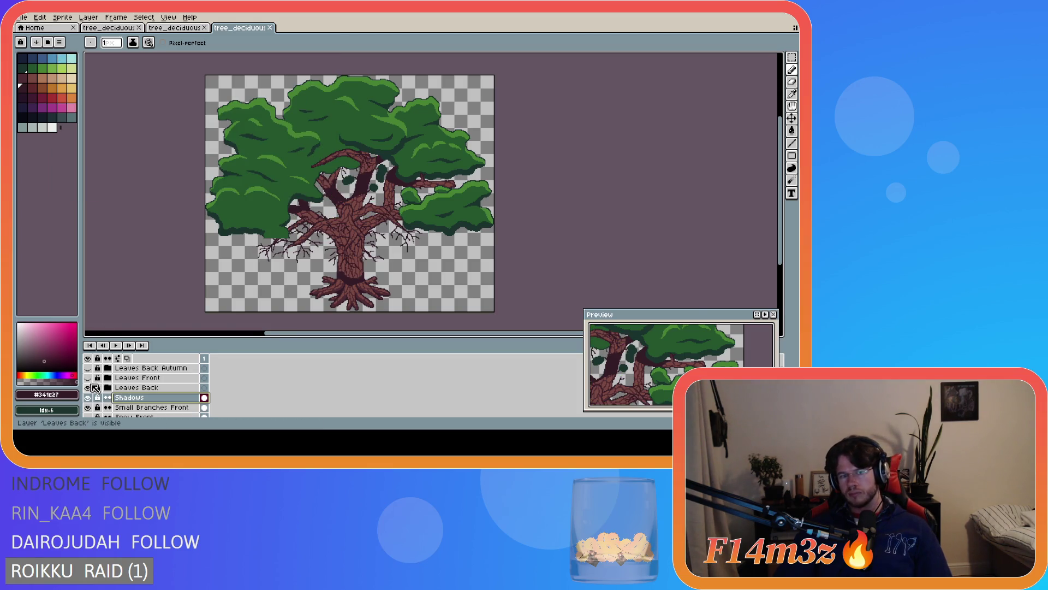
pyautogui.click(89, 387)
pyautogui.scroll(1, 94, 382)
pyautogui.moveTo(88, 368); pyautogui.dragTo(88, 377)
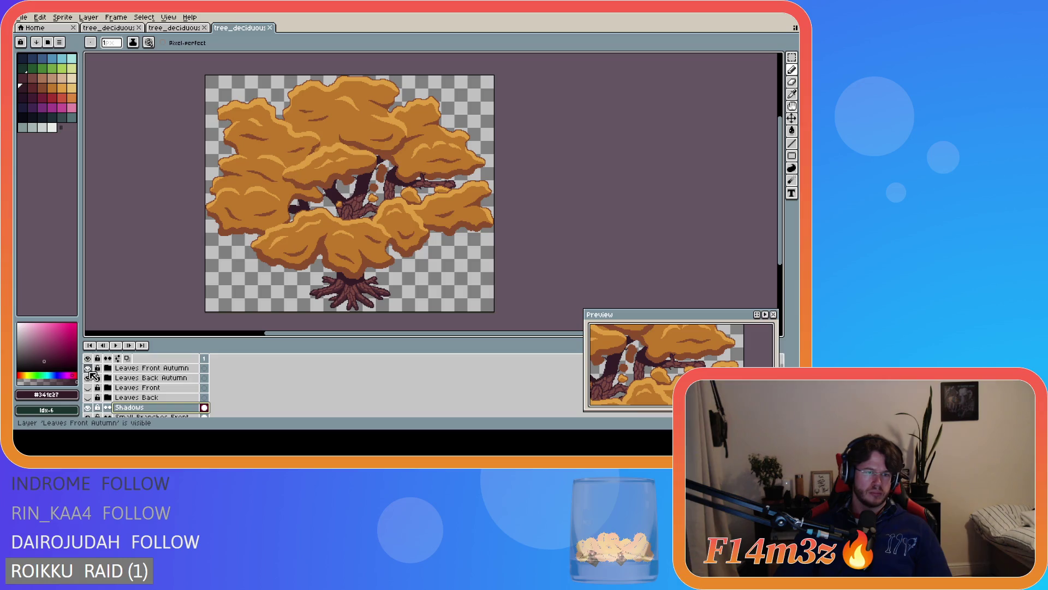
# Export the autumn tree as tree_deciduous_large_autumn.png in the Final folder
pyautogui.click(22, 17)
pyautogui.moveTo(40, 17)
pyautogui.moveTo(47, 99)
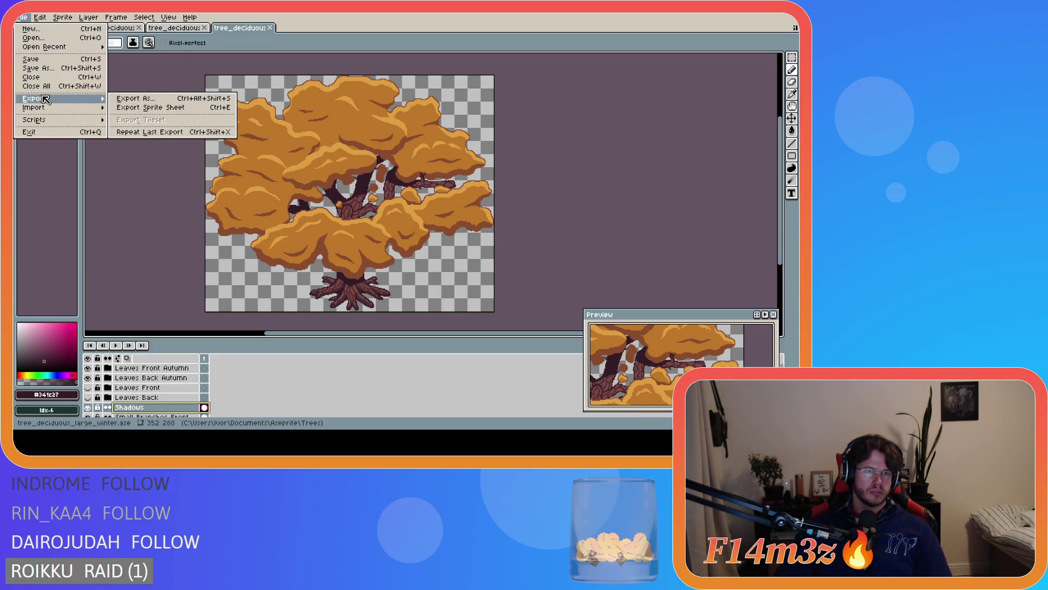
pyautogui.click(147, 100)
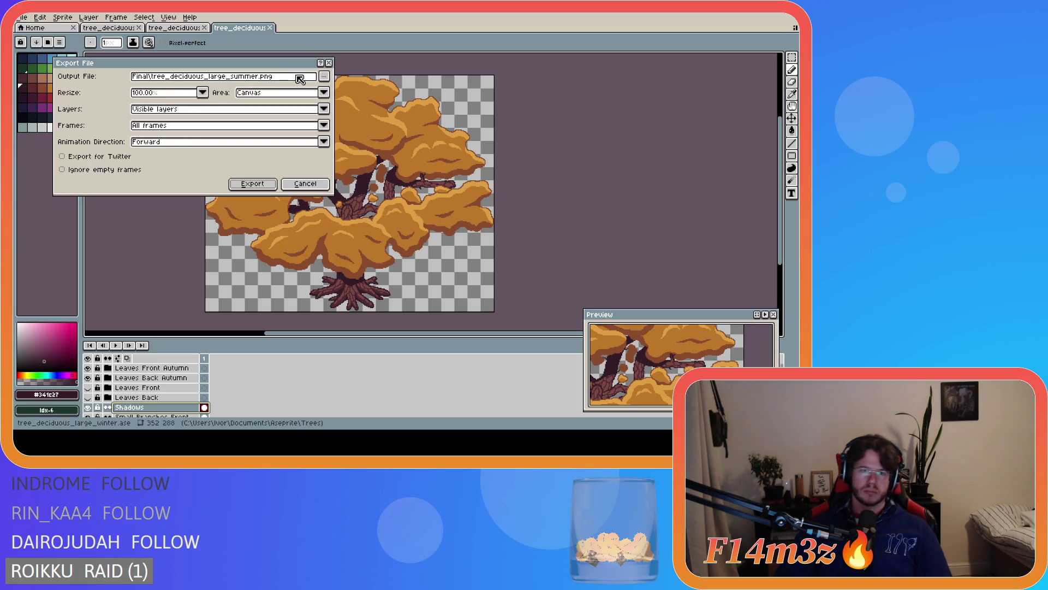
pyautogui.click(326, 77)
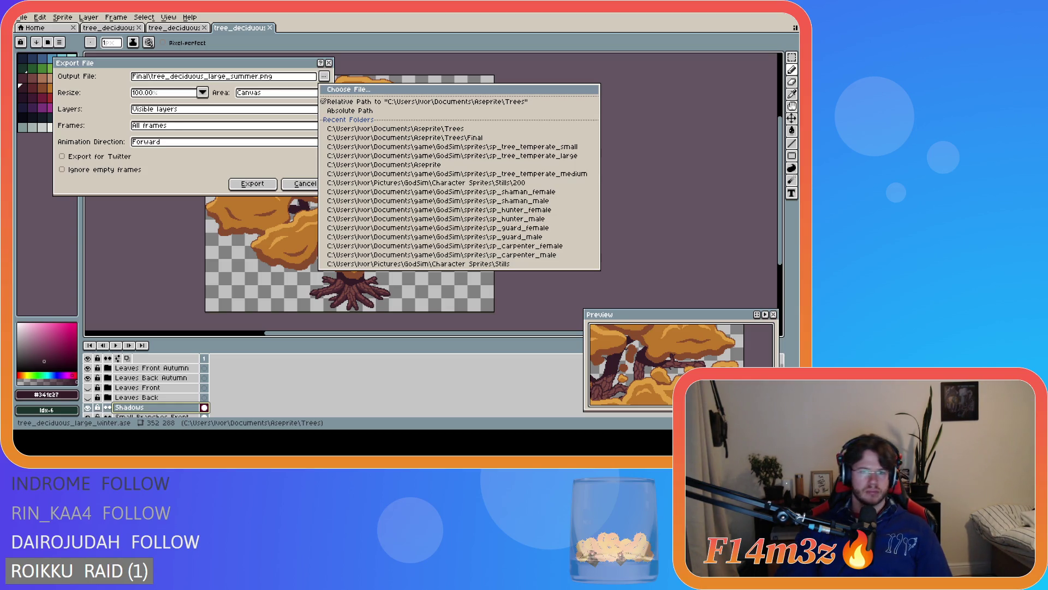
pyautogui.press('Return')
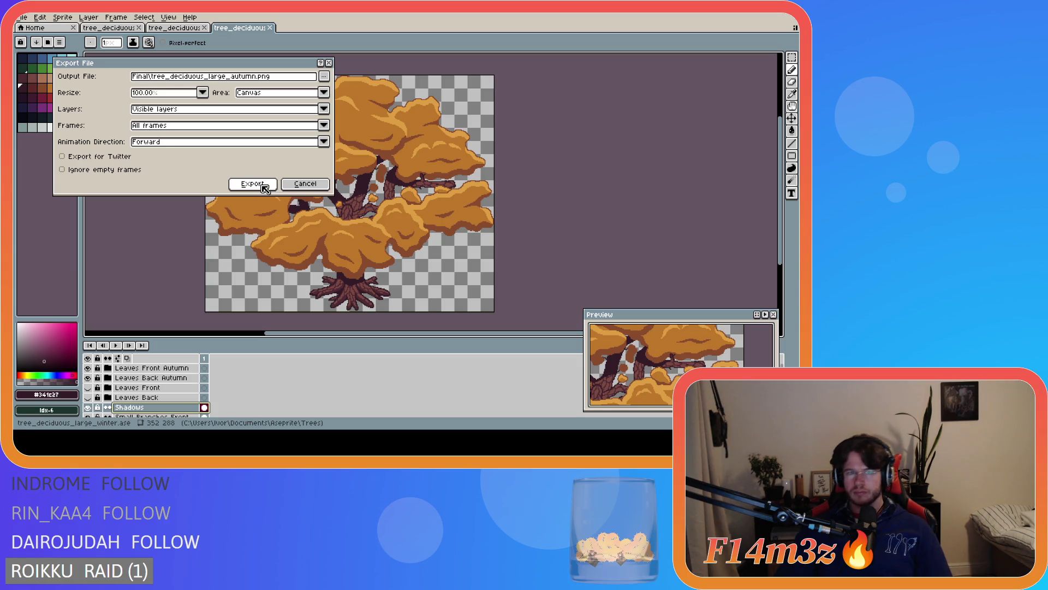
pyautogui.click(262, 185)
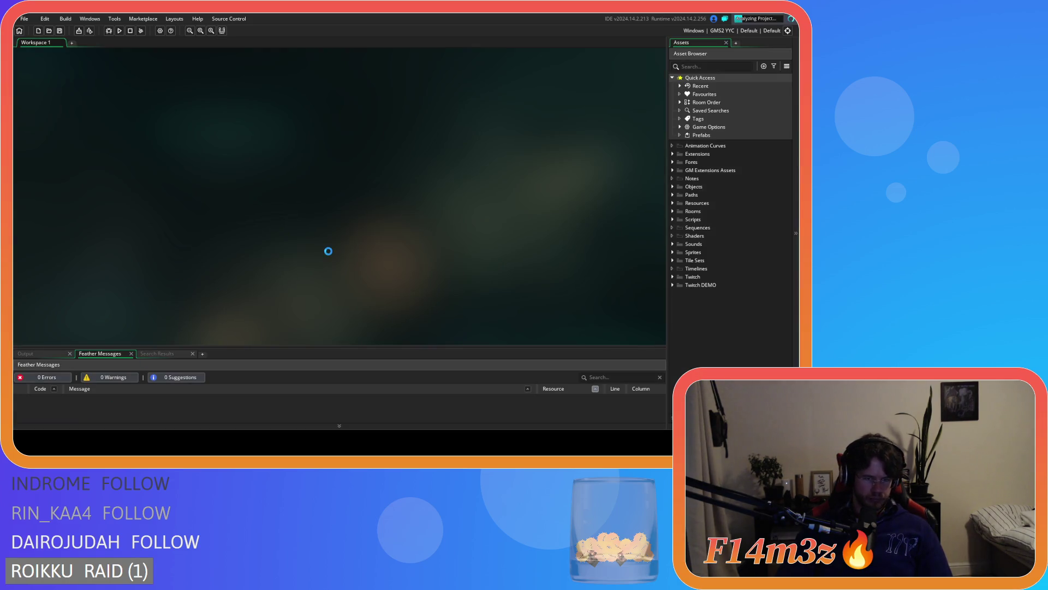
# Expand Sprites › Plants › Isometric › Deciduous in the Asset Browser
pyautogui.click(672, 251)
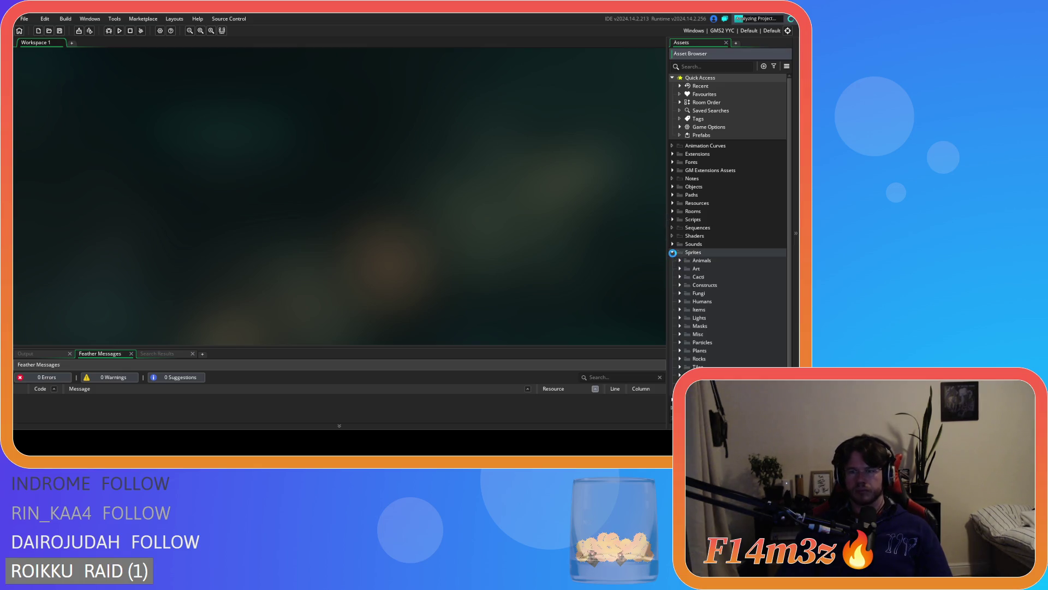
pyautogui.scroll(-1, 688, 296)
pyautogui.click(679, 336)
pyautogui.scroll(-1, 679, 335)
pyautogui.click(686, 335)
pyautogui.scroll(-3, 686, 335)
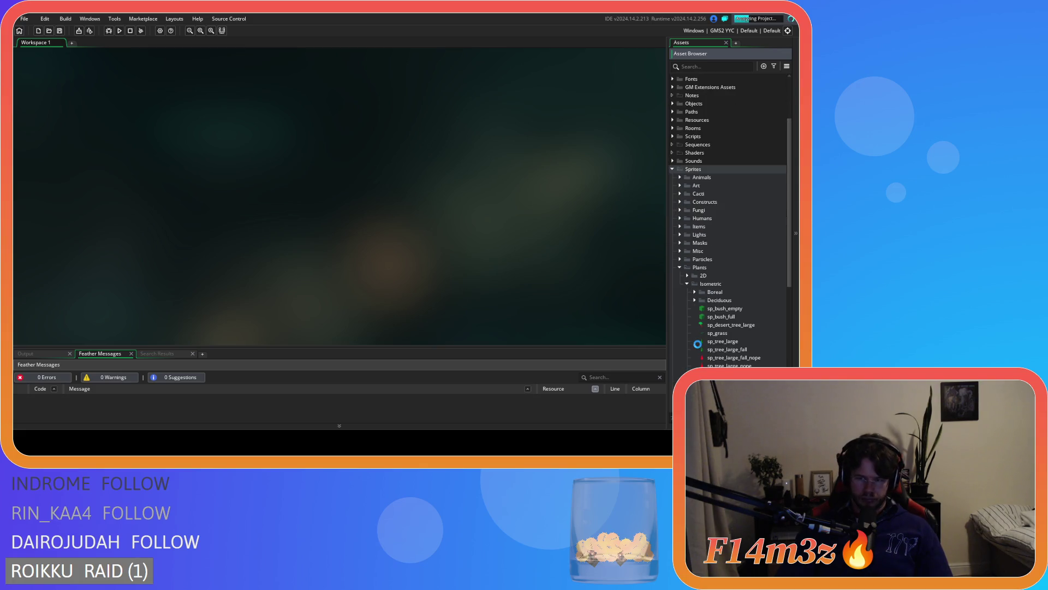
pyautogui.click(695, 300)
pyautogui.scroll(-4, 752, 235)
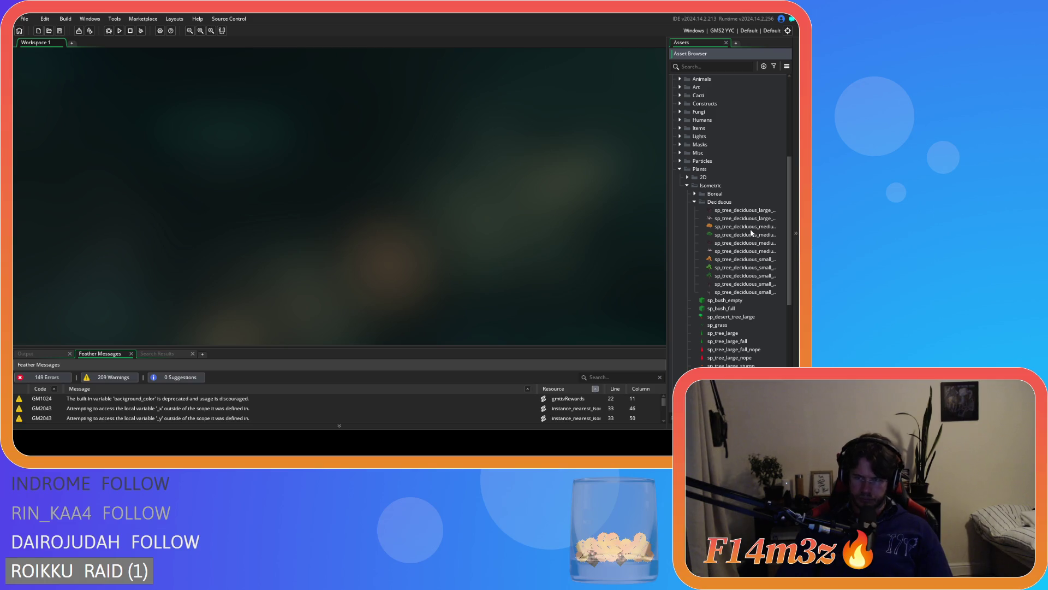
# Duplicate the large deciduous tree sprite with its default name and open the copy
pyautogui.click(767, 218)
pyautogui.click(751, 212)
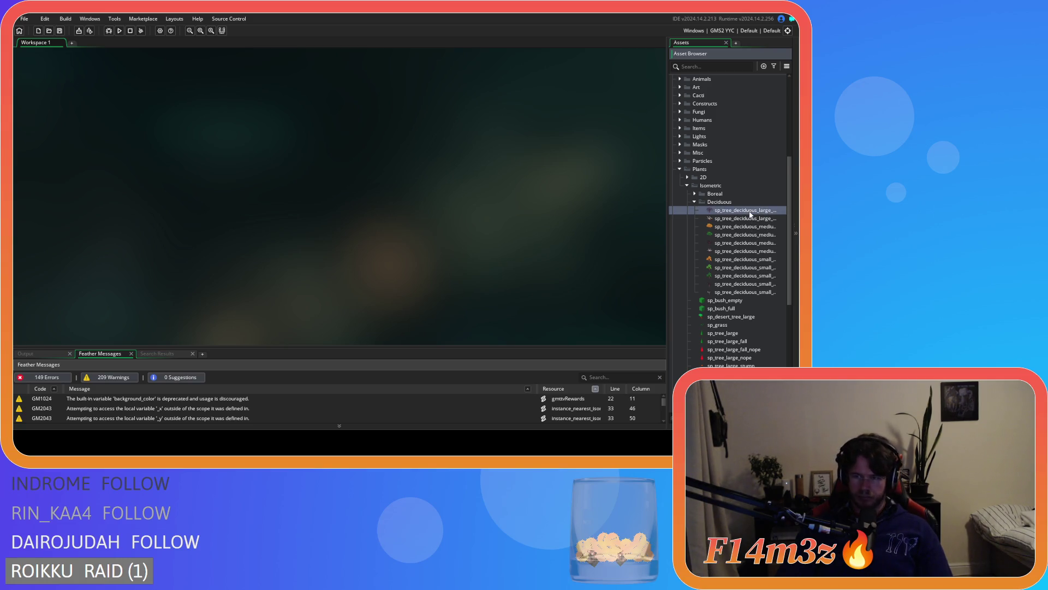
pyautogui.hotkey('ctrl', 'd')
pyautogui.press('Return')
pyautogui.press('Return')
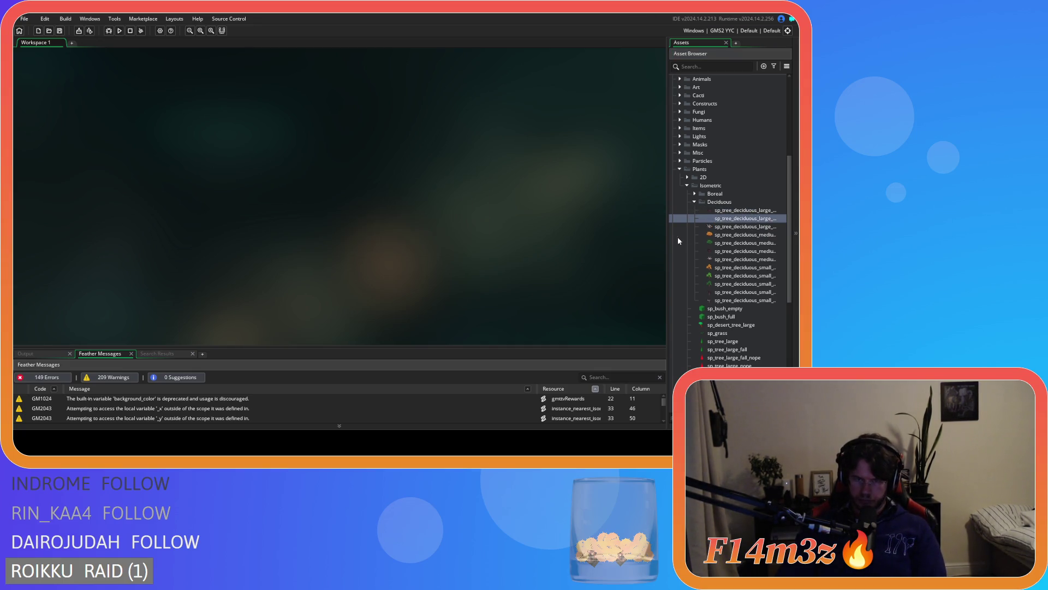
pyautogui.doubleClick(730, 219)
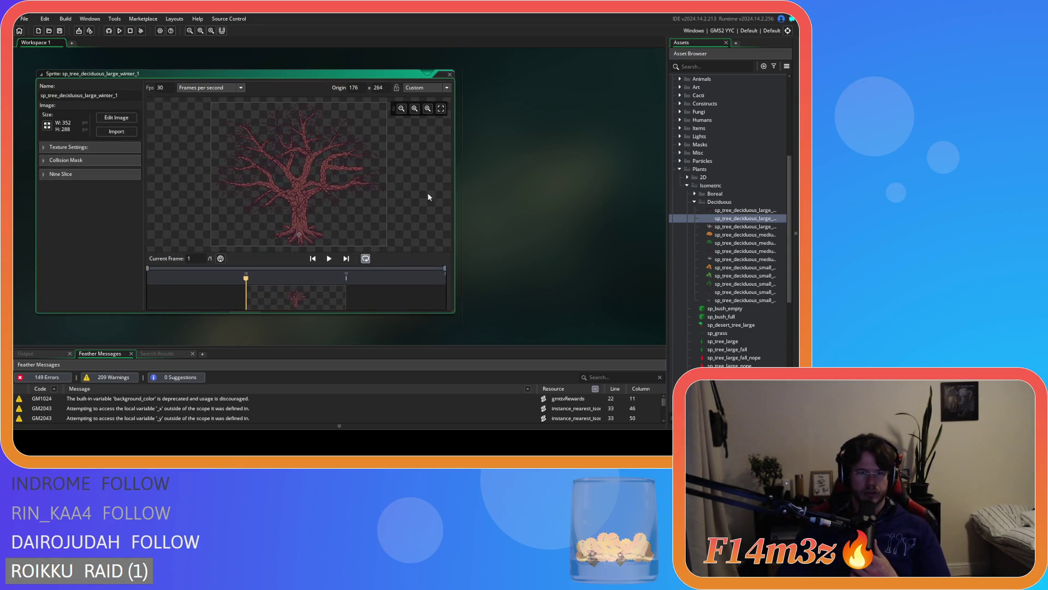
# Rename the copied sprite to sp_tree_deciduous_large_summer
pyautogui.click(99, 96)
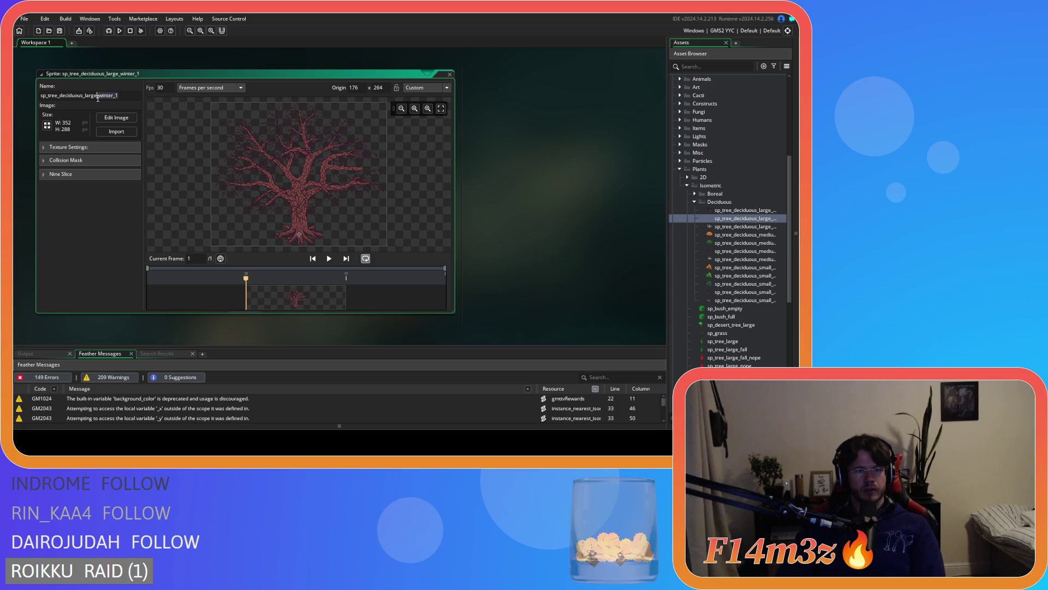
pyautogui.write('s')
pyautogui.write('ummer')
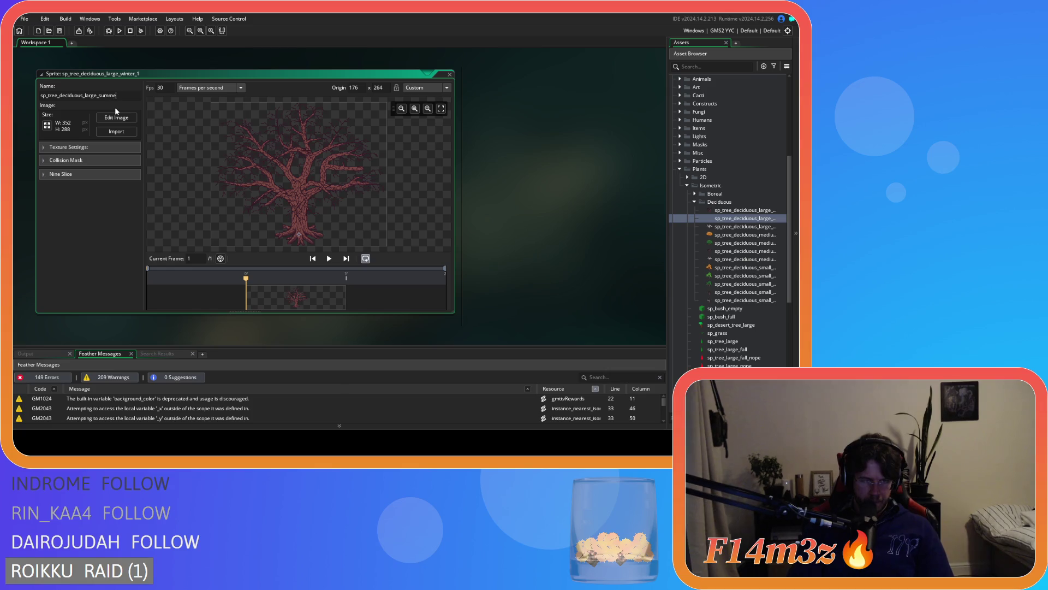
pyautogui.press('Return')
# Import the summer tree PNG into the sprite and close its editor
pyautogui.click(117, 133)
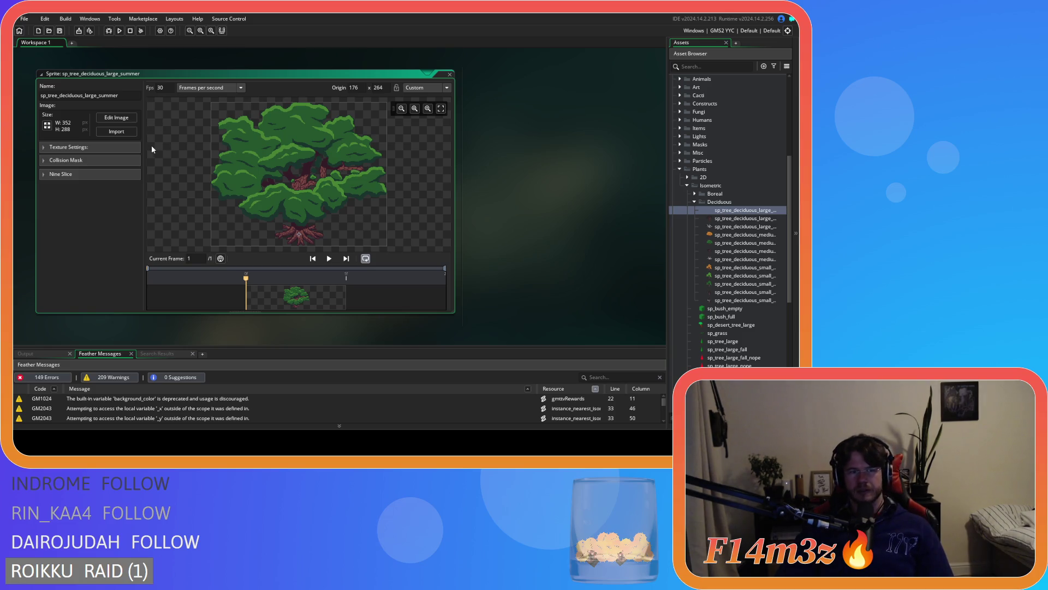
pyautogui.click(110, 175)
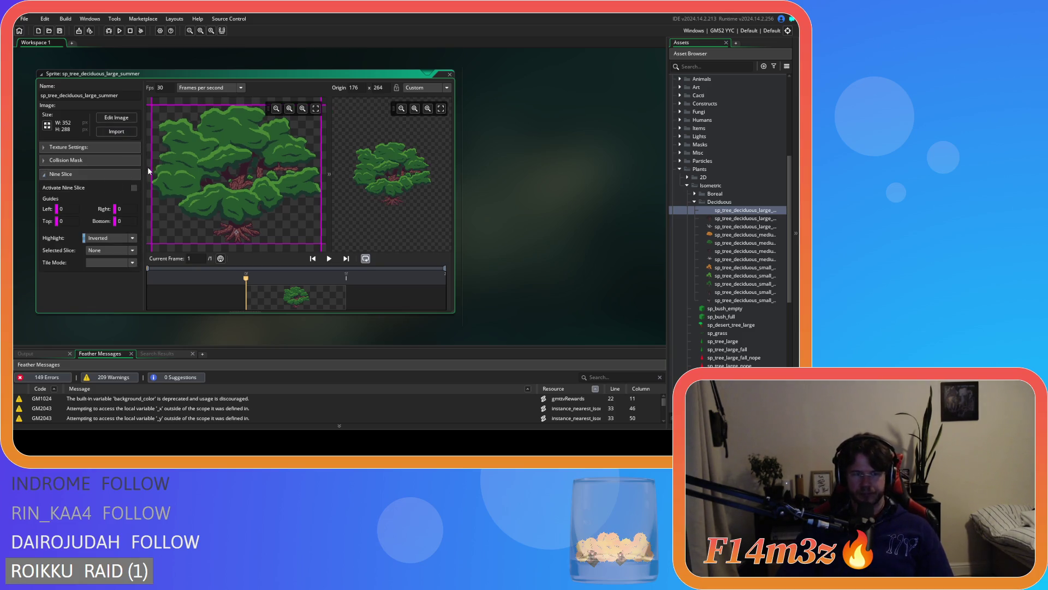
pyautogui.click(131, 174)
pyautogui.click(449, 74)
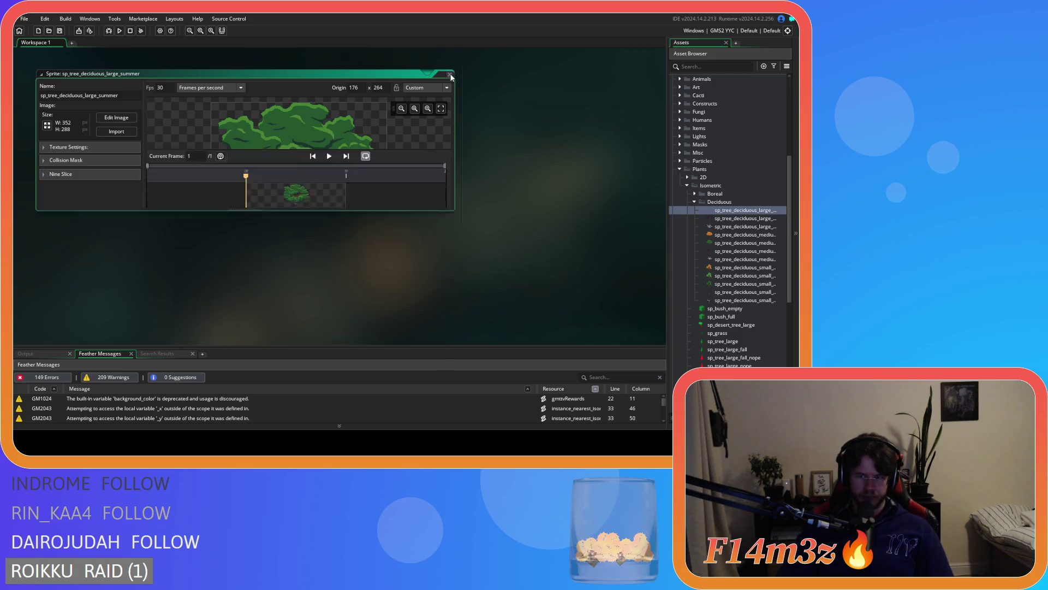
pyautogui.click(750, 218)
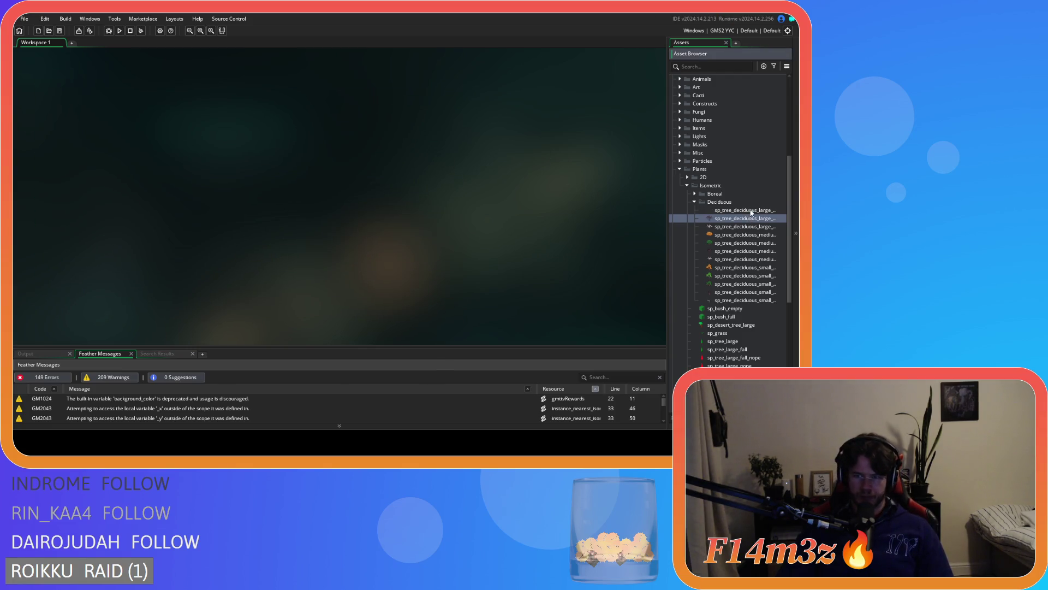
# Duplicate the summer sprite, rename it sp_tree_deciduous_large_autumn and import the autumn PNG
pyautogui.hotkey('ctrl', 'd')
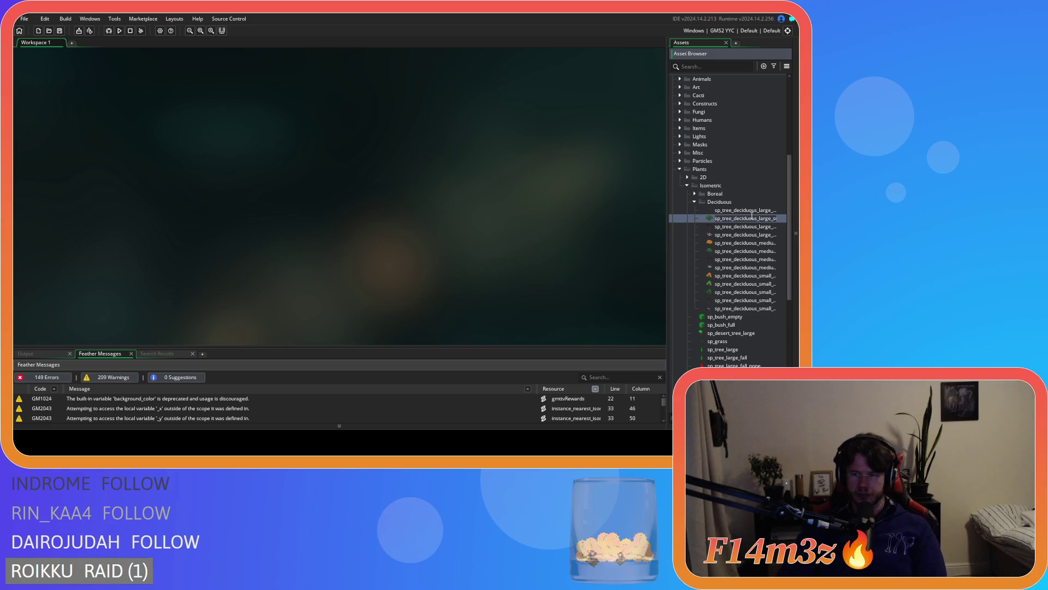
pyautogui.doubleClick(751, 217)
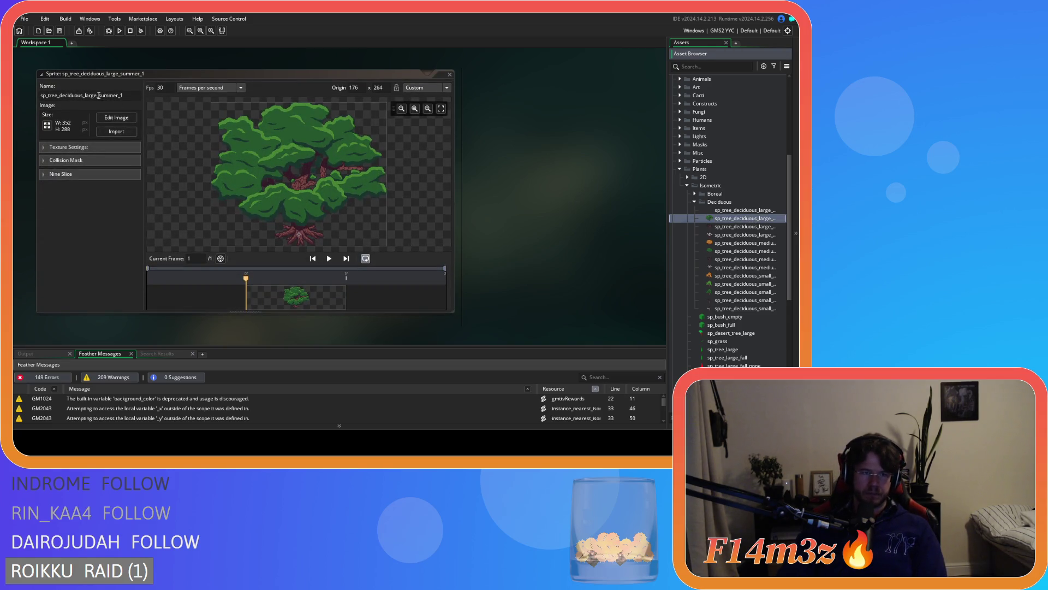
pyautogui.click(123, 96)
pyautogui.press('BackSpace')
pyautogui.press('BackSpace')
pyautogui.press('BackSpace')
pyautogui.write('au')
pyautogui.press('BackSpace')
pyautogui.press('BackSpace')
pyautogui.press('BackSpace')
pyautogui.write('a')
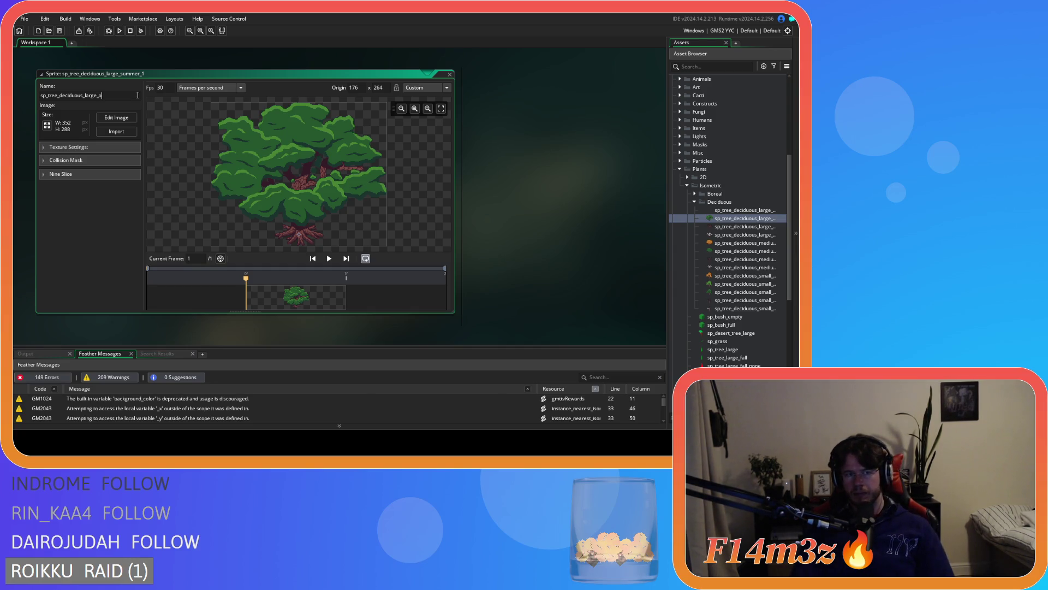
pyautogui.write('utumn')
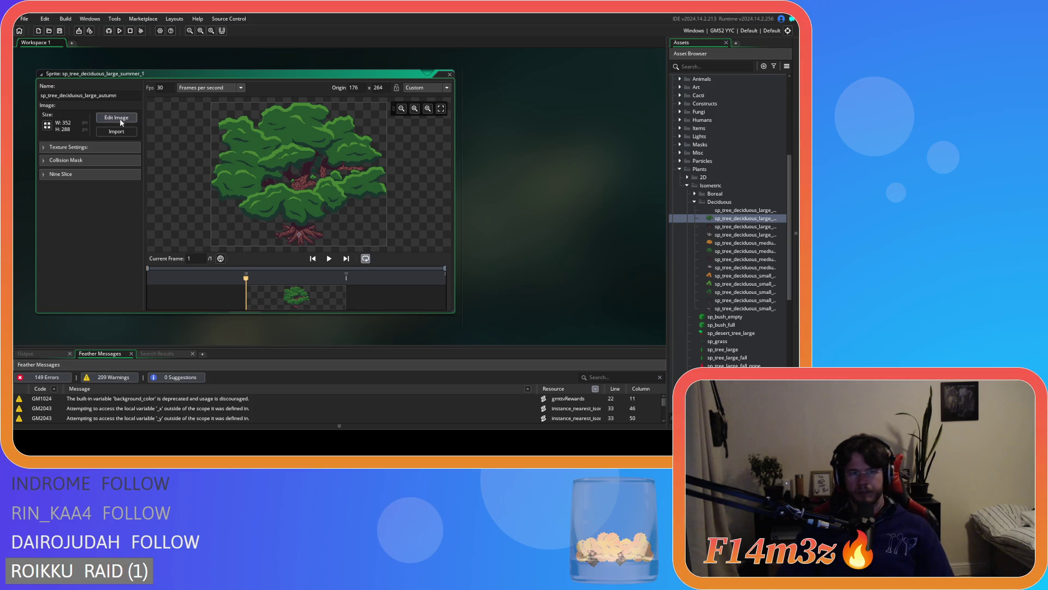
pyautogui.click(114, 131)
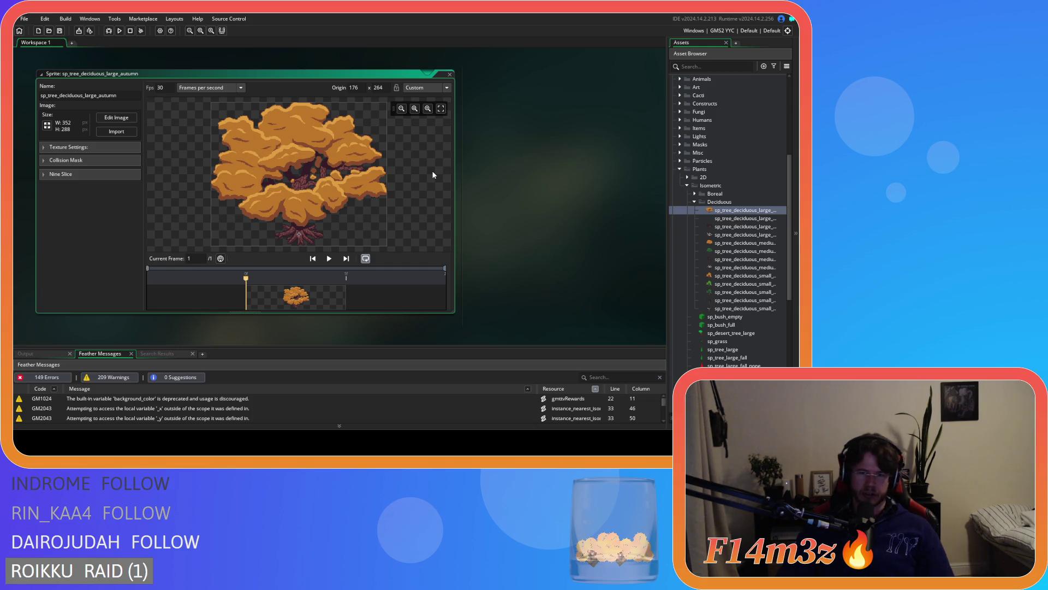
# Close all editor windows and collapse the Deciduous, Isometric and Sprites folders
pyautogui.rightClick(497, 142)
pyautogui.moveTo(516, 156)
pyautogui.click(570, 174)
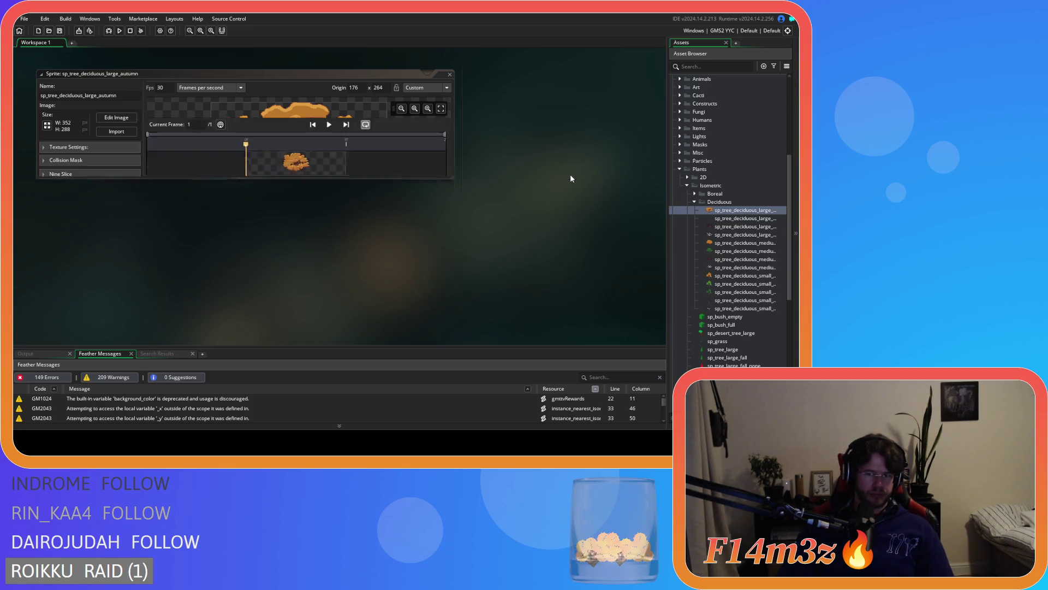
pyautogui.click(694, 202)
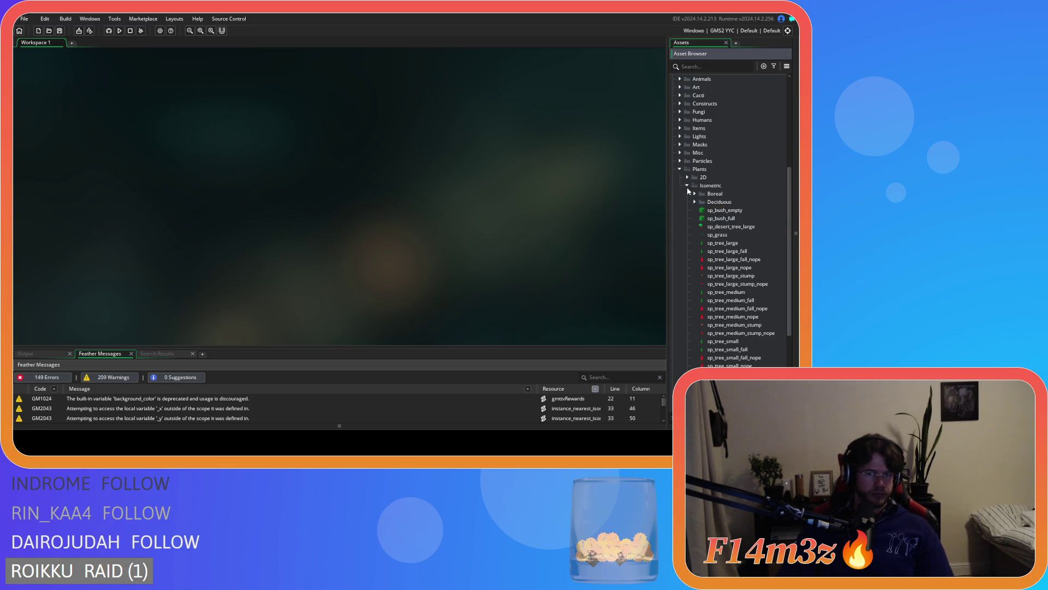
pyautogui.click(687, 186)
pyautogui.scroll(1, 679, 323)
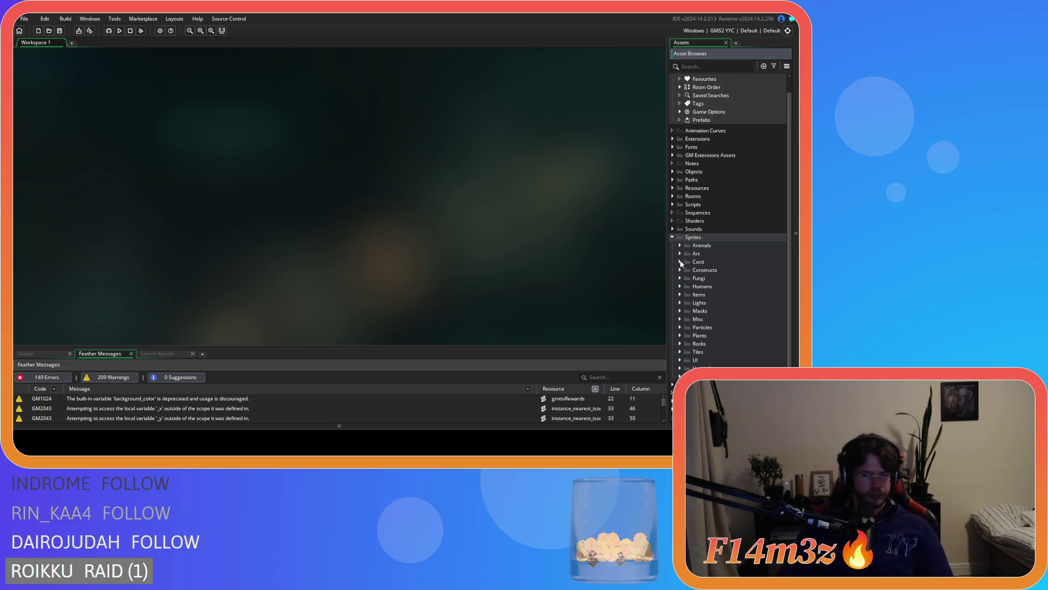
pyautogui.click(671, 236)
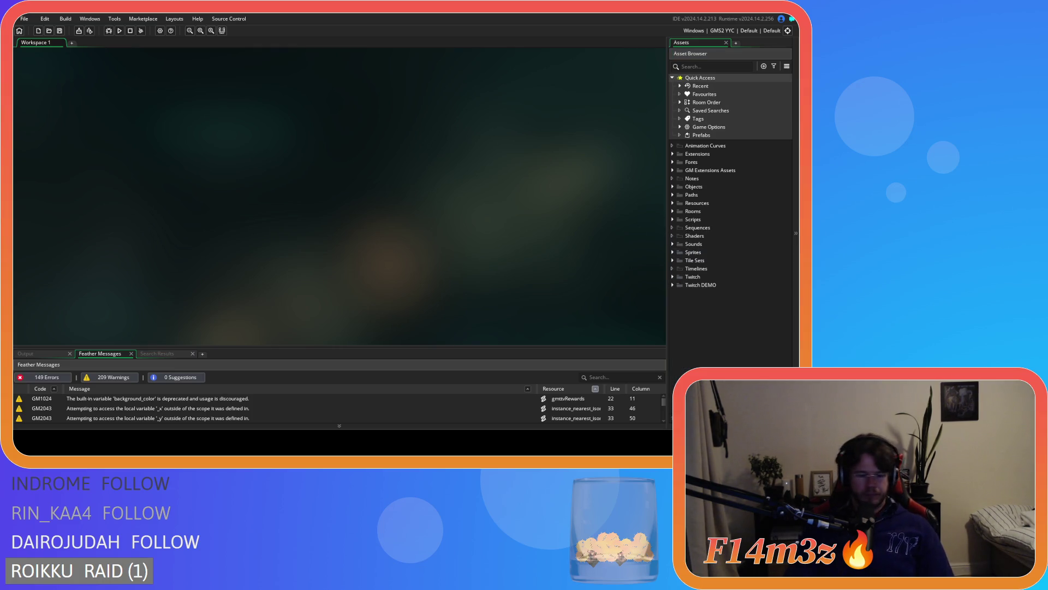